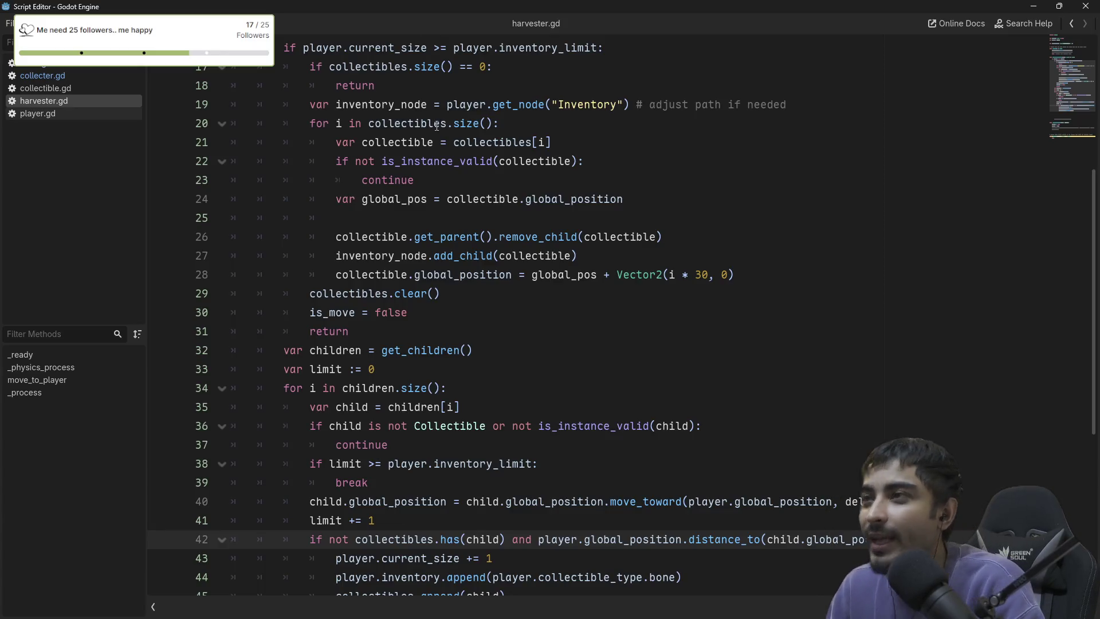
Wrap player.inventory_limit on line 38 in min( with a trailing comma for a second argument.
scroll(364, 339, "down", 2)
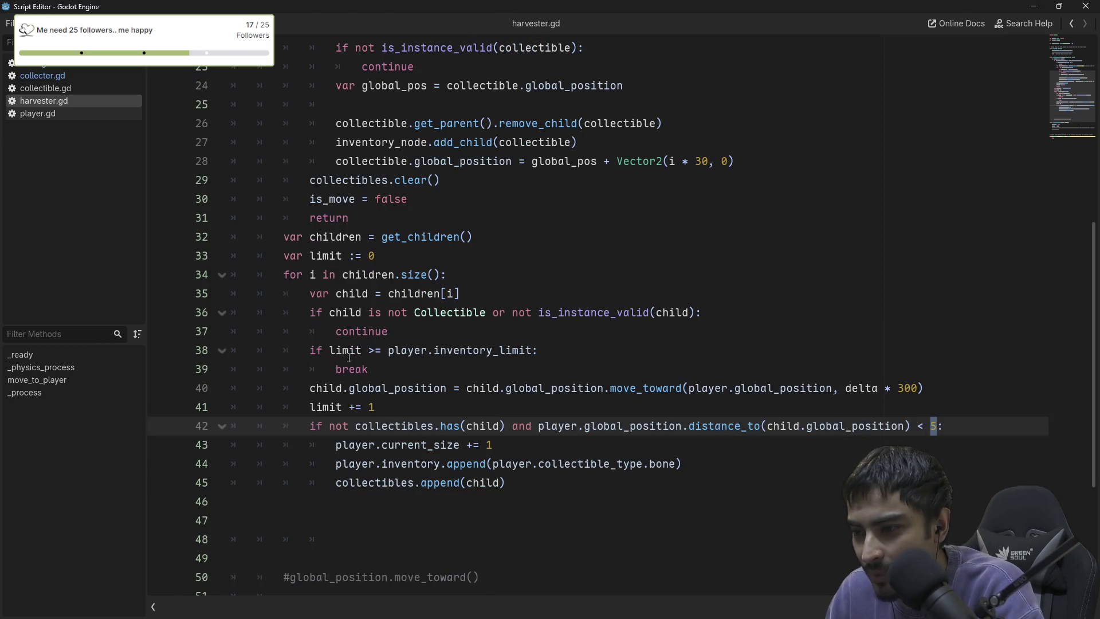
left_click_drag(390, 351, 532, 351)
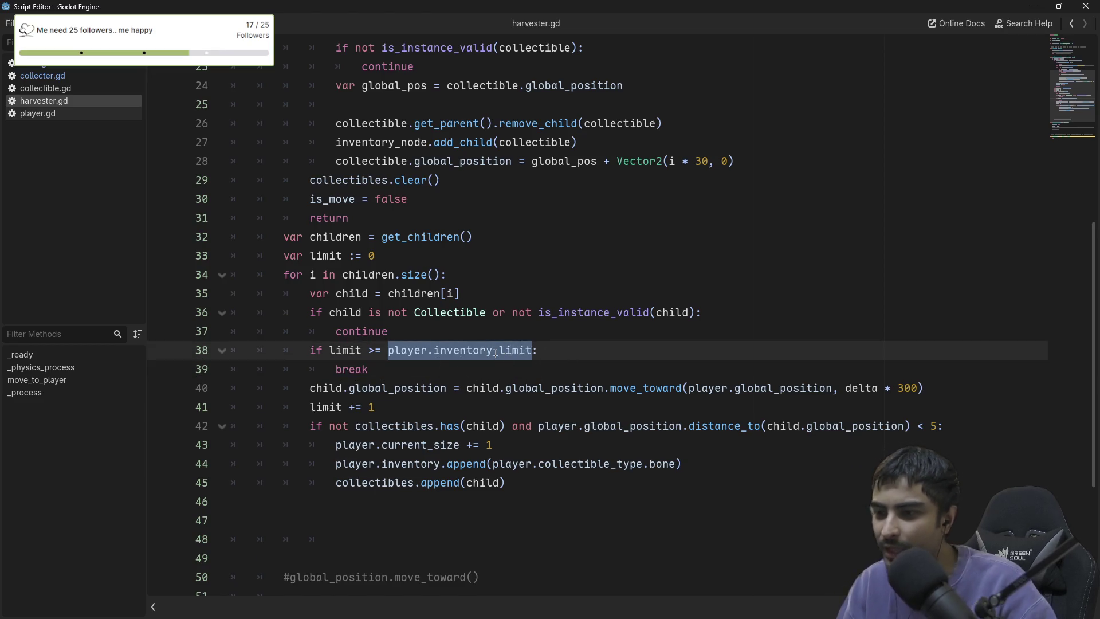
mouse_move(498, 354)
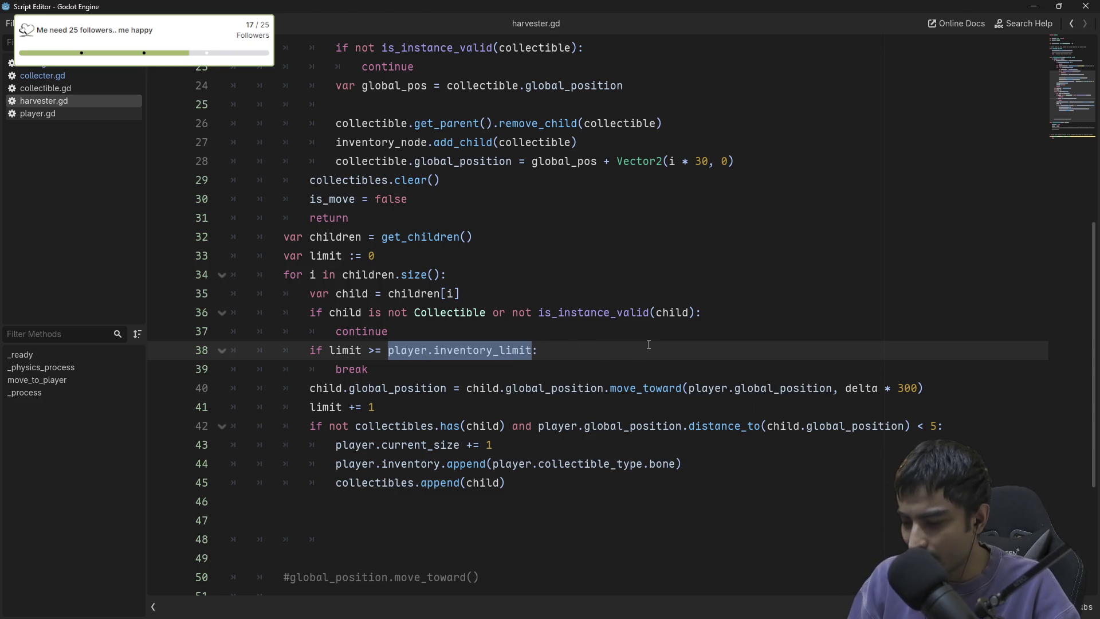
type("(")
key("ctrl+Left")
key("ctrl+Left")
key("ctrl+Left")
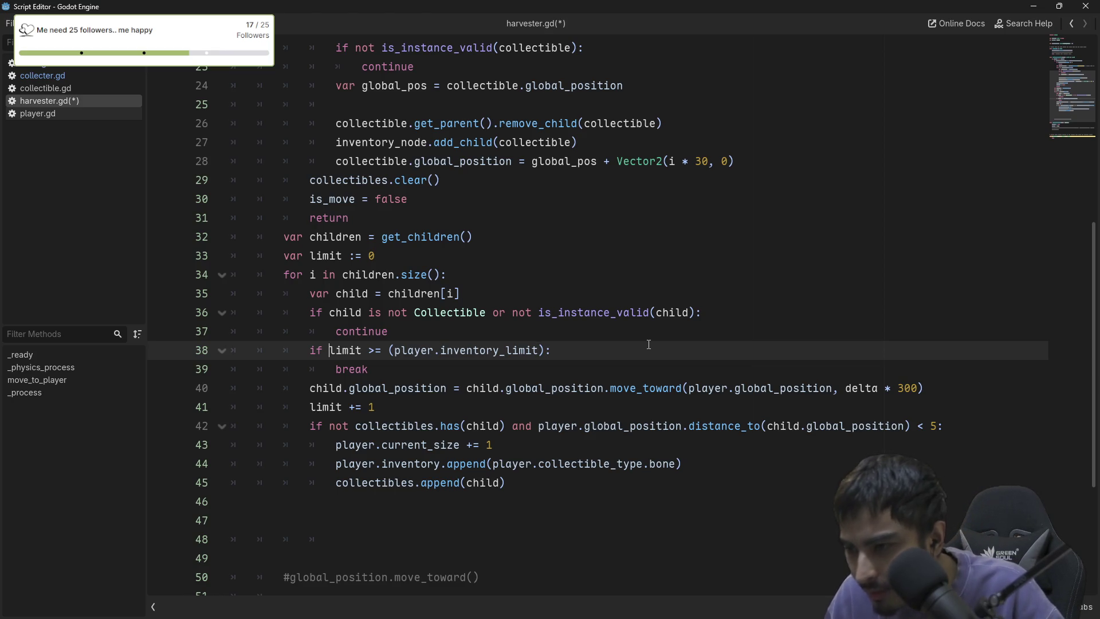
key("Right")
key("Right")
key("Right")
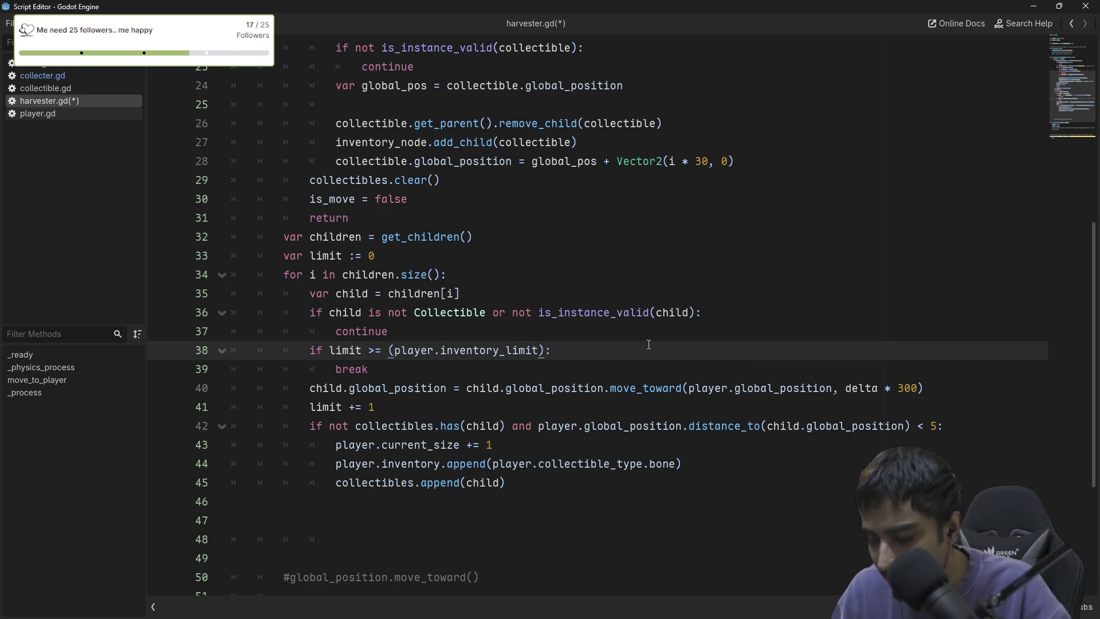
type("min")
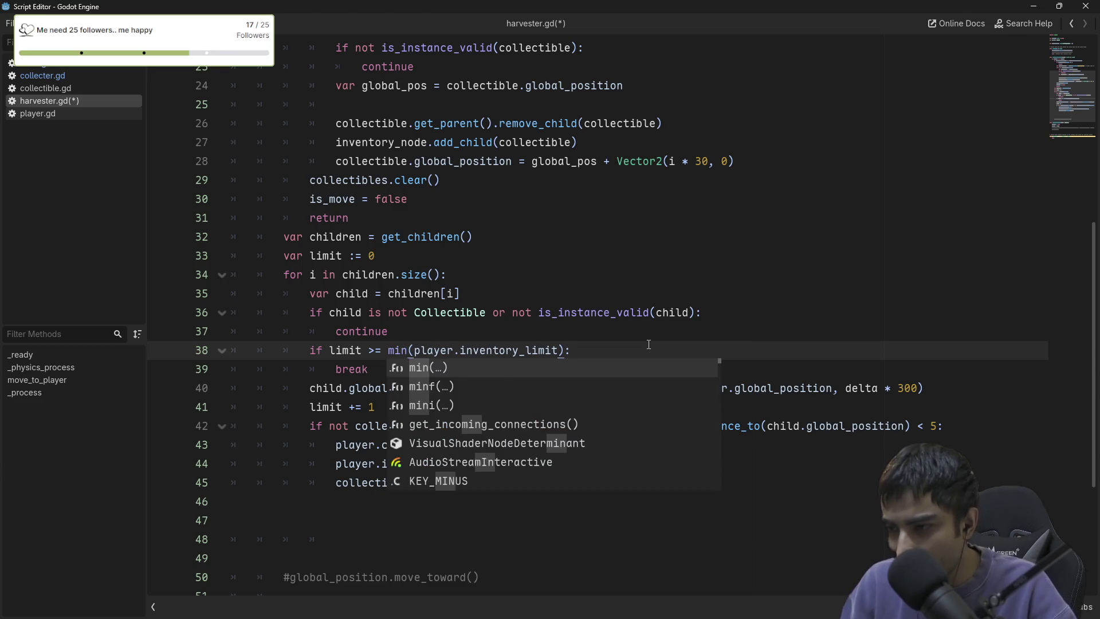
key("ctrl+Left")
key("ctrl+Left")
key("ctrl+Right")
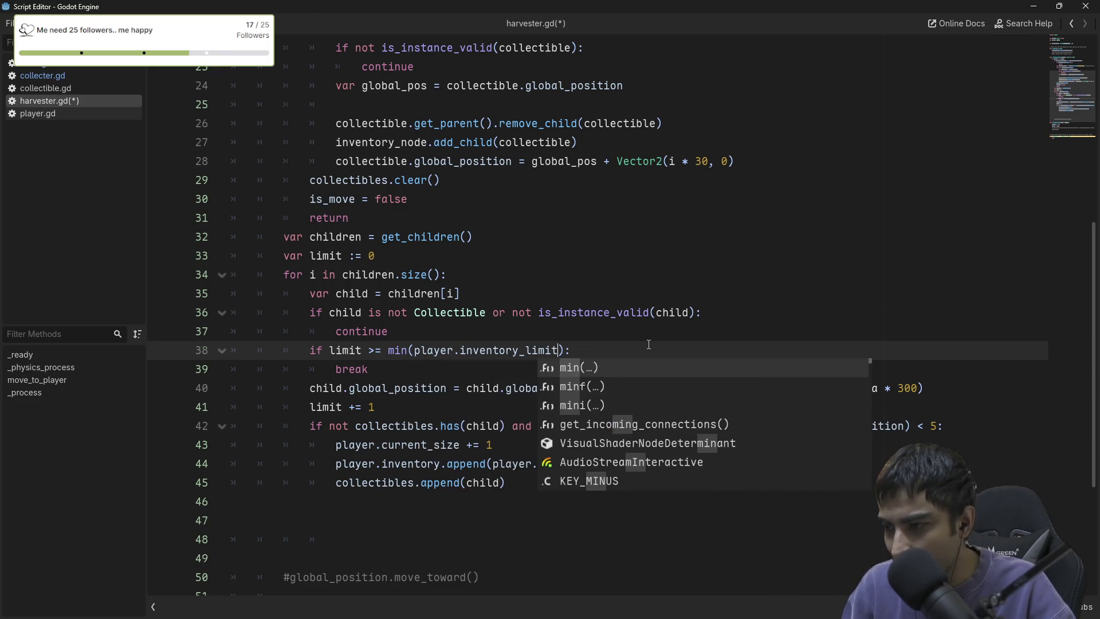
type(",")
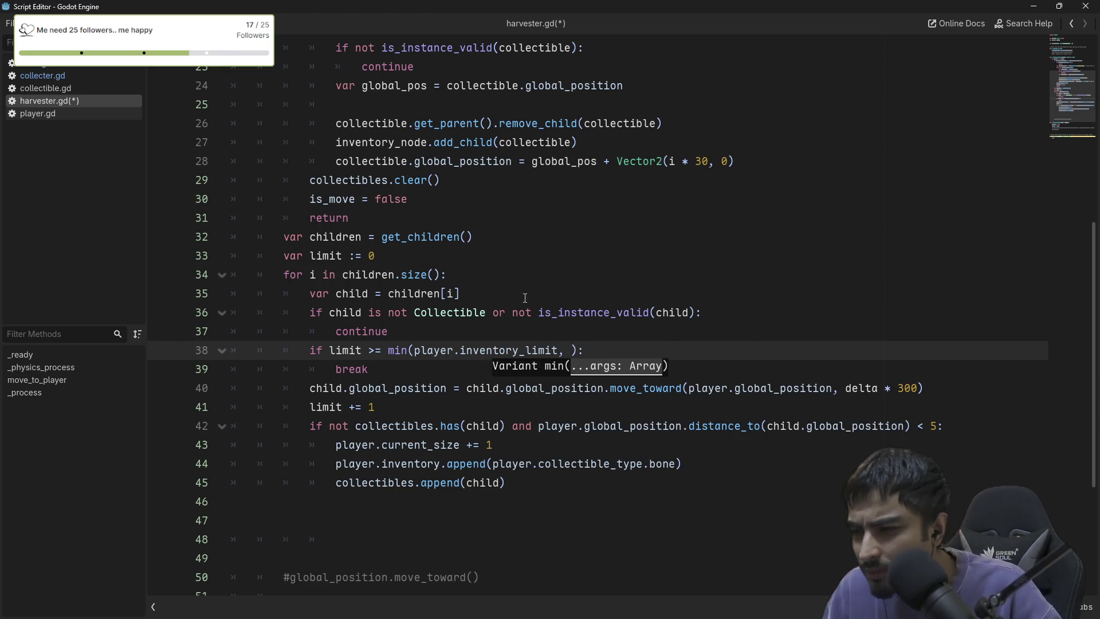
Paste children.size() from line 34 as min's second argument, save harvester.gd, and close the script window.
scroll(525, 298, "up", 2)
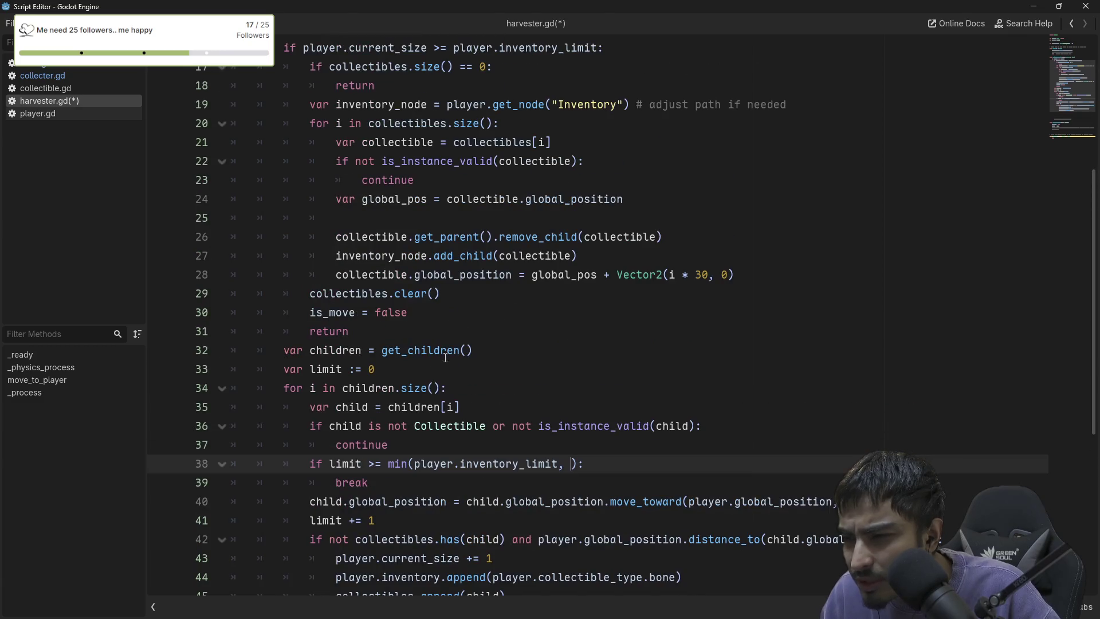
double_click(344, 351)
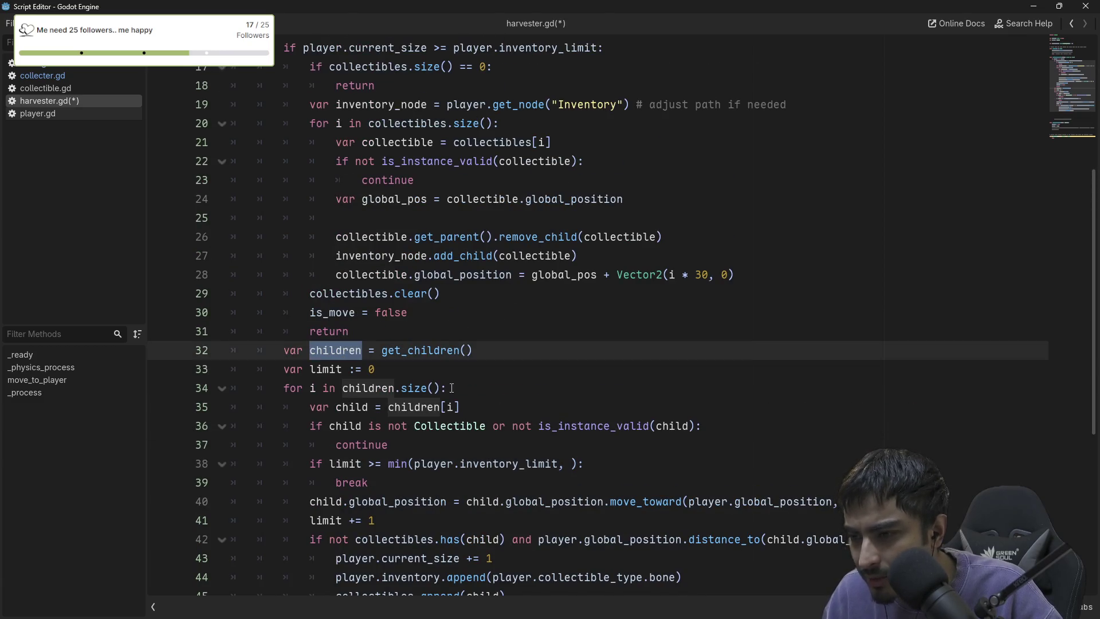
left_click_drag(440, 388, 344, 388)
key("ctrl+c")
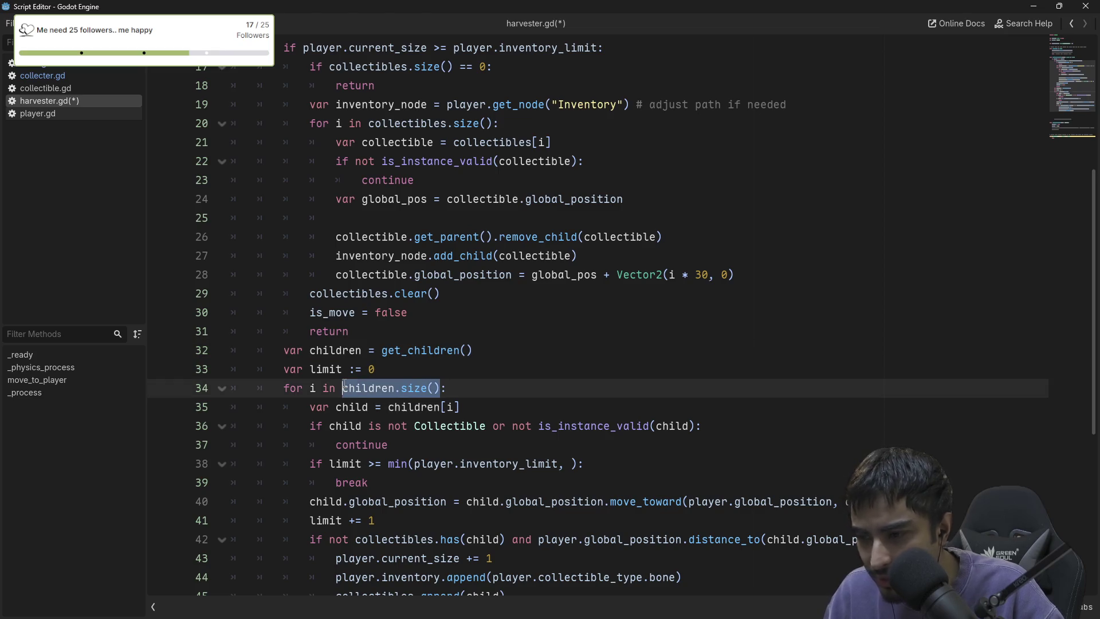
left_click(562, 463)
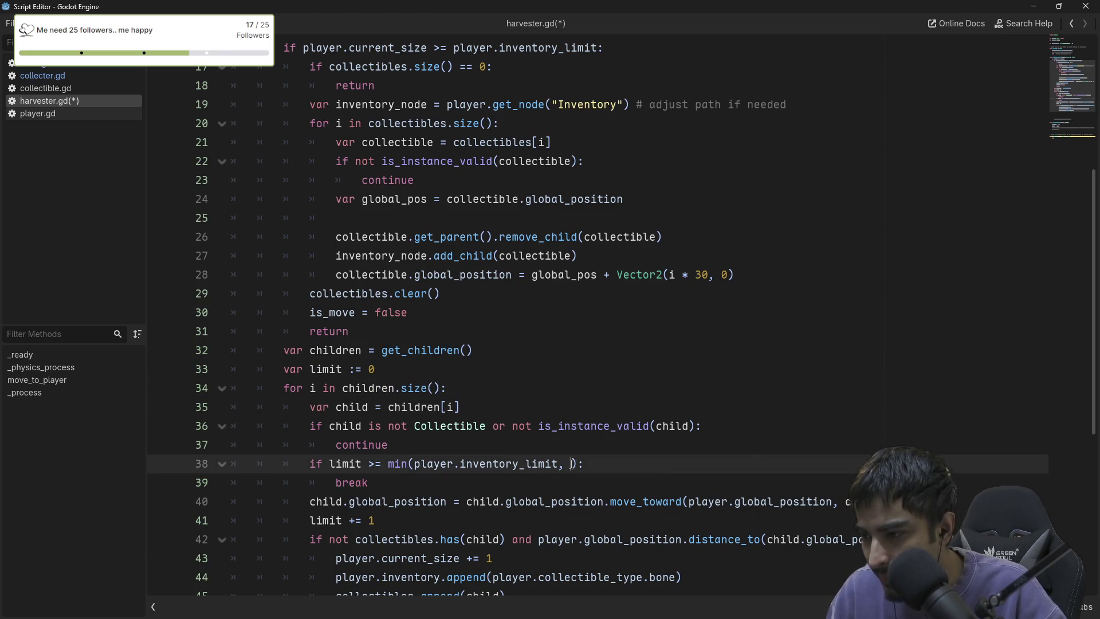
key("ctrl+v")
left_click(741, 443)
key("ctrl+s")
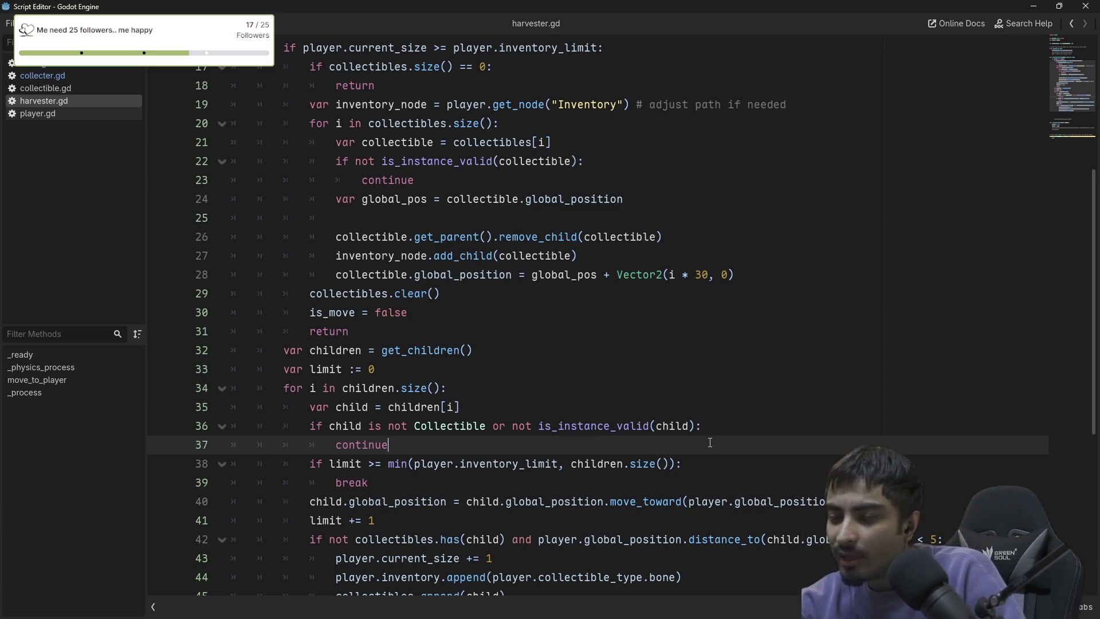
mouse_move(692, 426)
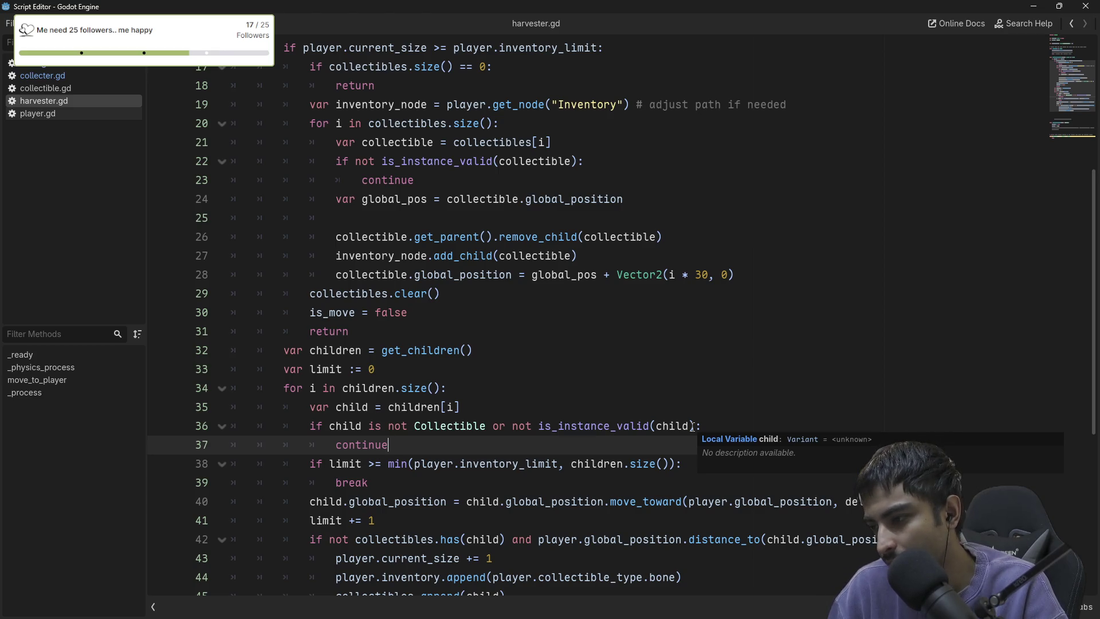
left_click(1085, 7)
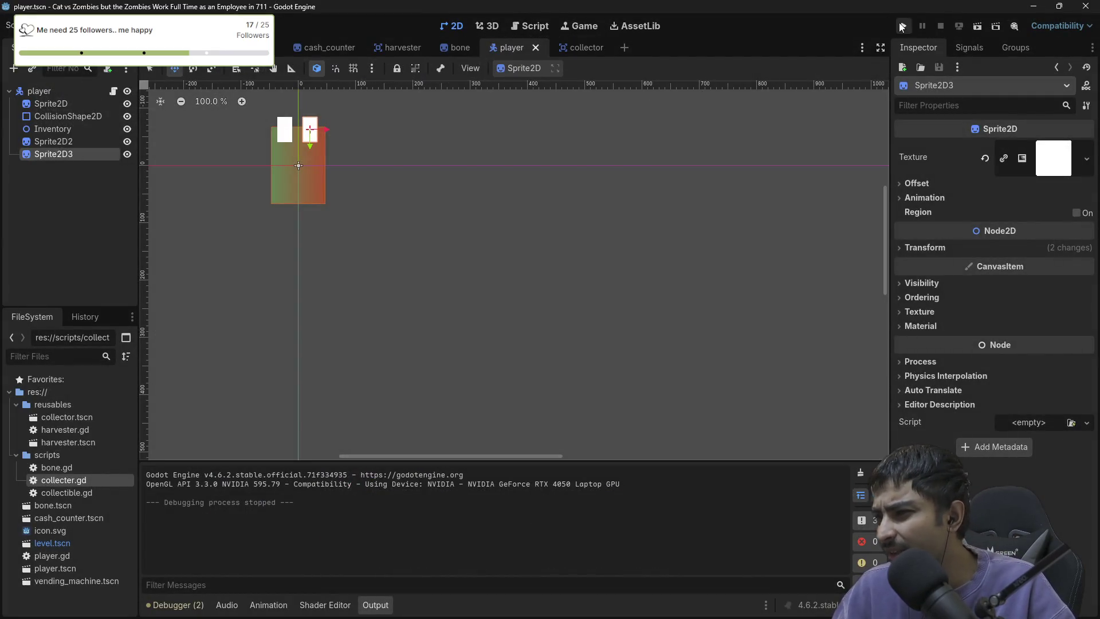
Run the project, briefly expanding the game view and then restoring the editor layout.
left_click(902, 26)
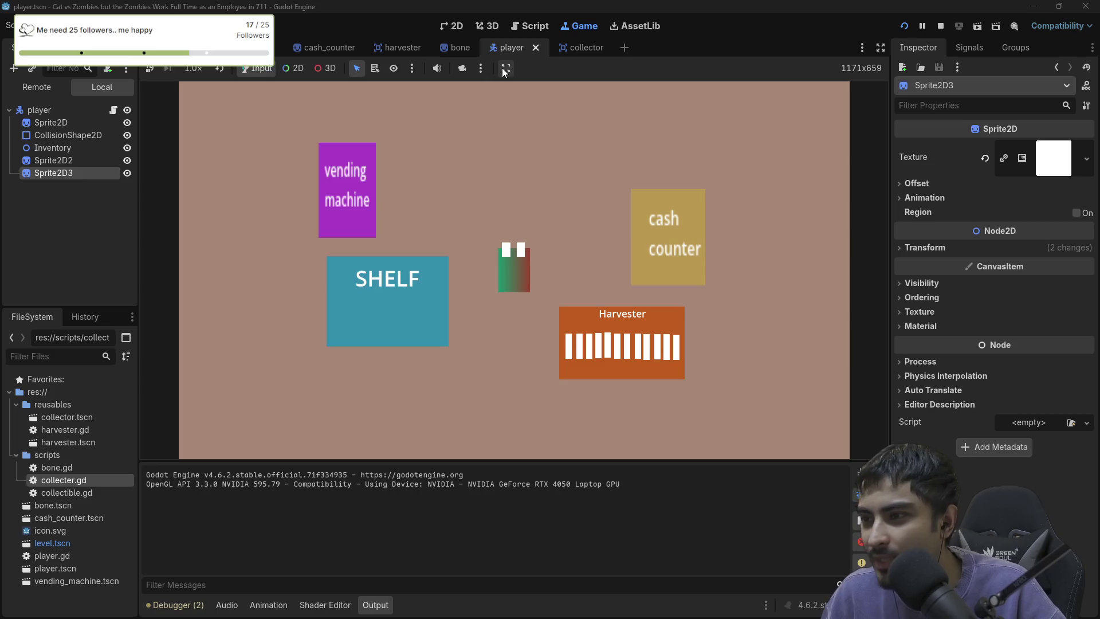
left_click(881, 47)
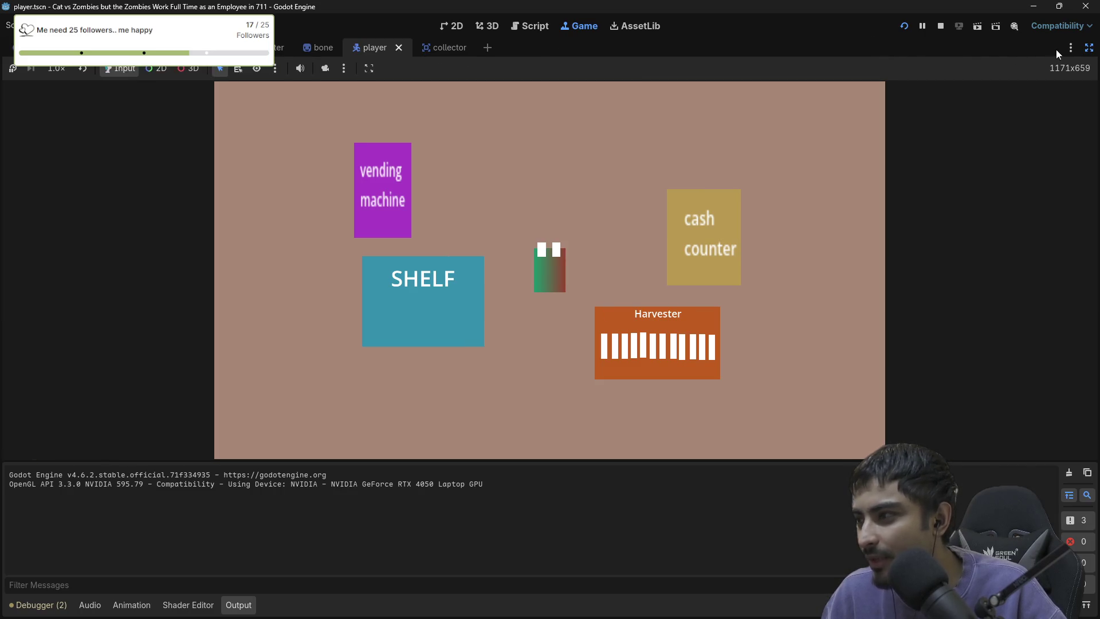
left_click(1092, 48)
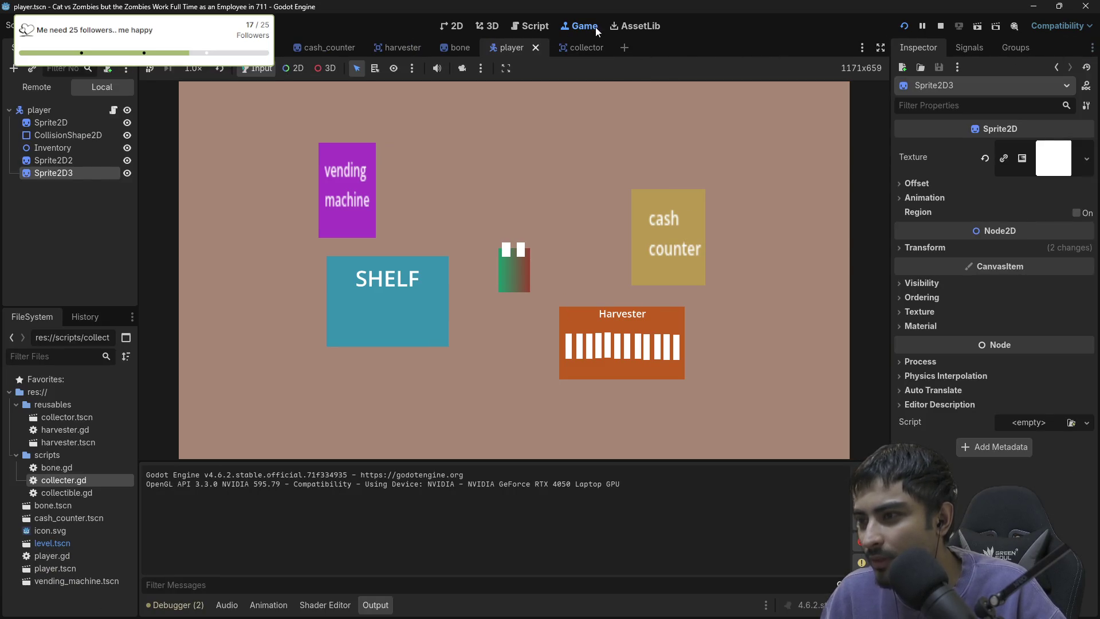
Enable 'Make Game Workspace Floating on Next Play', restart the game, then stop it.
left_click(505, 69)
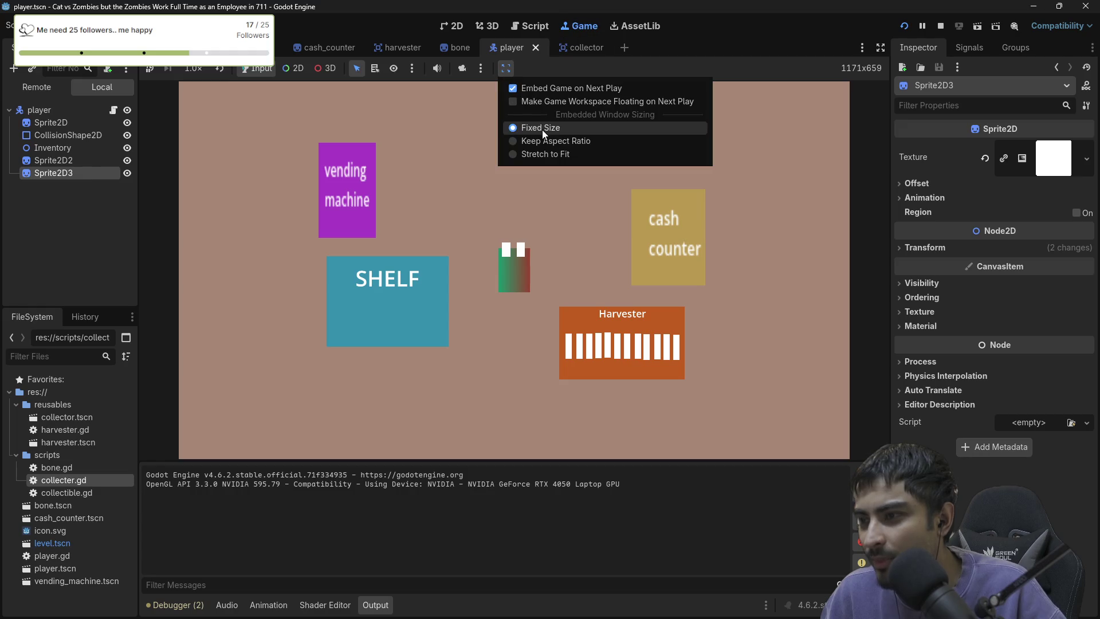
left_click(520, 101)
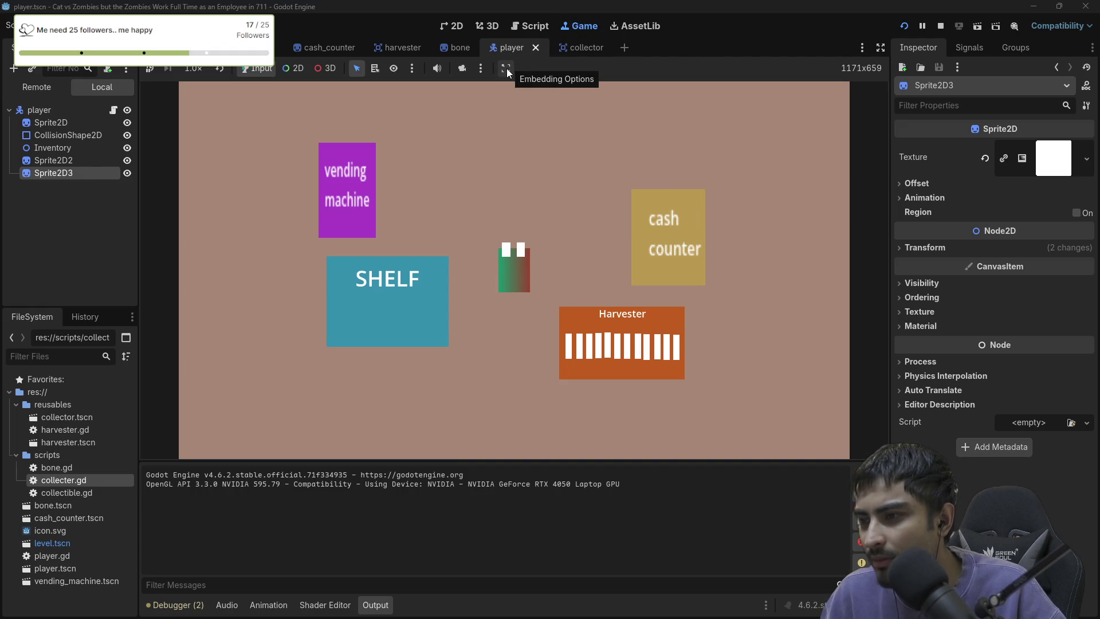
left_click(904, 27)
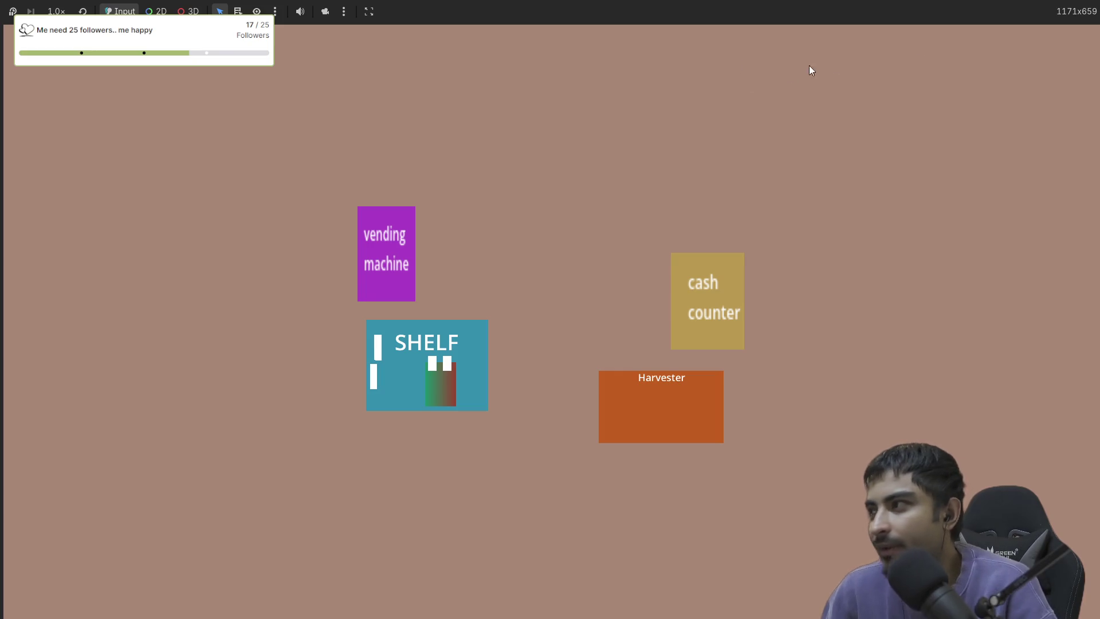
key("alt+F4")
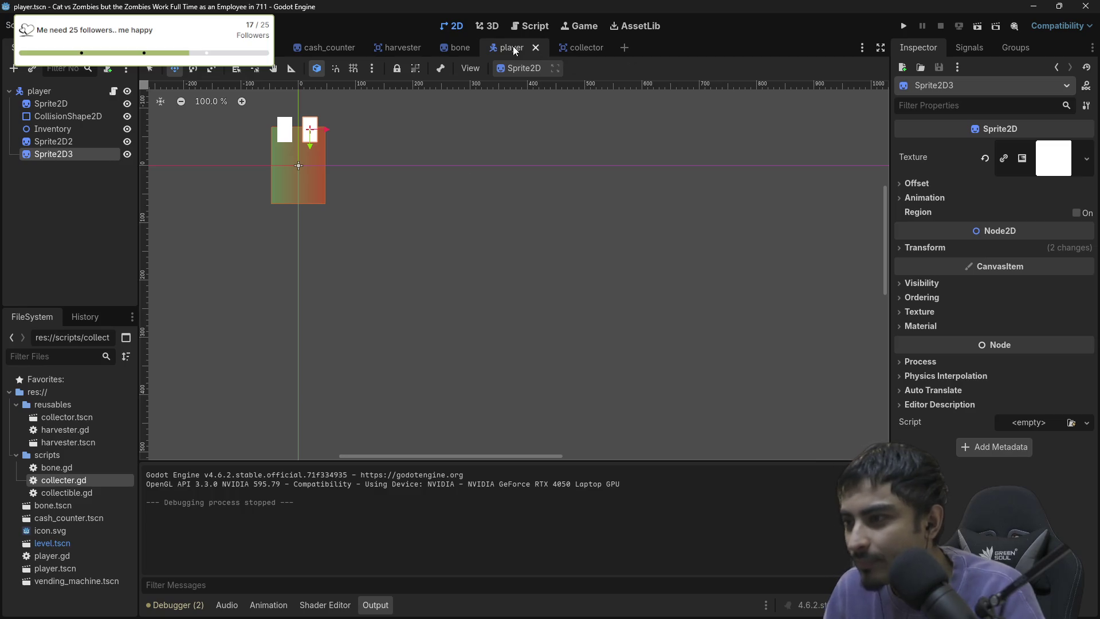
left_click(535, 27)
scroll(601, 264, "down", 4)
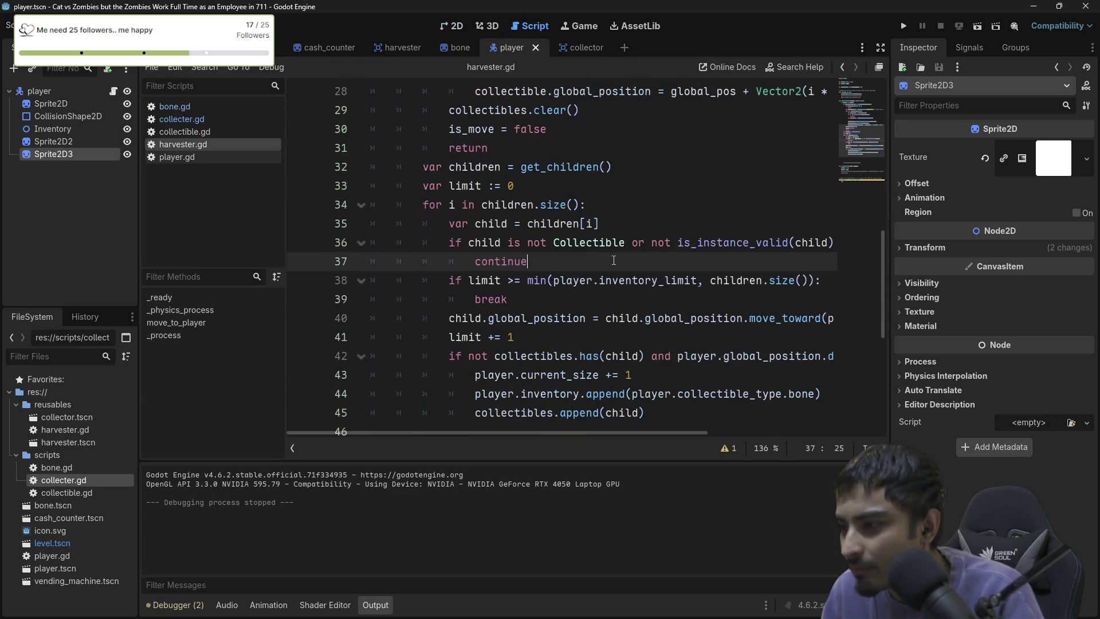
scroll(601, 265, "up", 4)
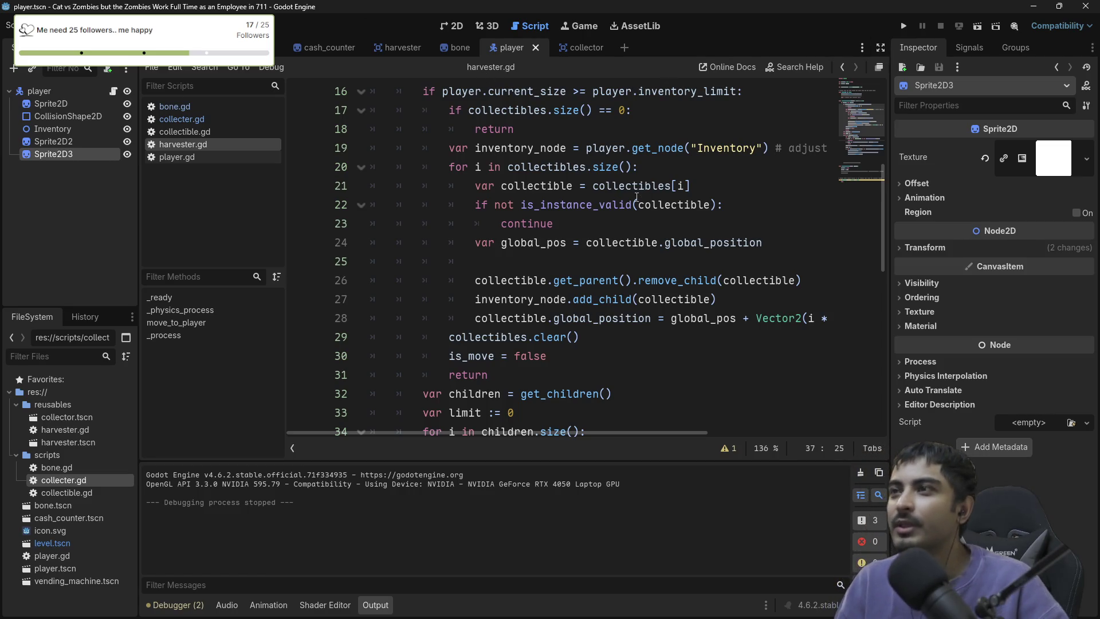
scroll(864, 109, "down", 2)
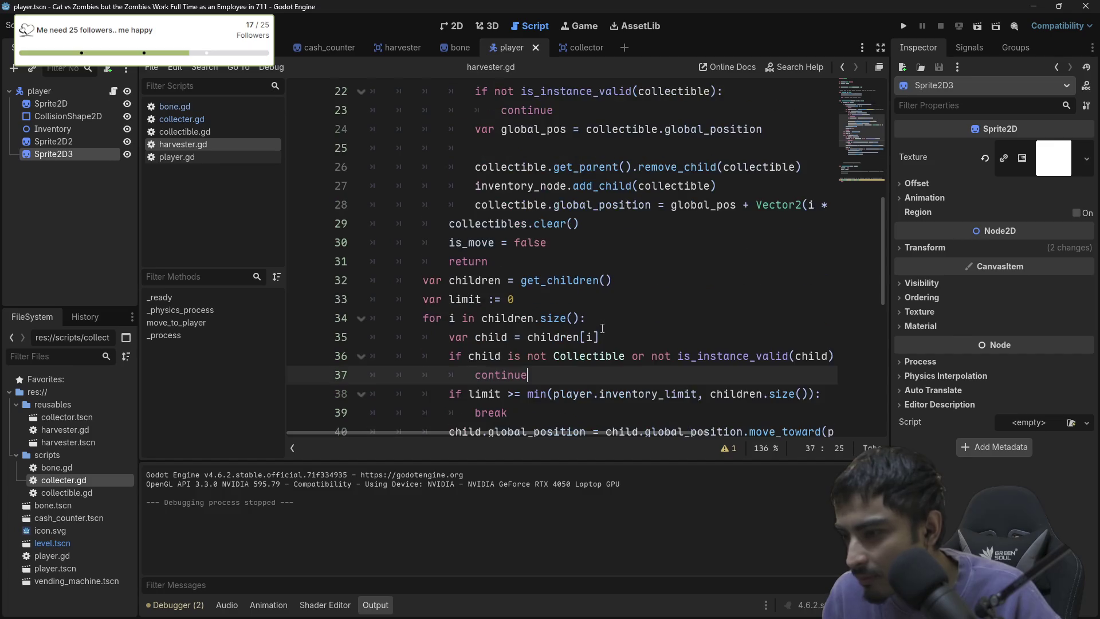
left_click(877, 67)
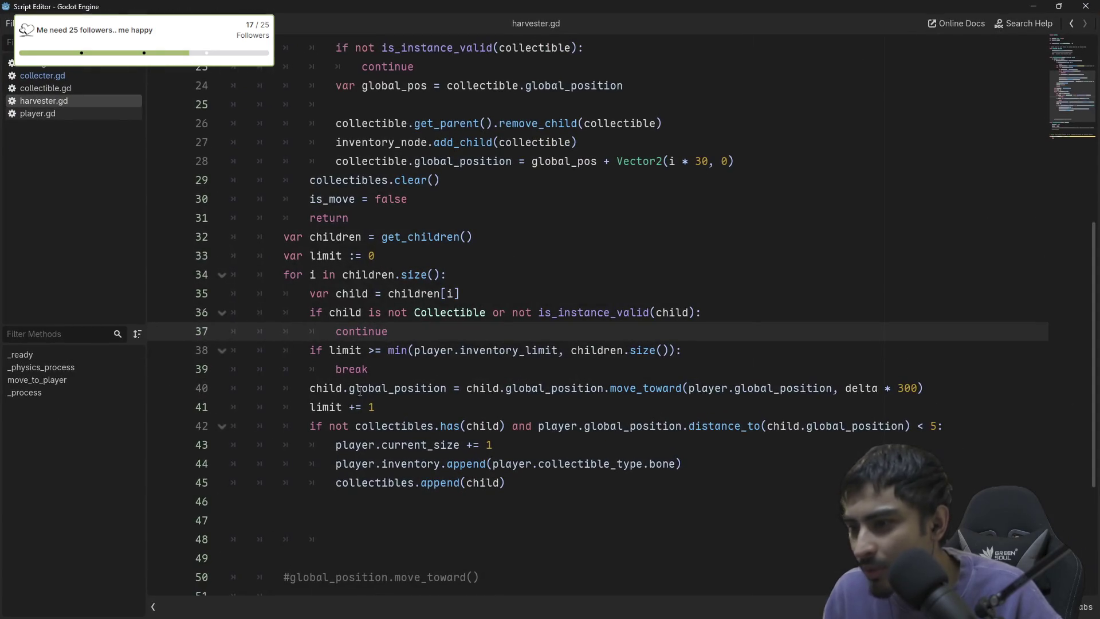
scroll(567, 401, "down", 2)
scroll(433, 365, "up", 2)
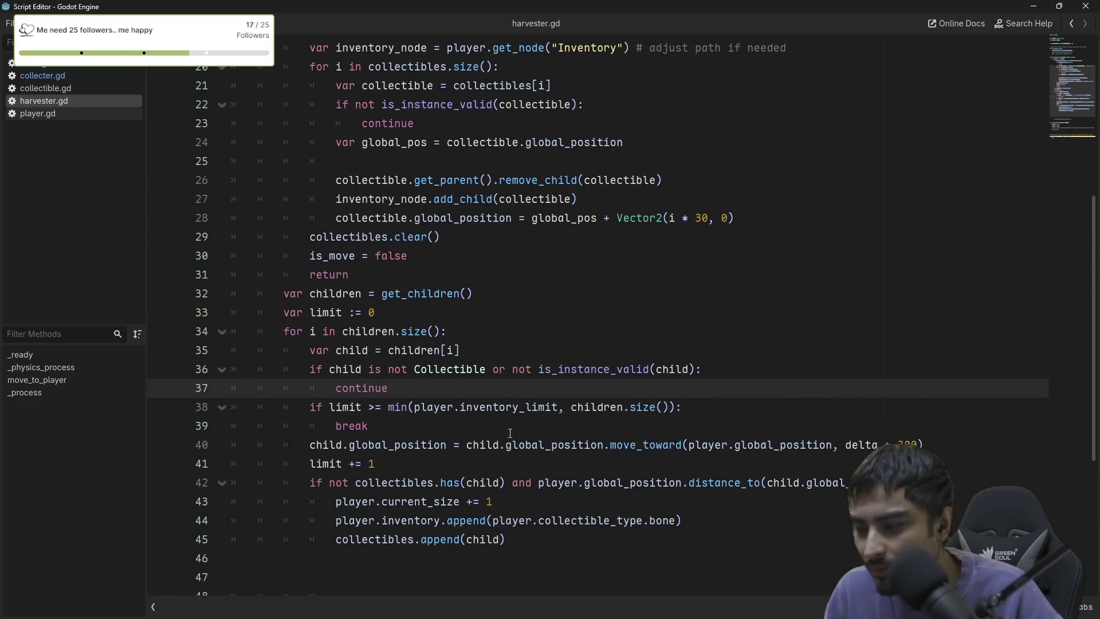
scroll(526, 356, "down", 3)
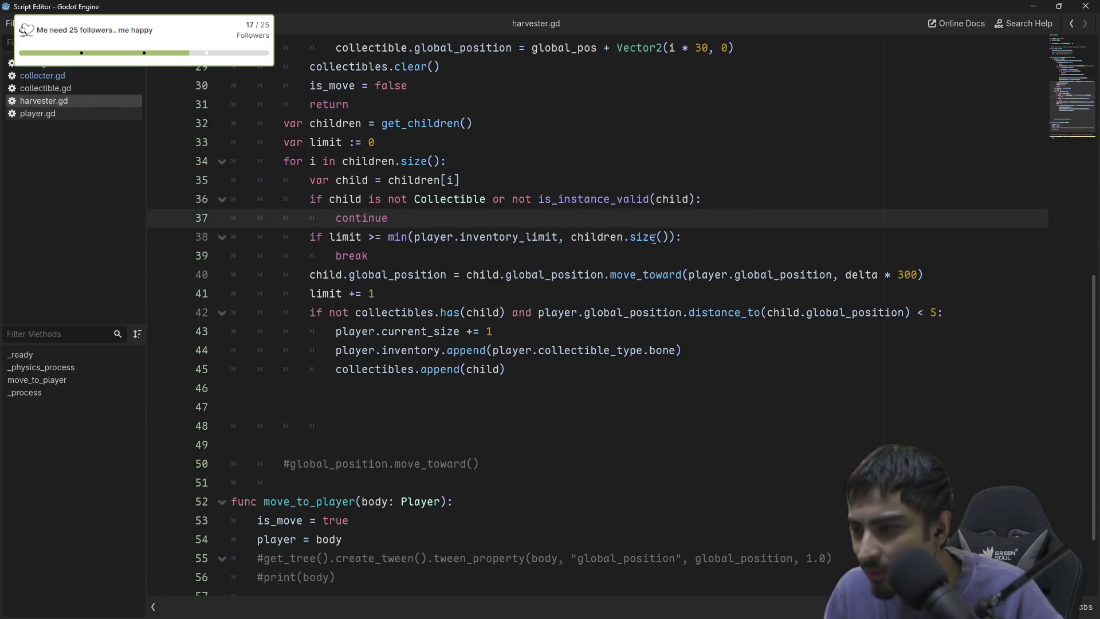
mouse_move(682, 237)
left_mouse_down()
mouse_move(363, 237)
mouse_move(417, 237)
mouse_move(388, 238)
left_mouse_up()
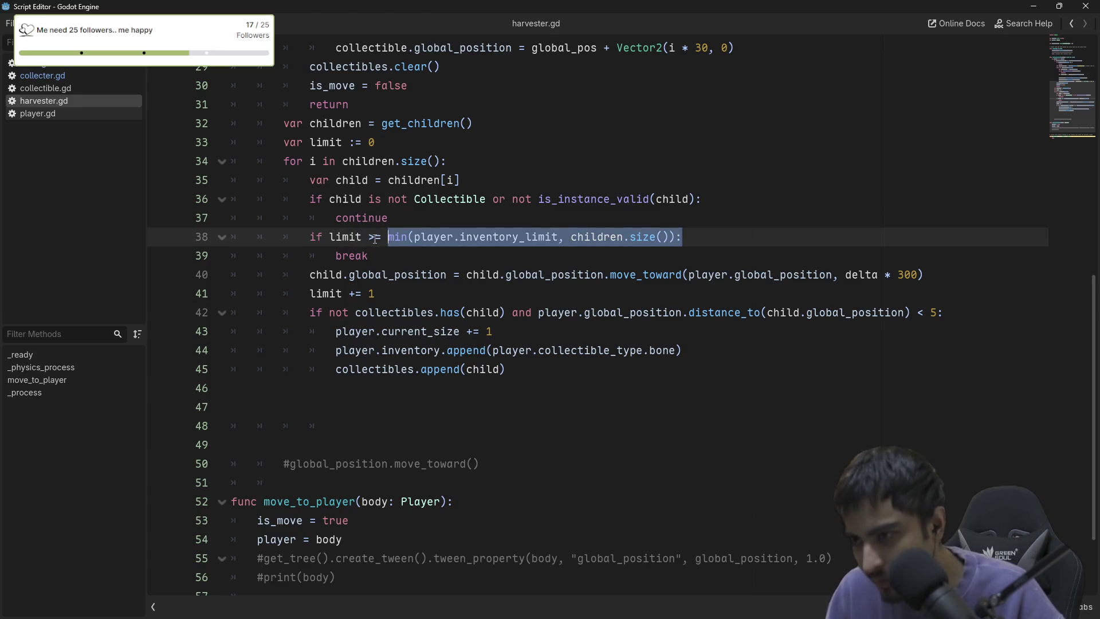
mouse_move(405, 241)
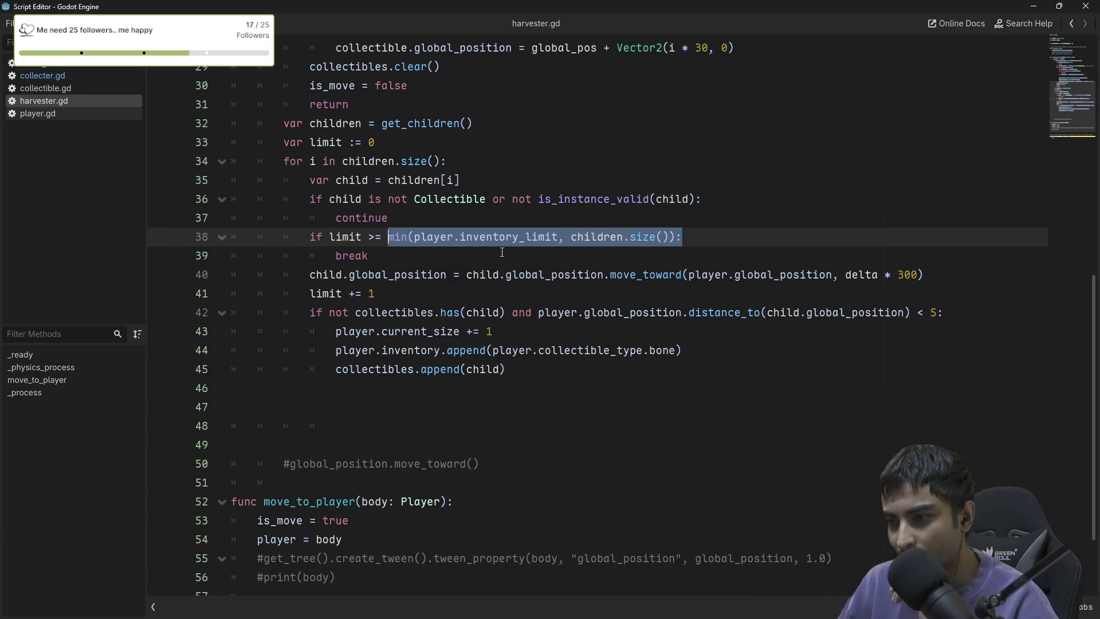
double_click(475, 236)
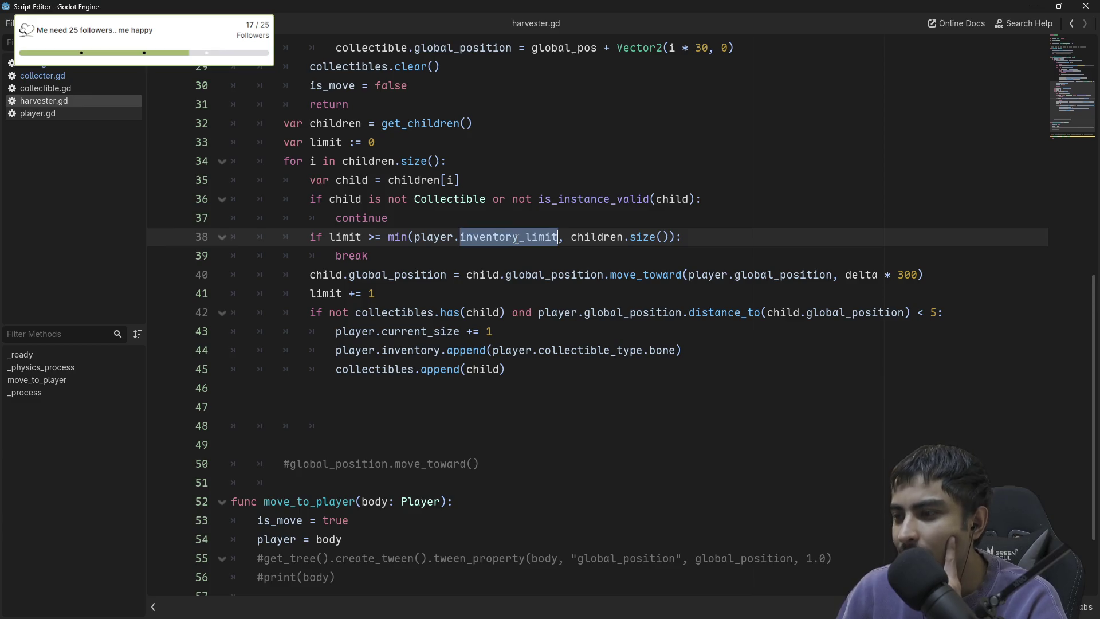
mouse_move(396, 237)
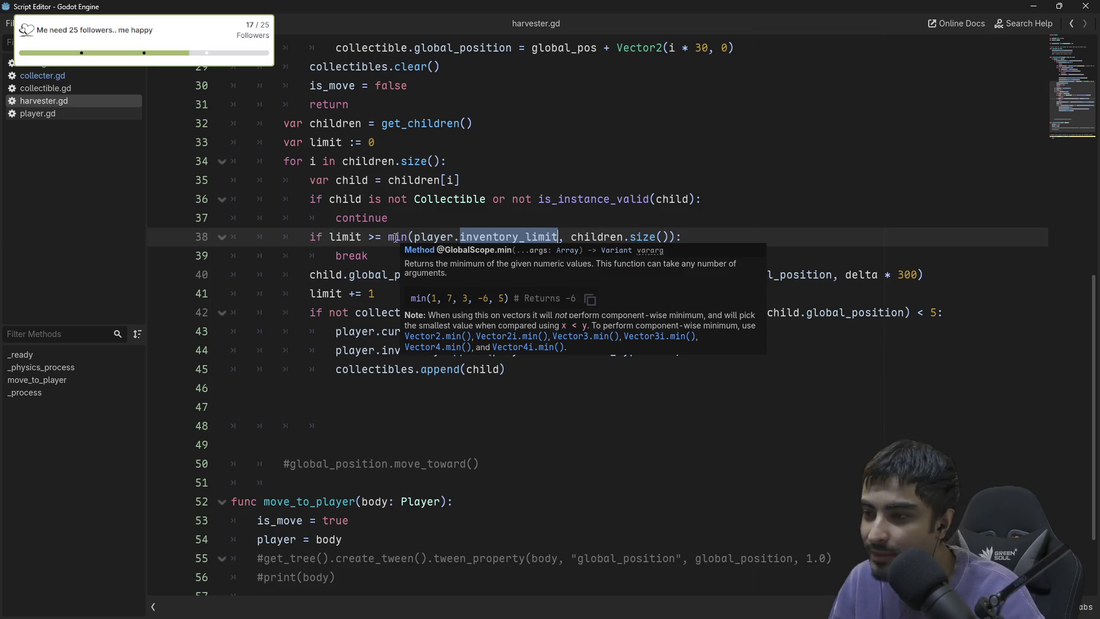
double_click(595, 236)
left_click(649, 237)
double_click(649, 236)
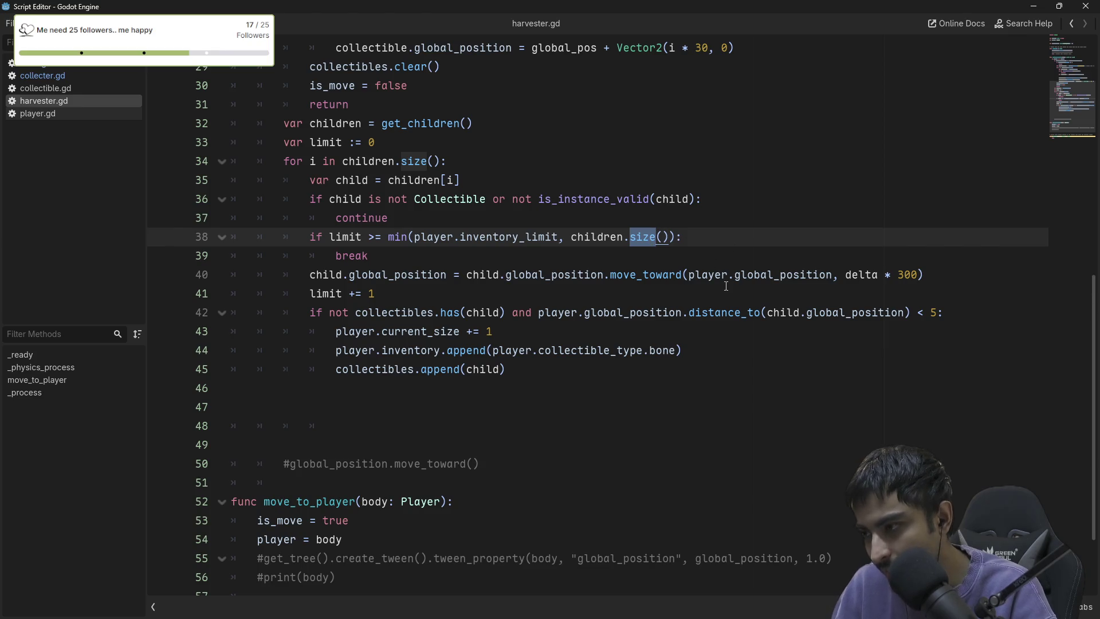
scroll(724, 287, "down", 1)
scroll(544, 289, "down", 1)
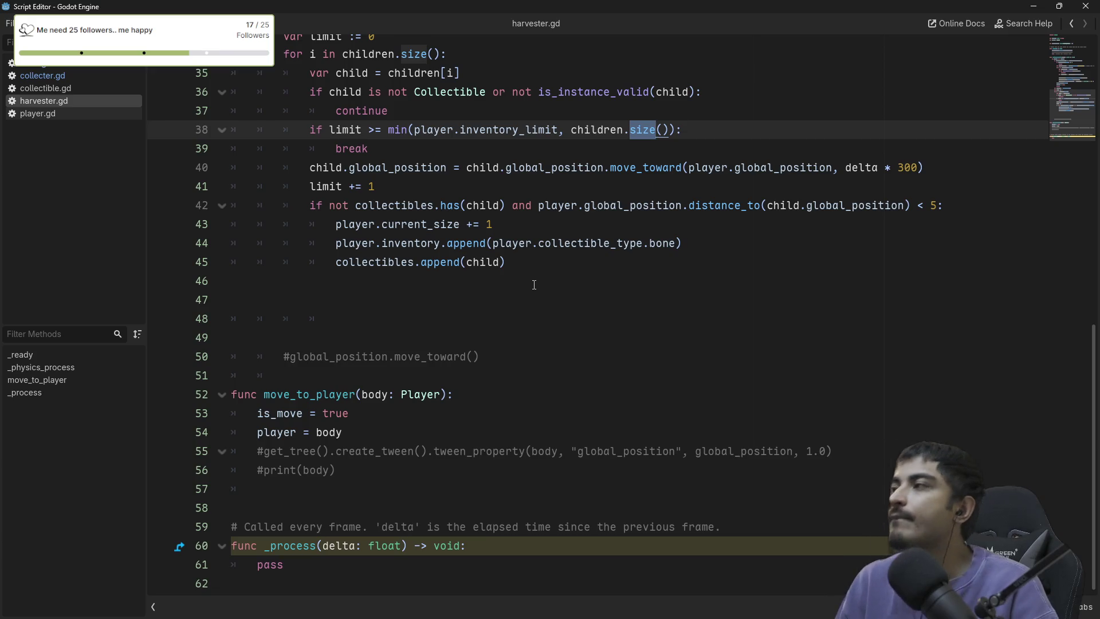
scroll(534, 284, "up", 9)
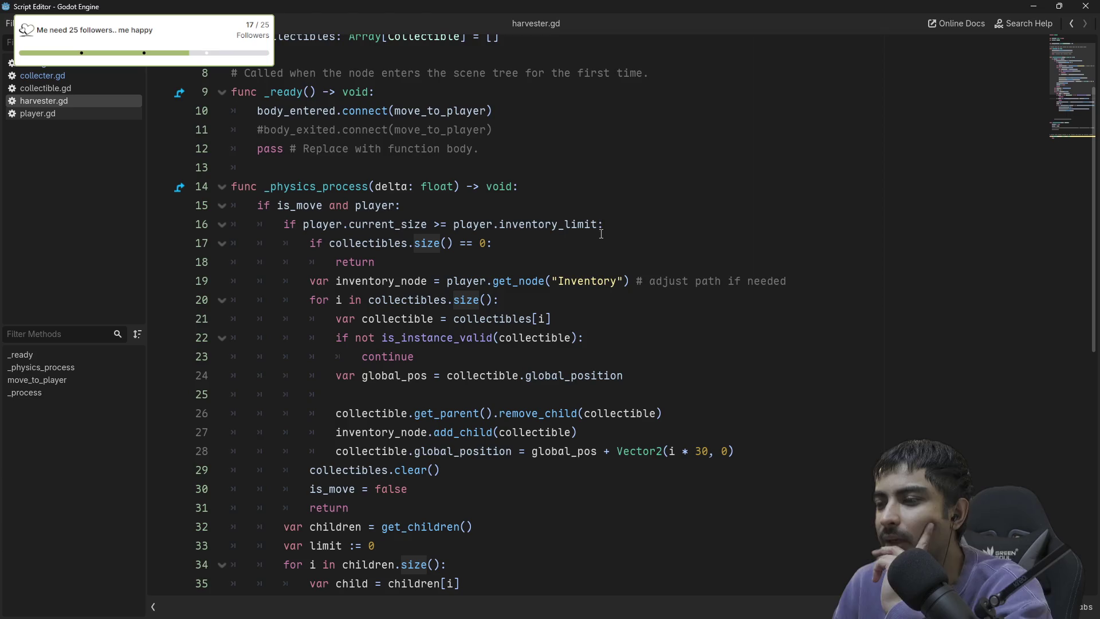
Replace player.inventory_limit on line 16 with min(player.inventory_limit, children.size()) copied from line 38.
left_click_drag(598, 224, 454, 225)
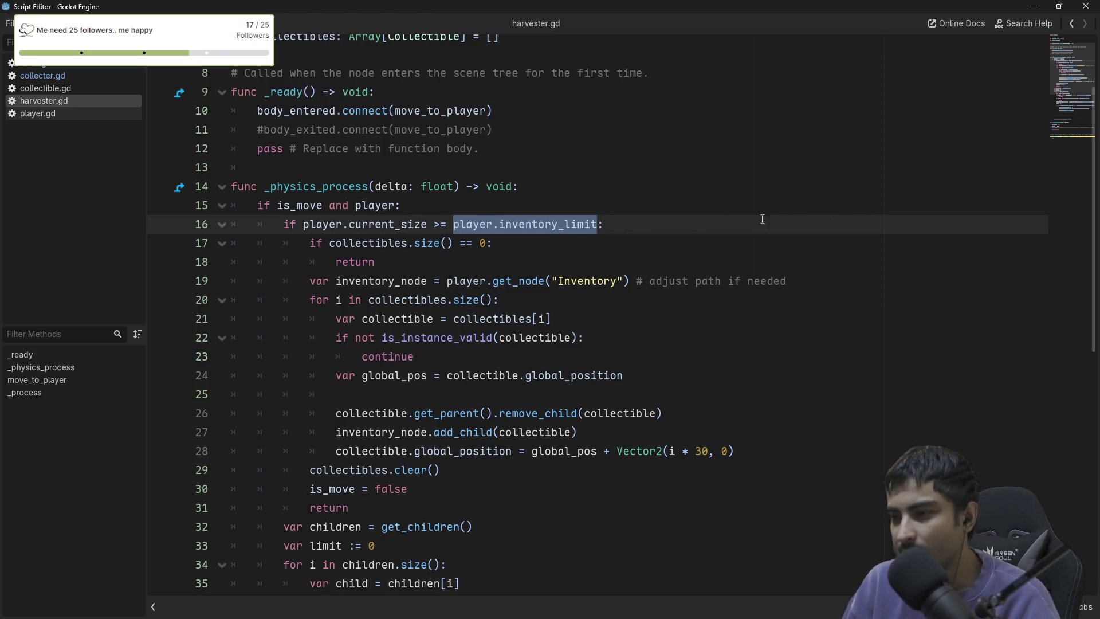
scroll(762, 219, "down", 7)
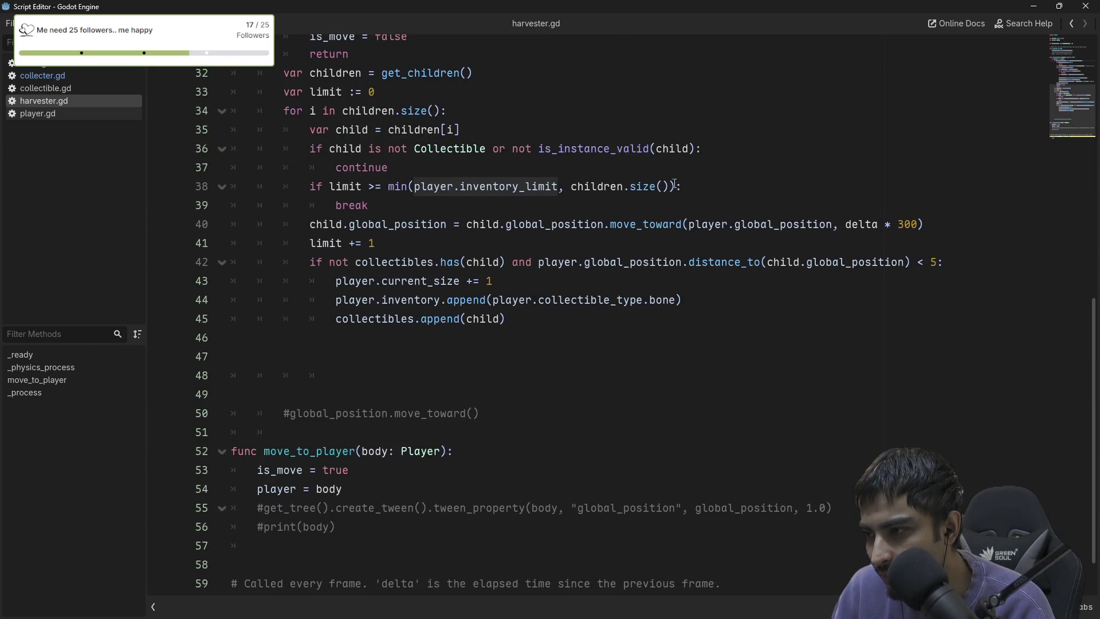
left_click_drag(675, 184, 389, 186)
key("ctrl+c")
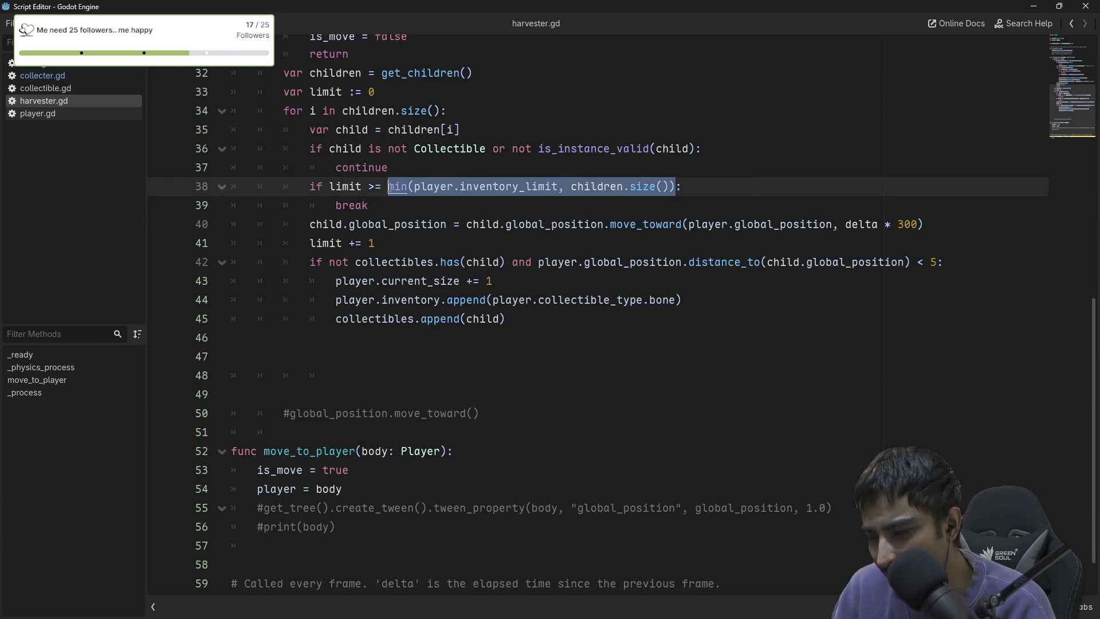
scroll(556, 226, "up", 9)
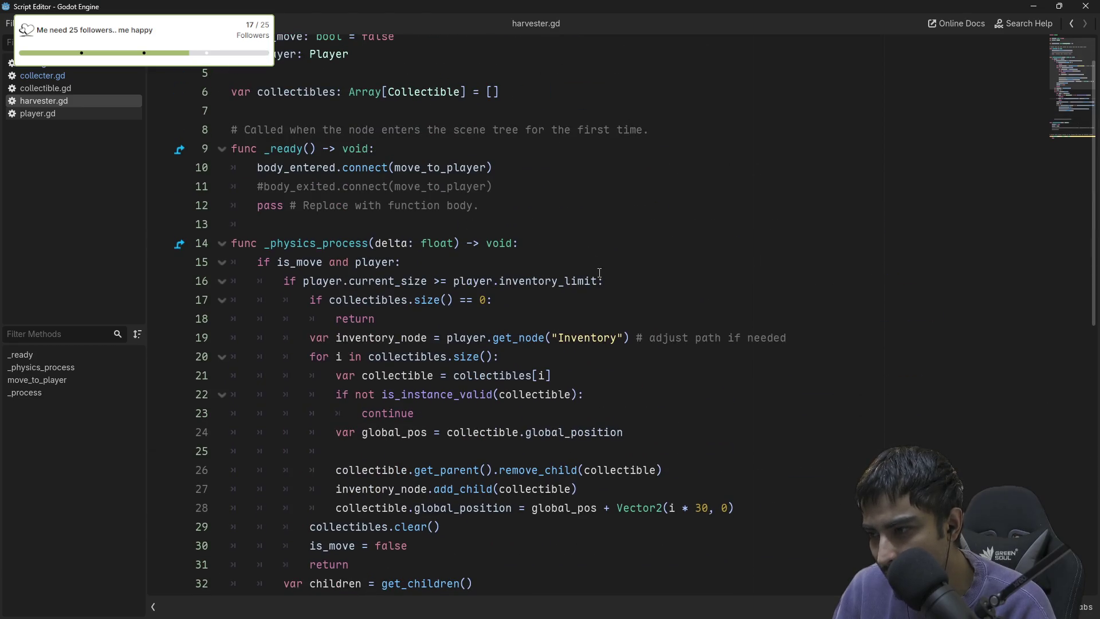
left_click_drag(599, 273, 454, 281)
key("ctrl+v")
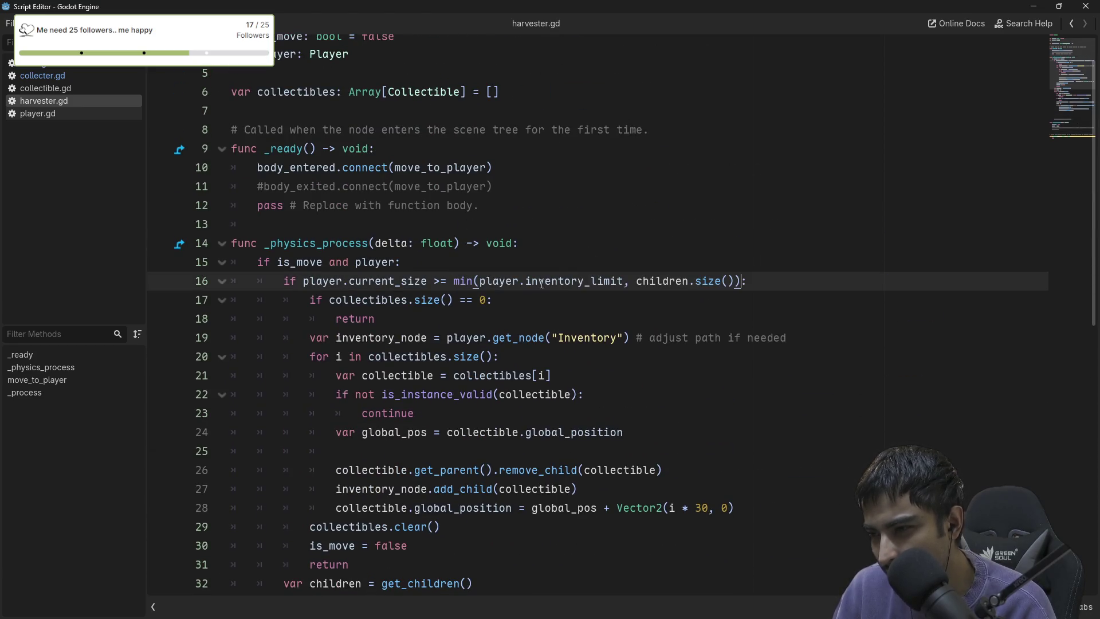
Move the var children = get_children() declaration above line 16's size check.
double_click(673, 280)
scroll(505, 325, "down", 2)
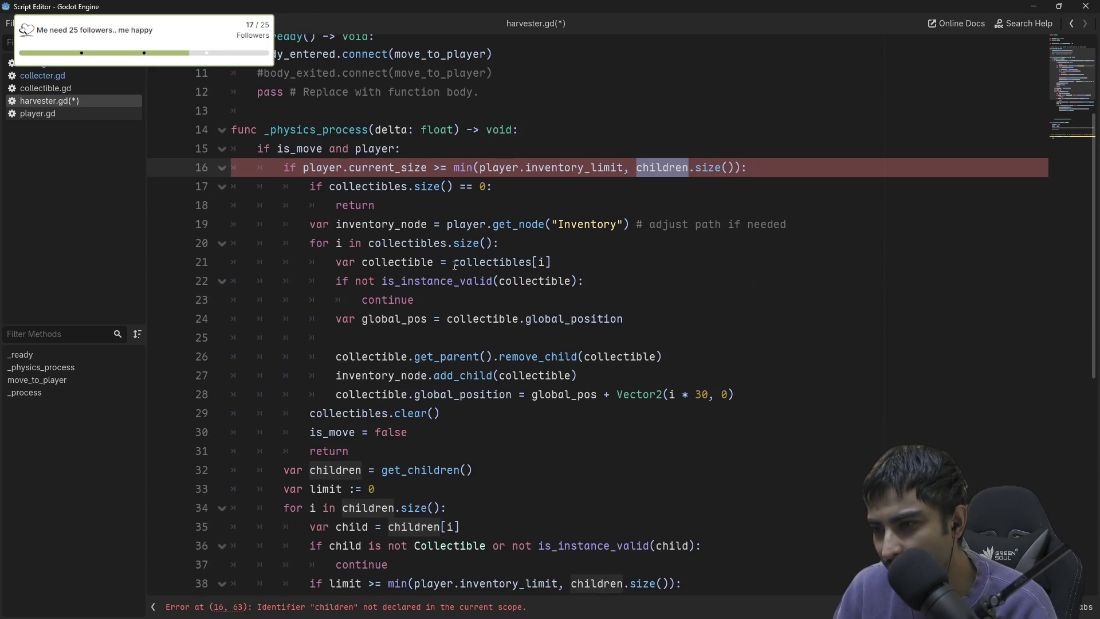
left_click(493, 471)
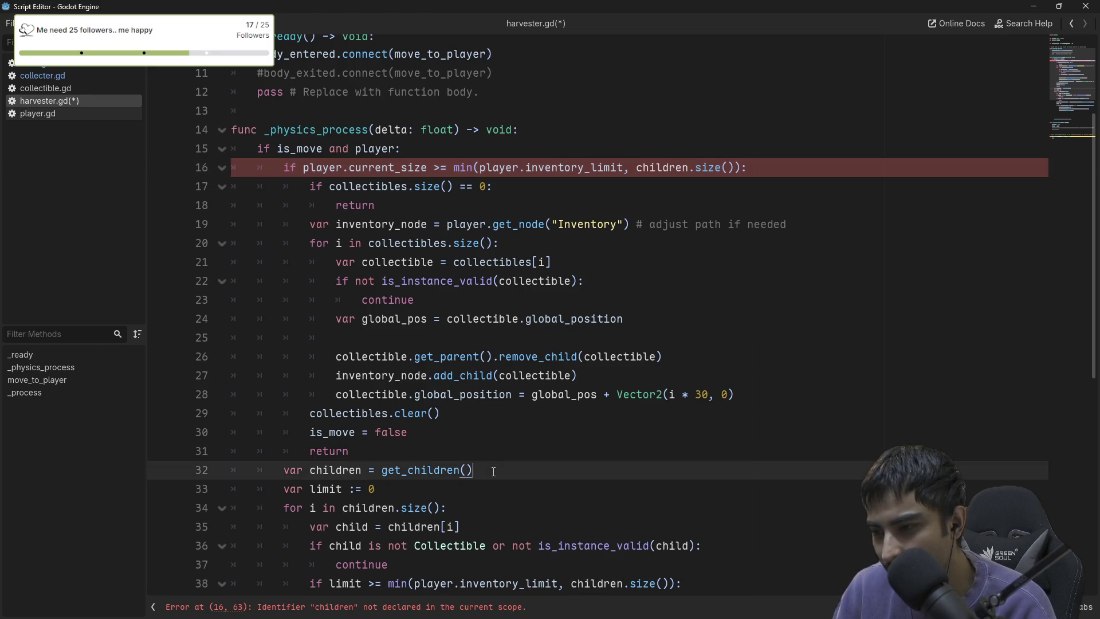
key("ctrl+x")
left_click(389, 167)
key("ctrl+v")
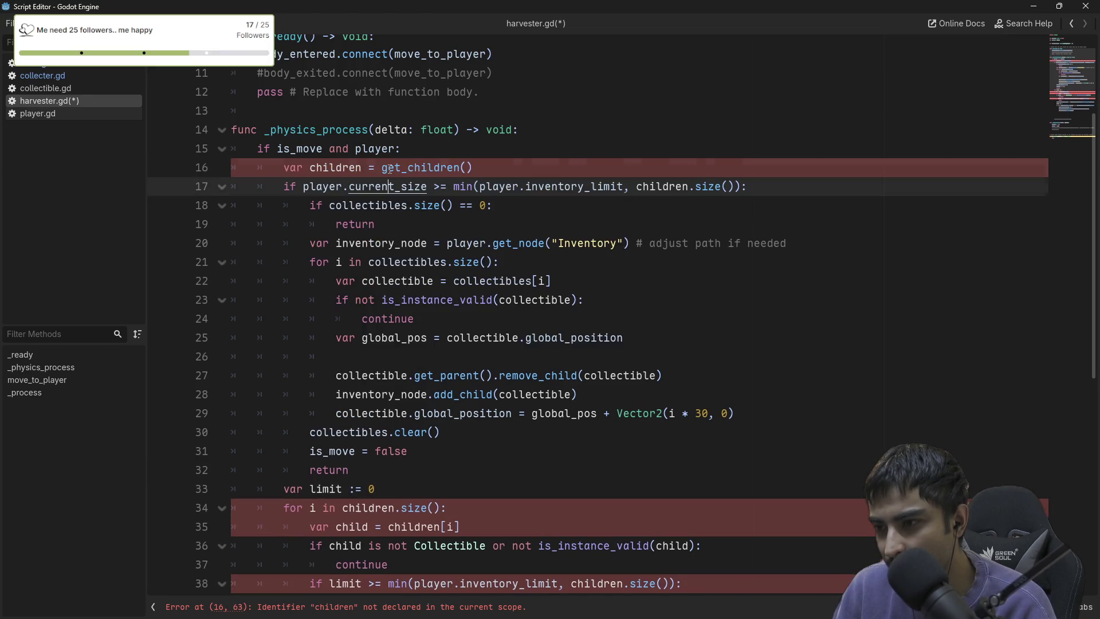
Save harvester.gd, close the floating script editor, and run the game to test the harvester.
left_click(511, 242)
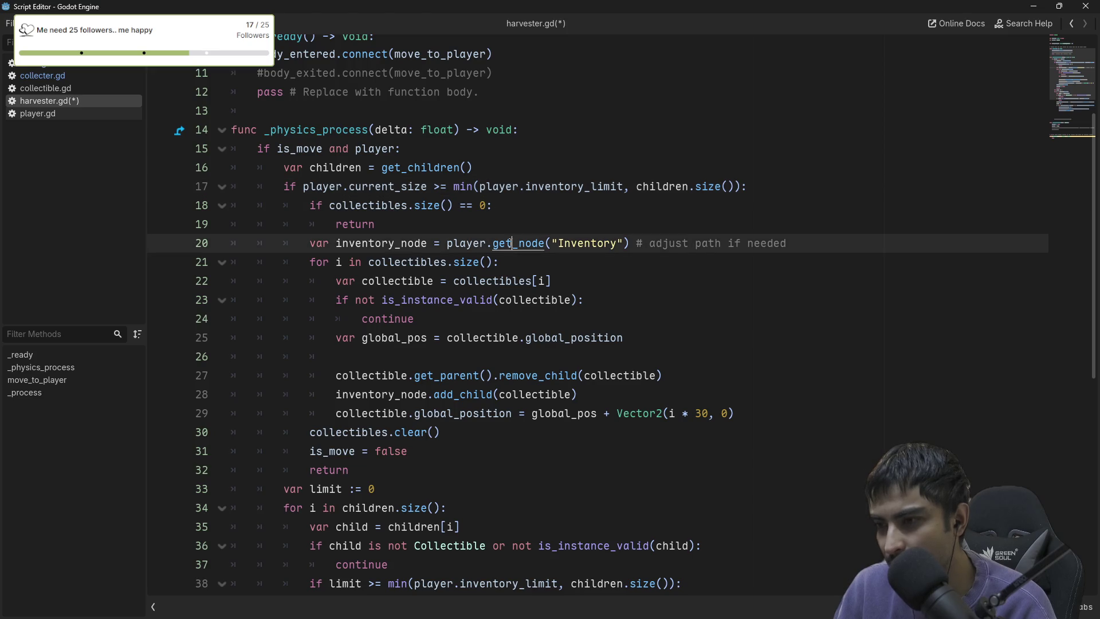
key("ctrl+s")
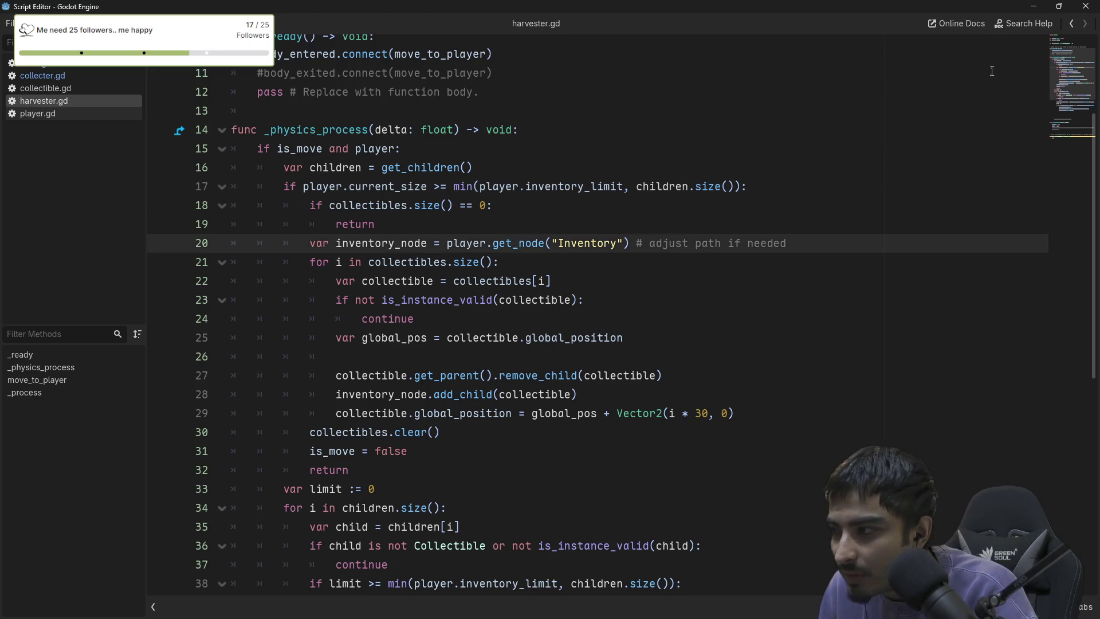
left_click(1083, 11)
left_click(906, 27)
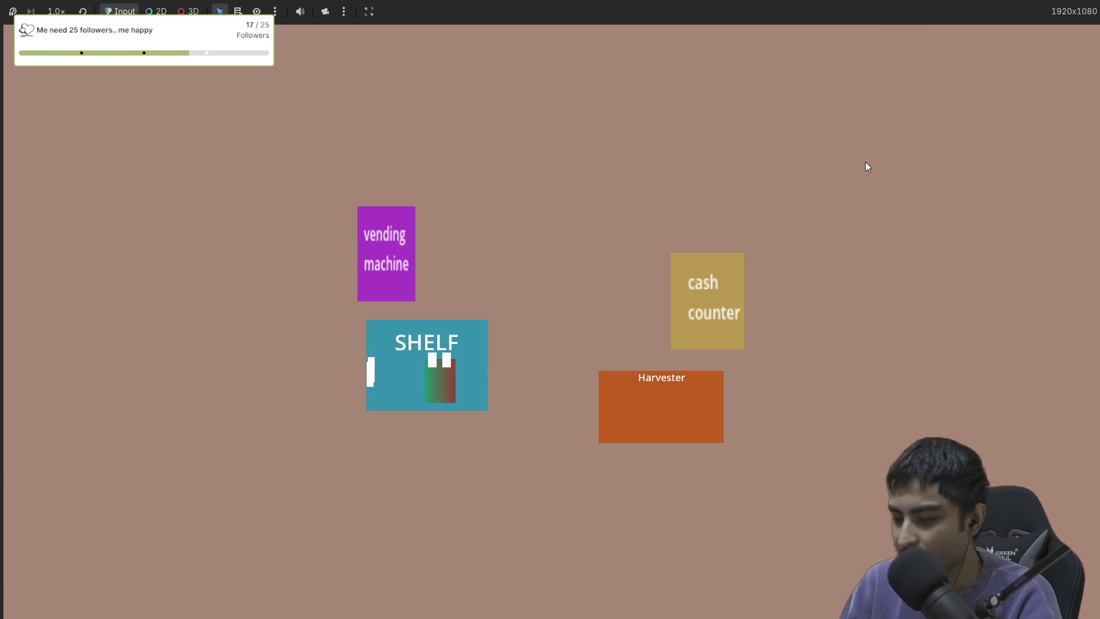
Stop the game and show harvester.gd full-width in the script workspace.
key("F8")
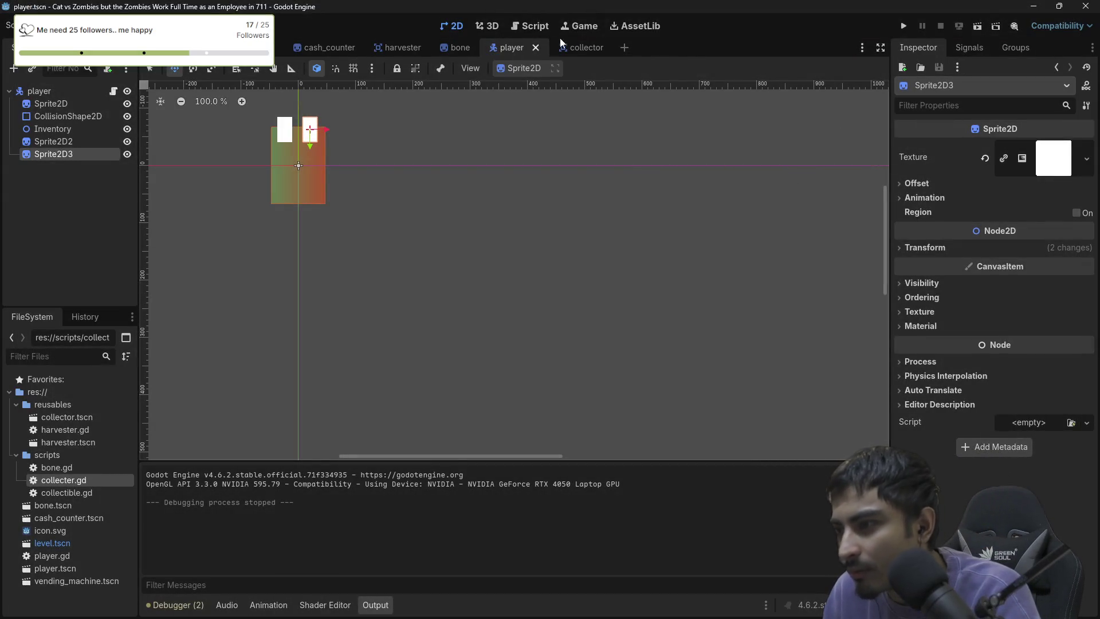
left_click(521, 27)
scroll(592, 243, "down", 6)
scroll(592, 243, "down", 3)
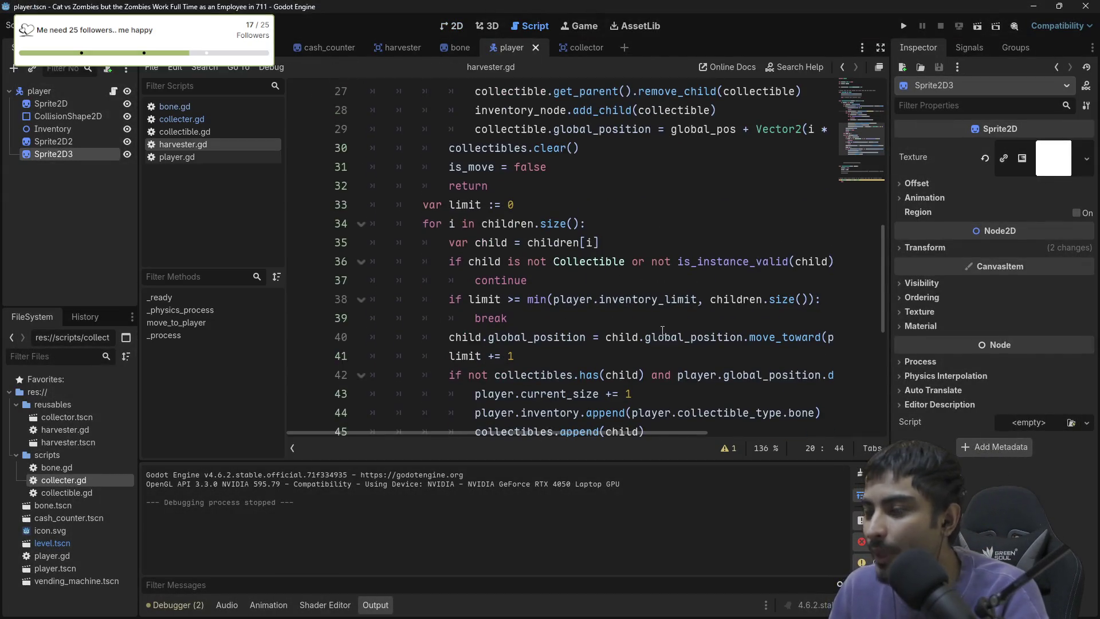
left_click(879, 68)
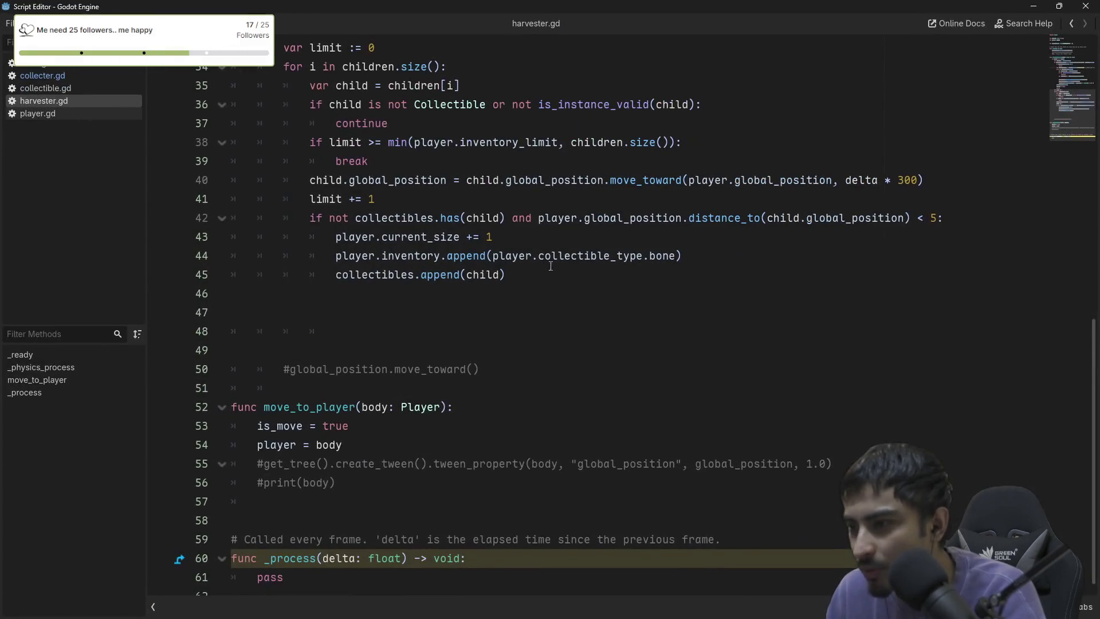
scroll(565, 283, "down", 1)
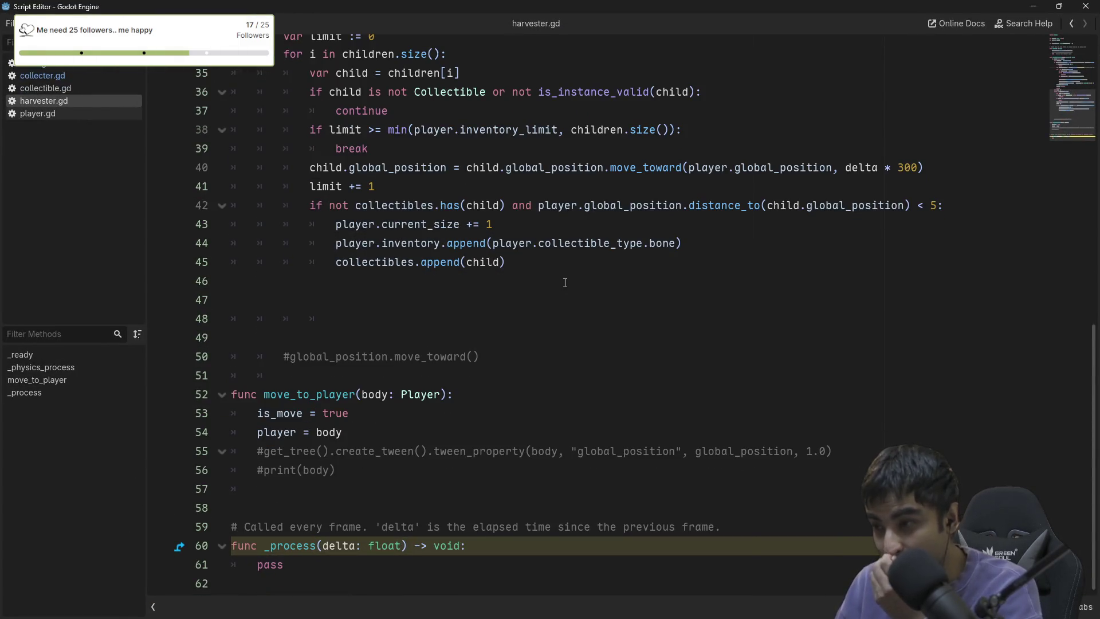
scroll(561, 281, "up", 3)
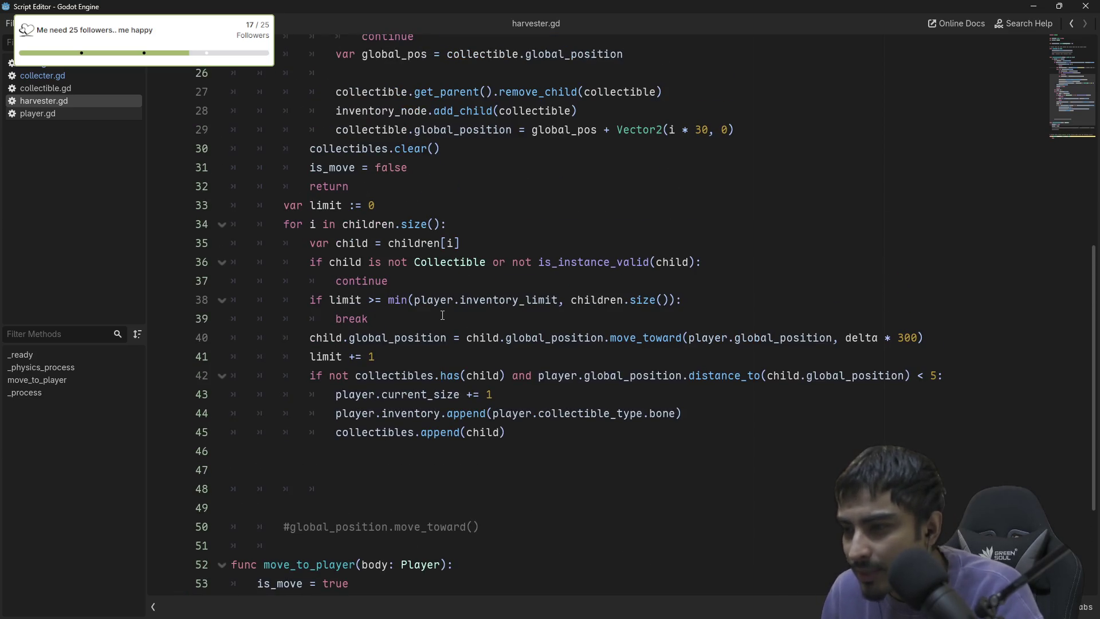
scroll(453, 309, "up", 4)
scroll(674, 247, "up", 2)
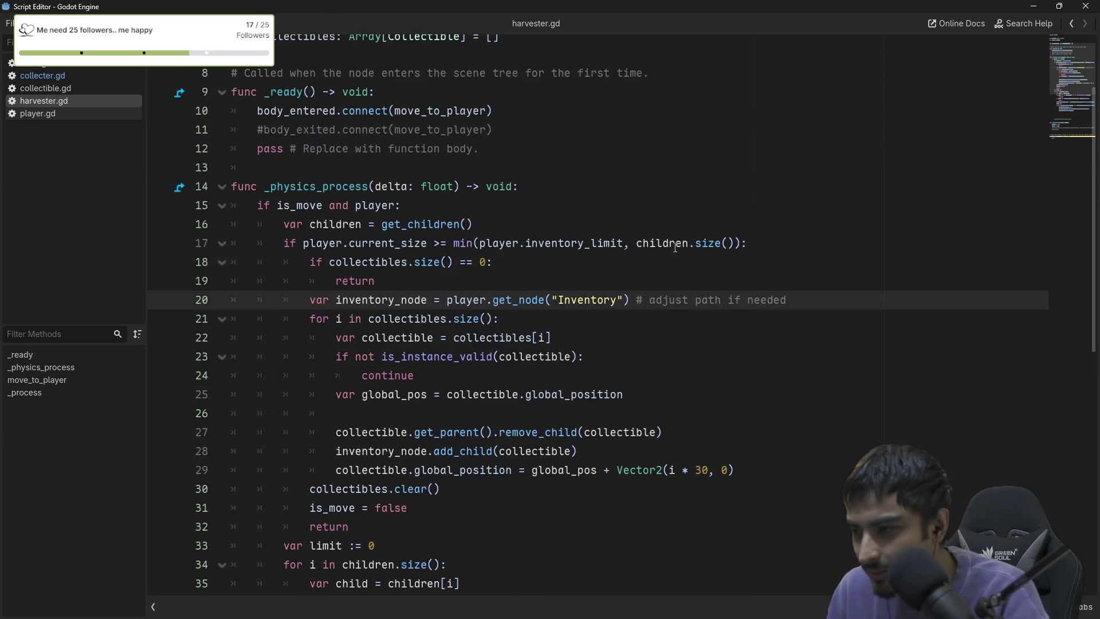
Review lines 16–17 and remove the var children = get_children() line from line 16.
double_click(406, 224)
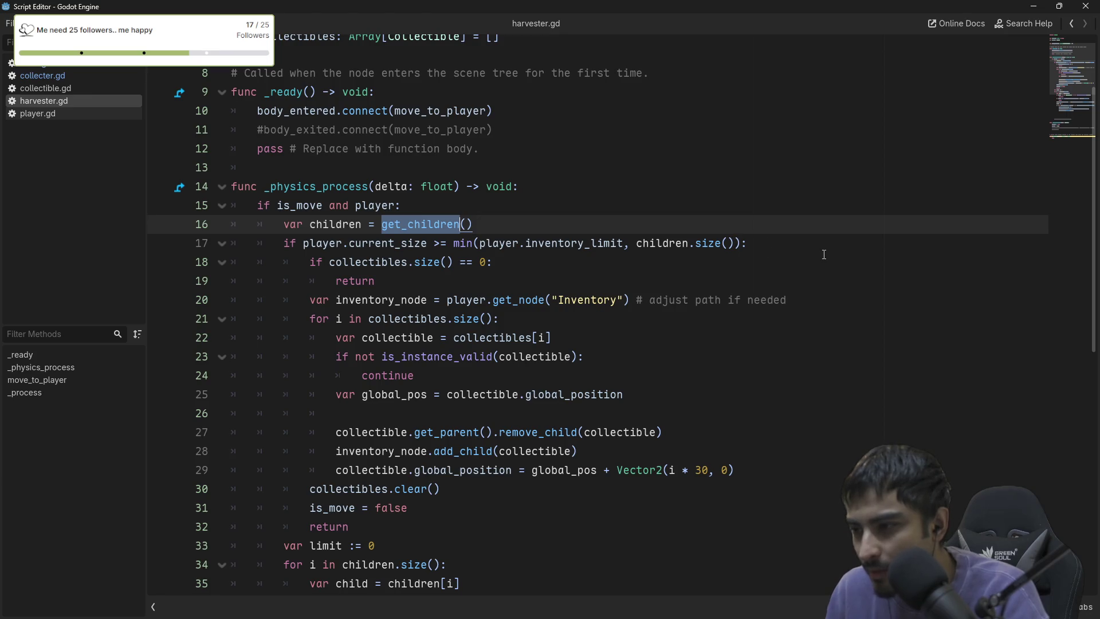
mouse_move(802, 244)
left_mouse_down()
mouse_move(270, 244)
mouse_move(289, 247)
left_mouse_up()
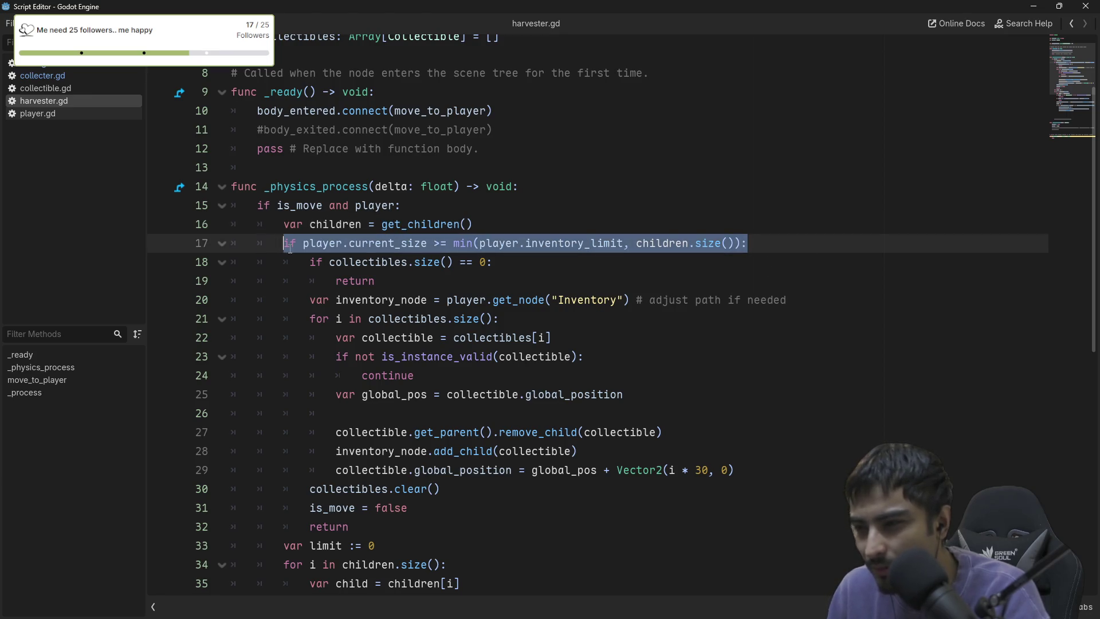
left_click(504, 260)
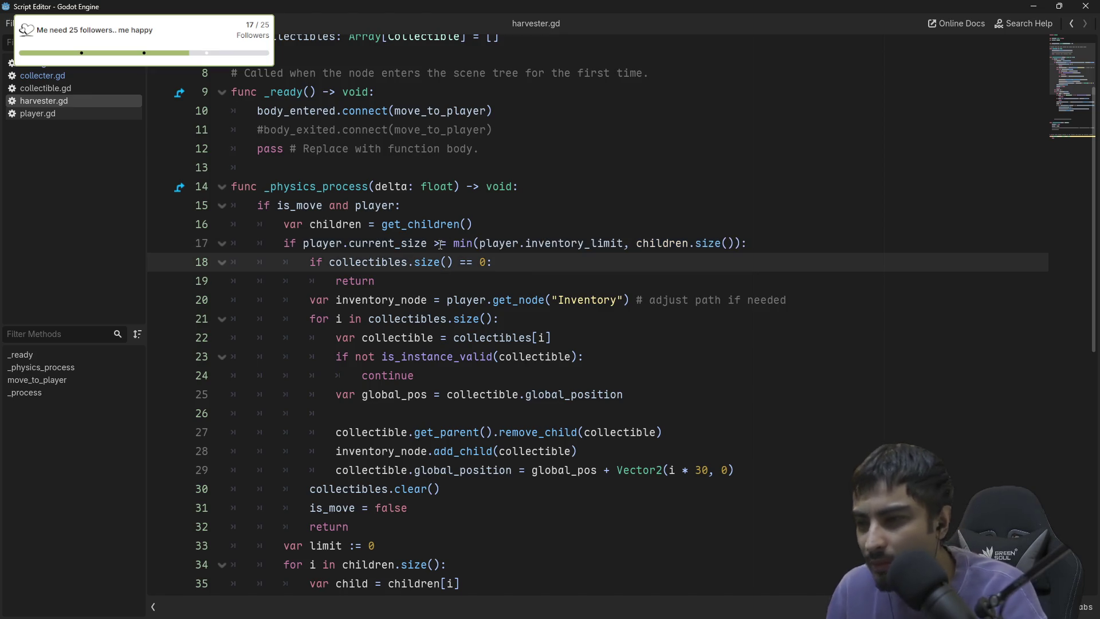
left_click(470, 235)
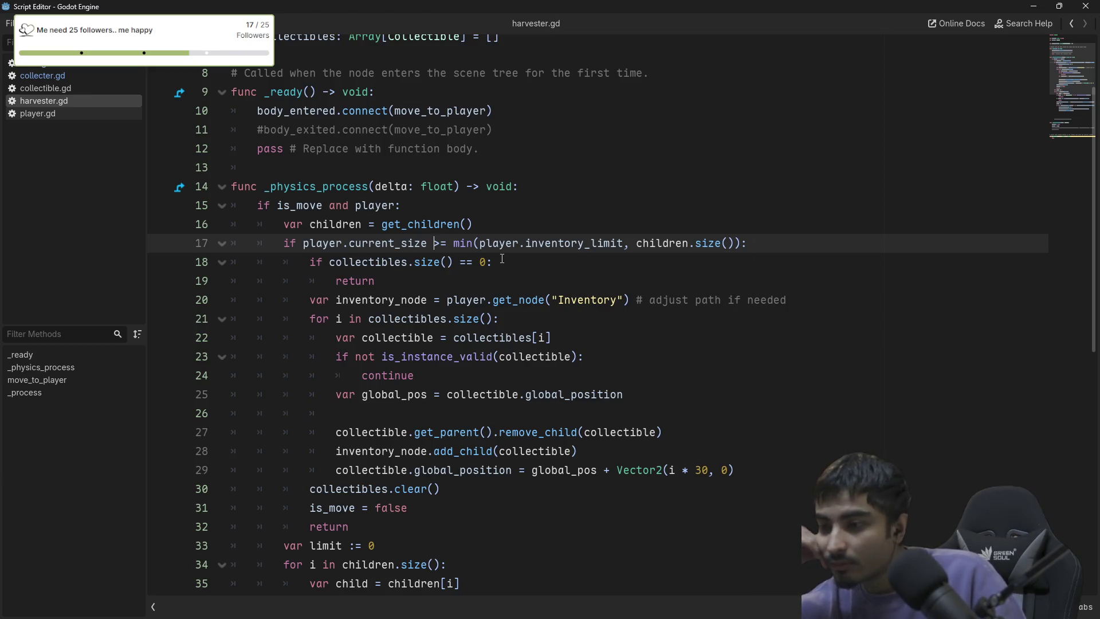
key("Up")
key("ctrl+shift+k")
key("Down")
key("Down")
key("Down")
key("ctrl+v")
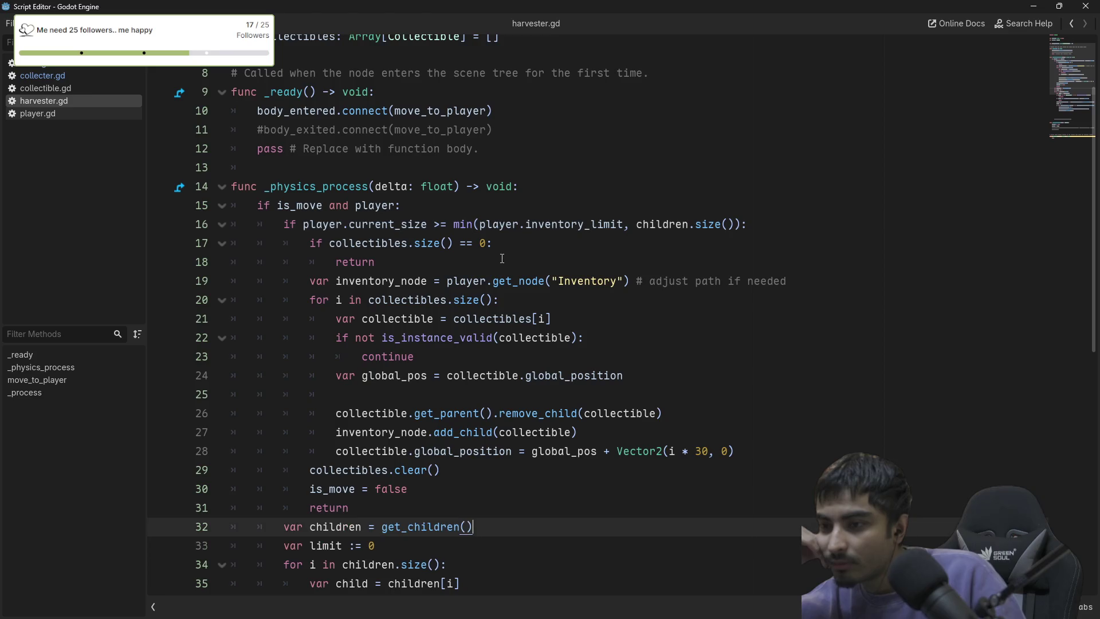
key("ctrl+z")
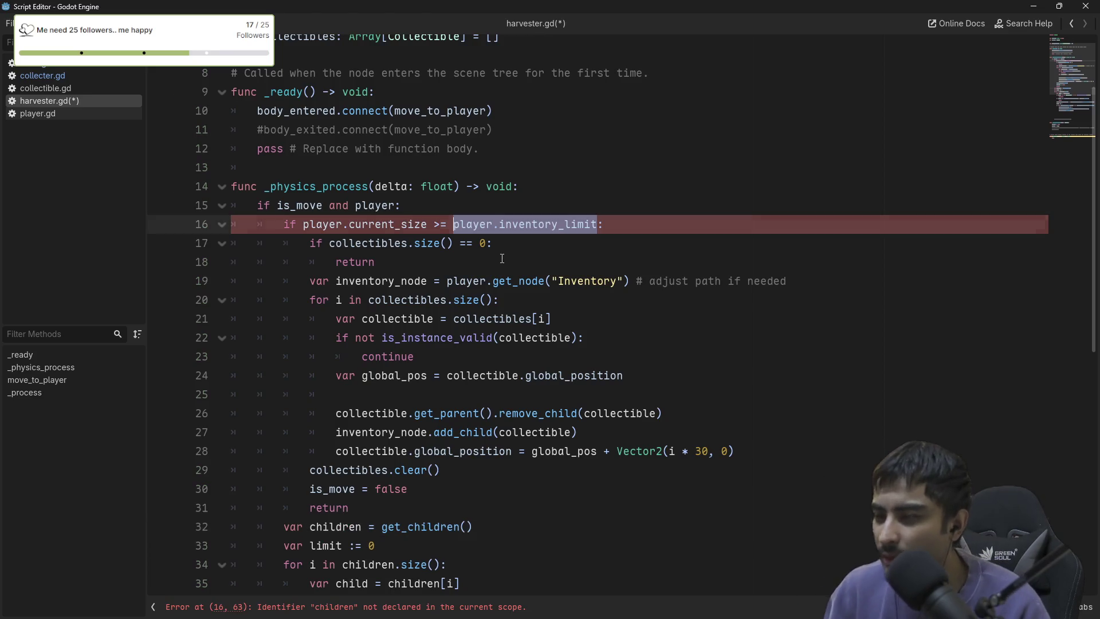
key("ctrl+z")
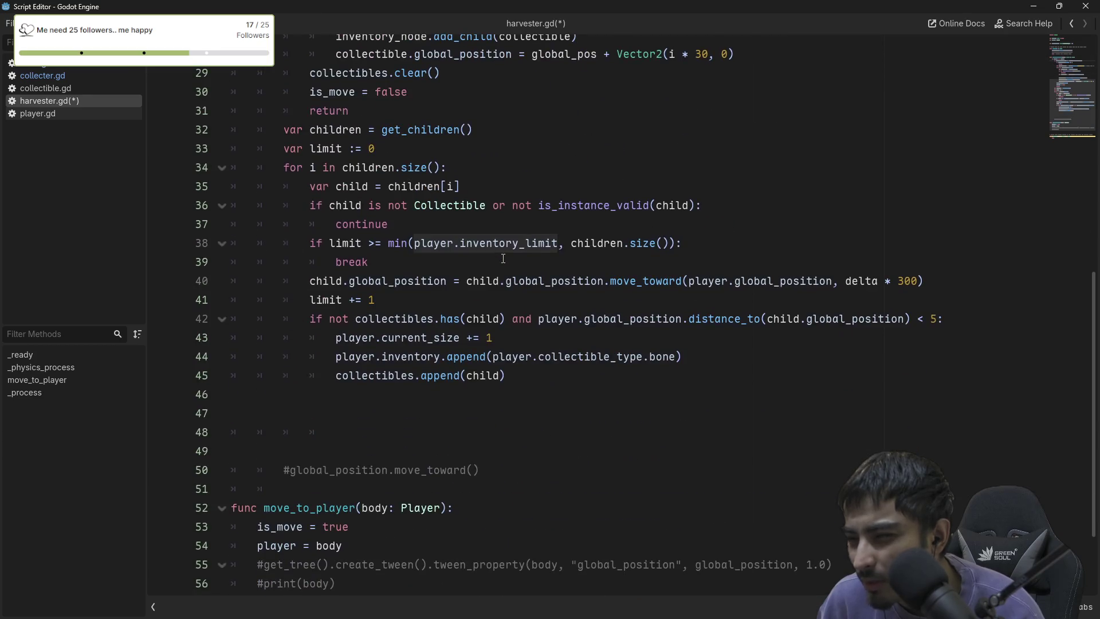
key("ctrl+z")
key("ctrl+z")
key("ctrl+z")
key("ctrl+z")
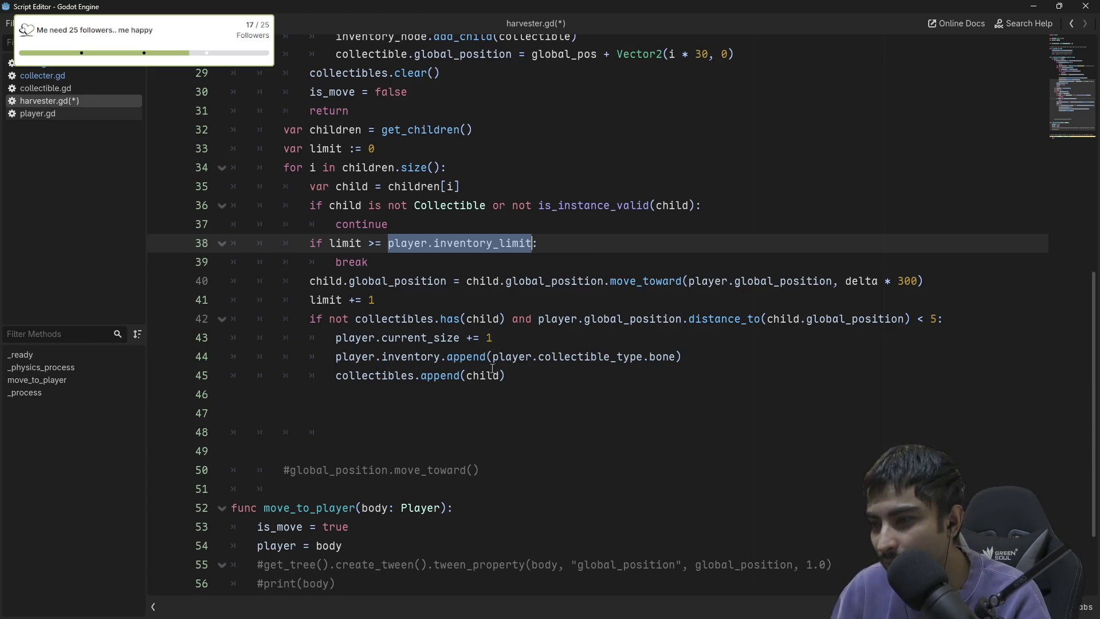
scroll(490, 380, "up", 1)
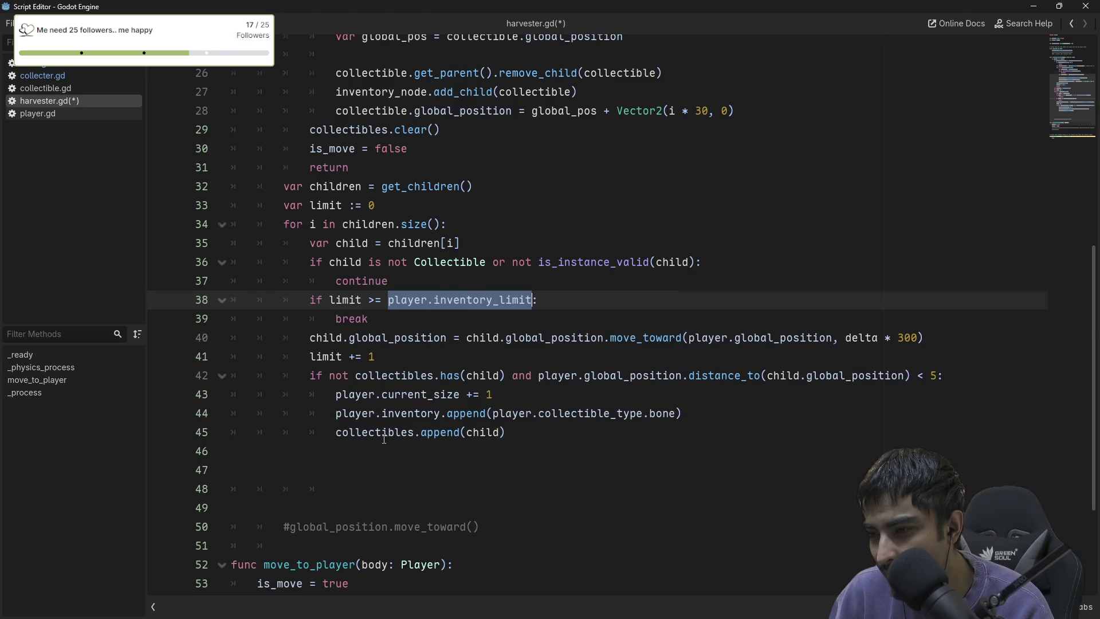
scroll(473, 253, "up", 4)
scroll(473, 252, "down", 5)
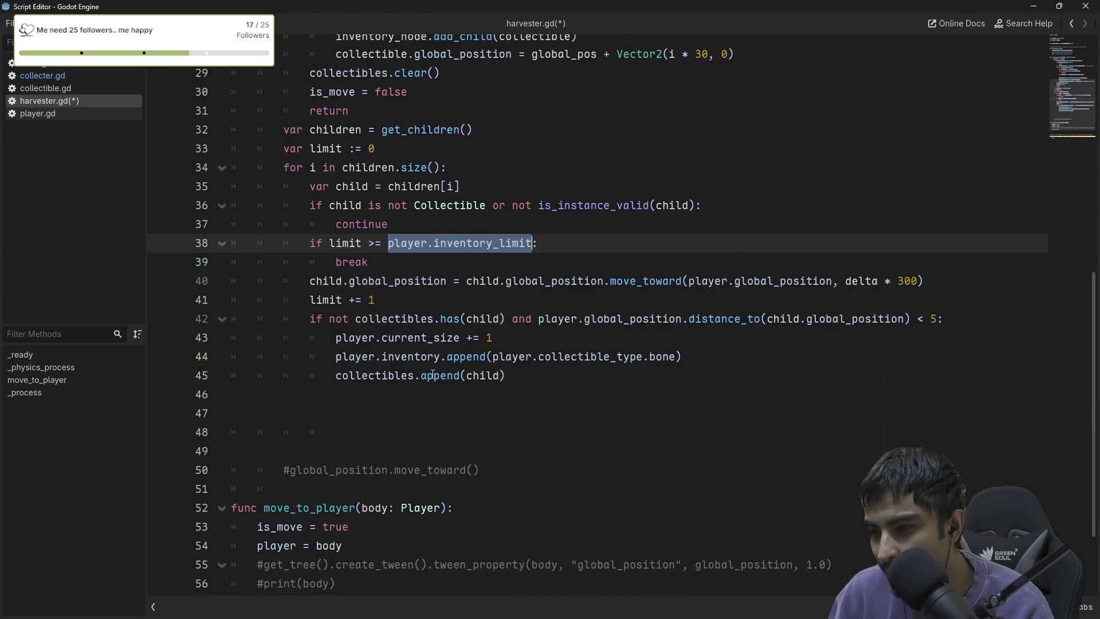
scroll(410, 364, "up", 4)
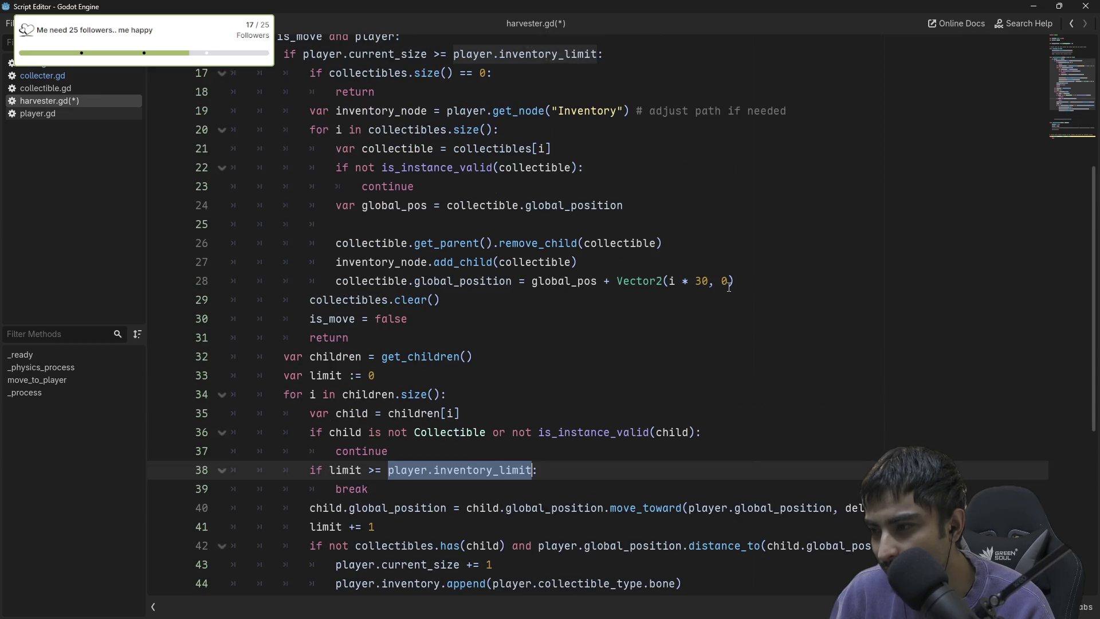
left_click_drag(753, 283, 321, 202)
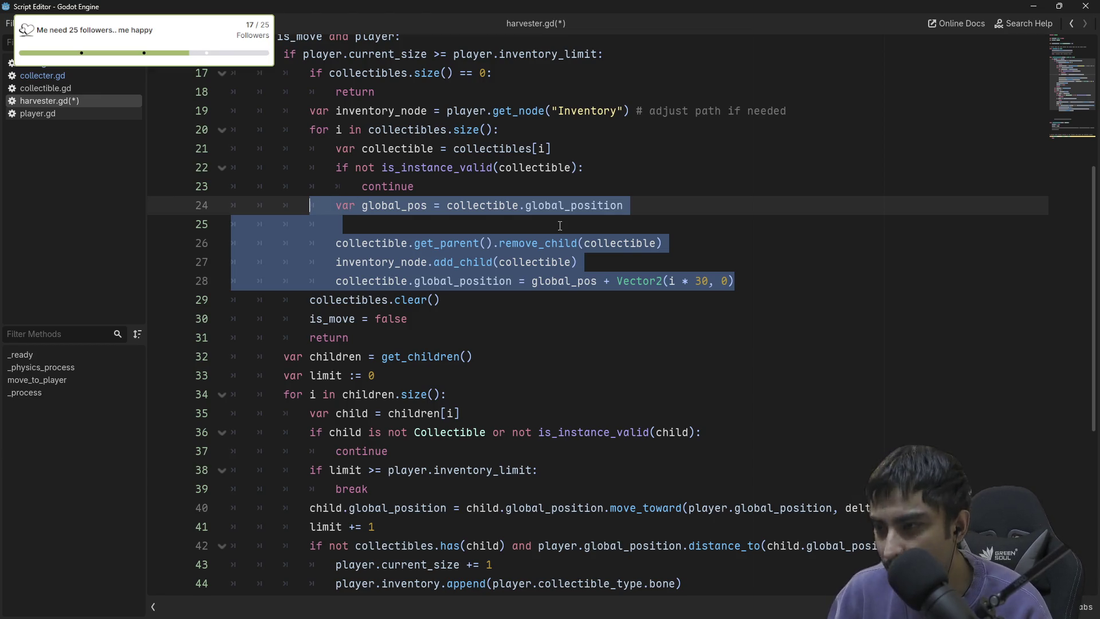
Add 'func transfer_items(item) -> void:' on a new line 51, correcting the 'voicd' typo.
scroll(561, 242, "down", 6)
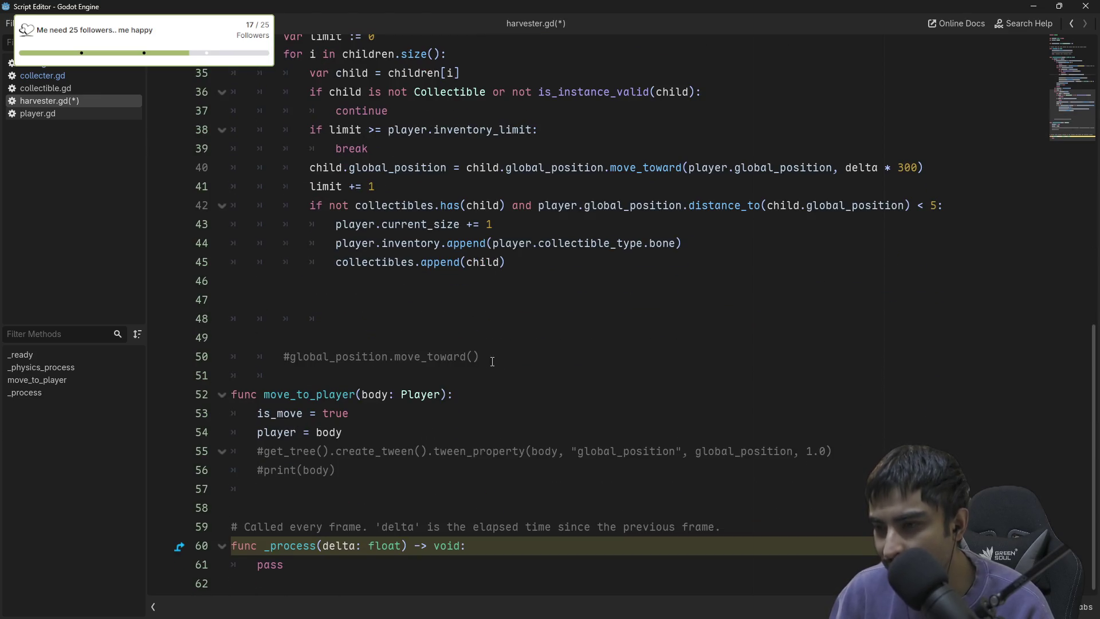
left_click(492, 361)
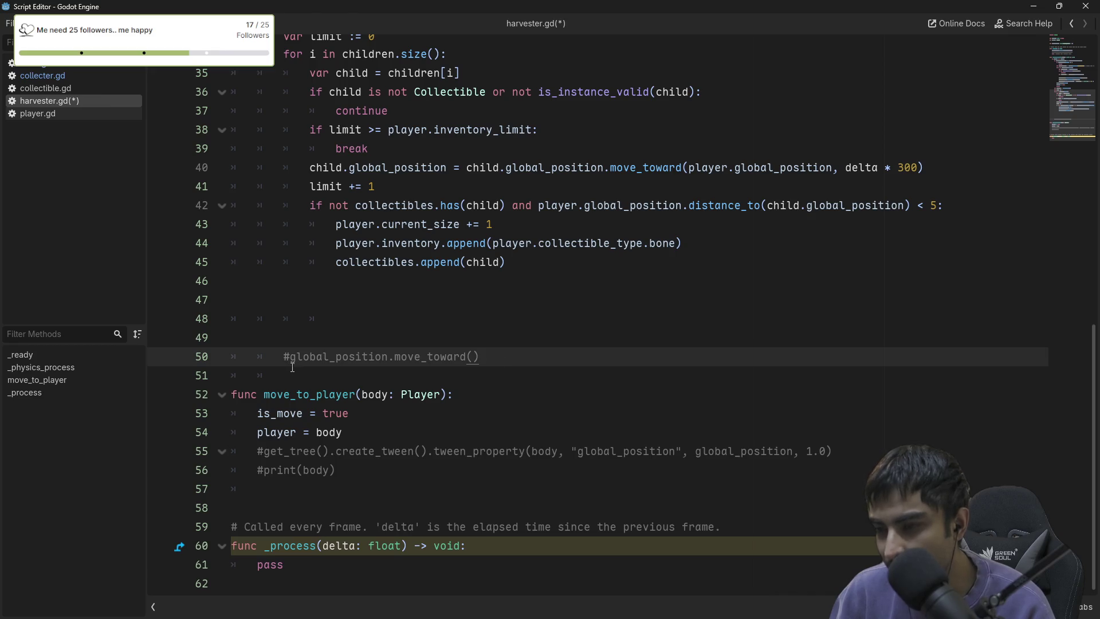
key("Return")
key("BackSpace")
key("BackSpace")
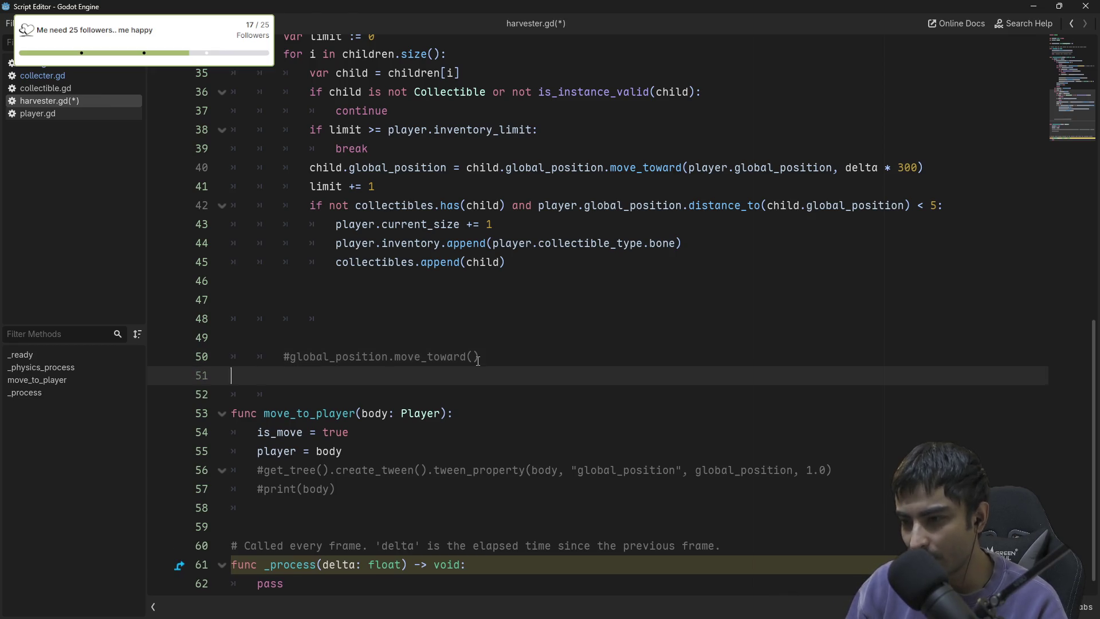
type("func ")
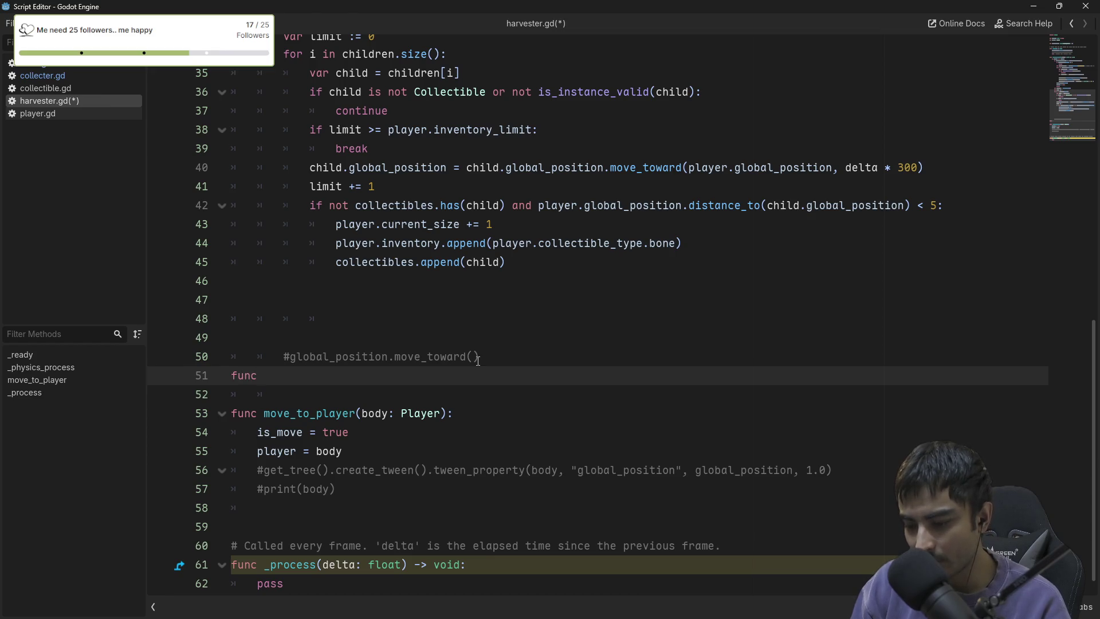
type("transfer_")
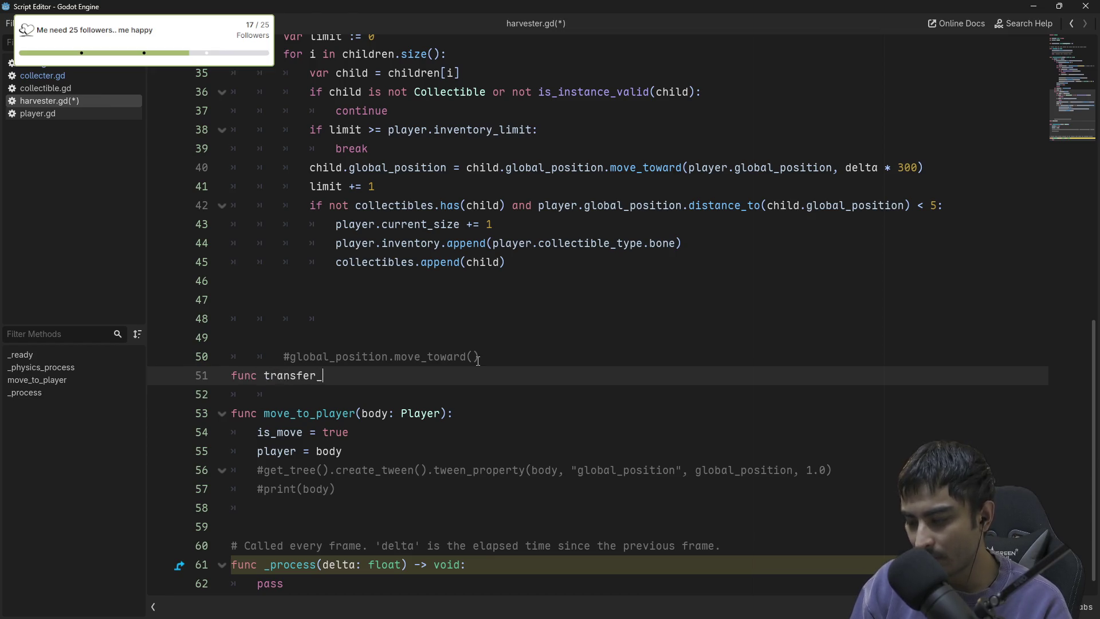
type("items")
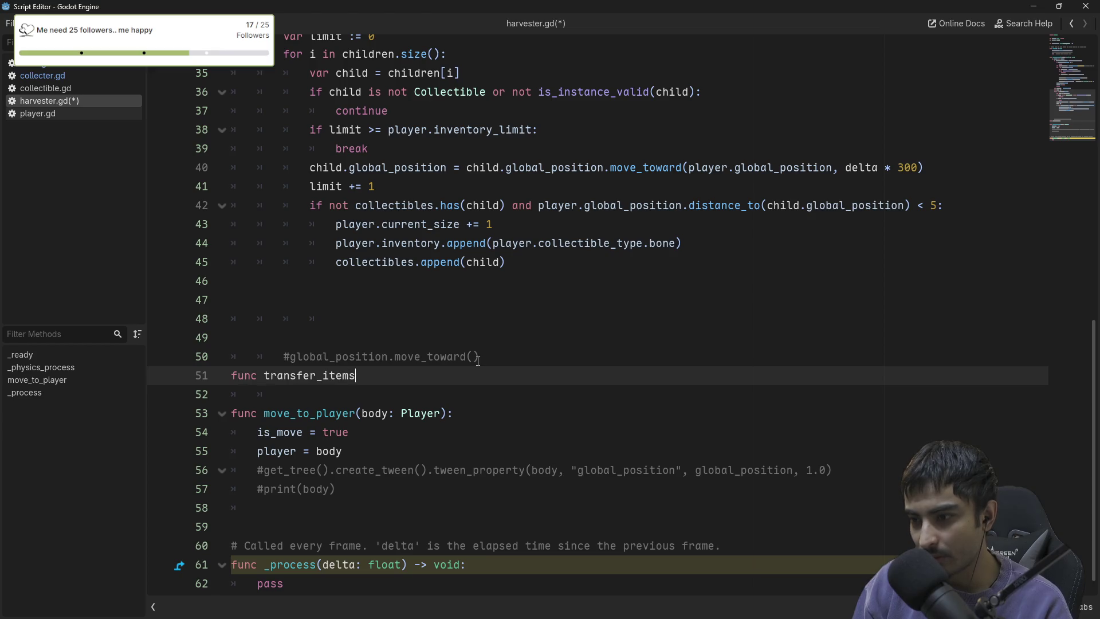
type("(")
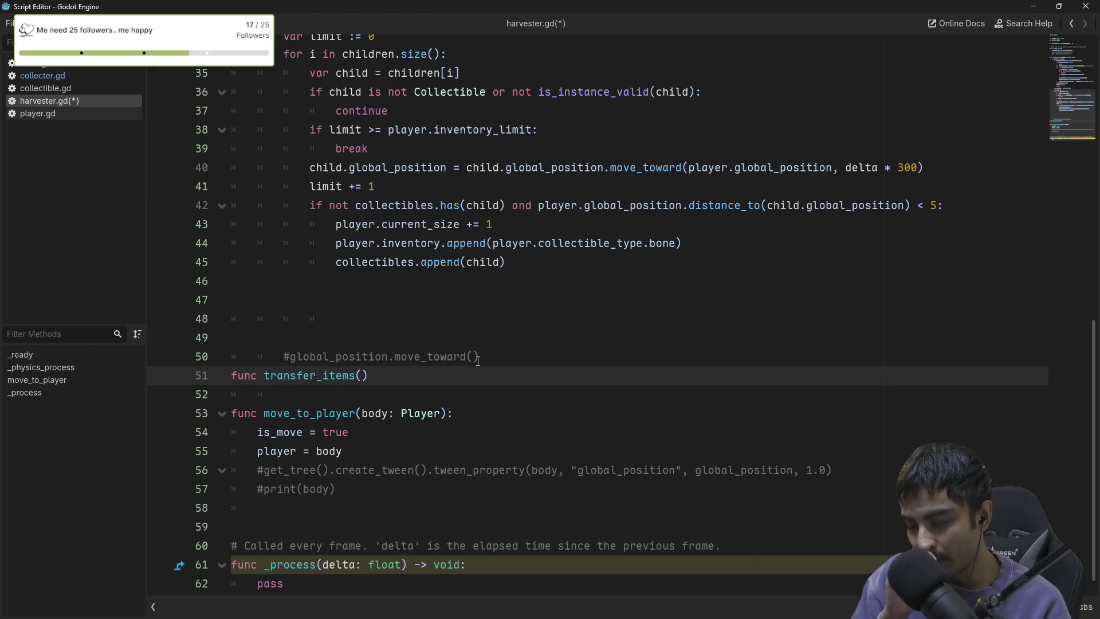
type("item")
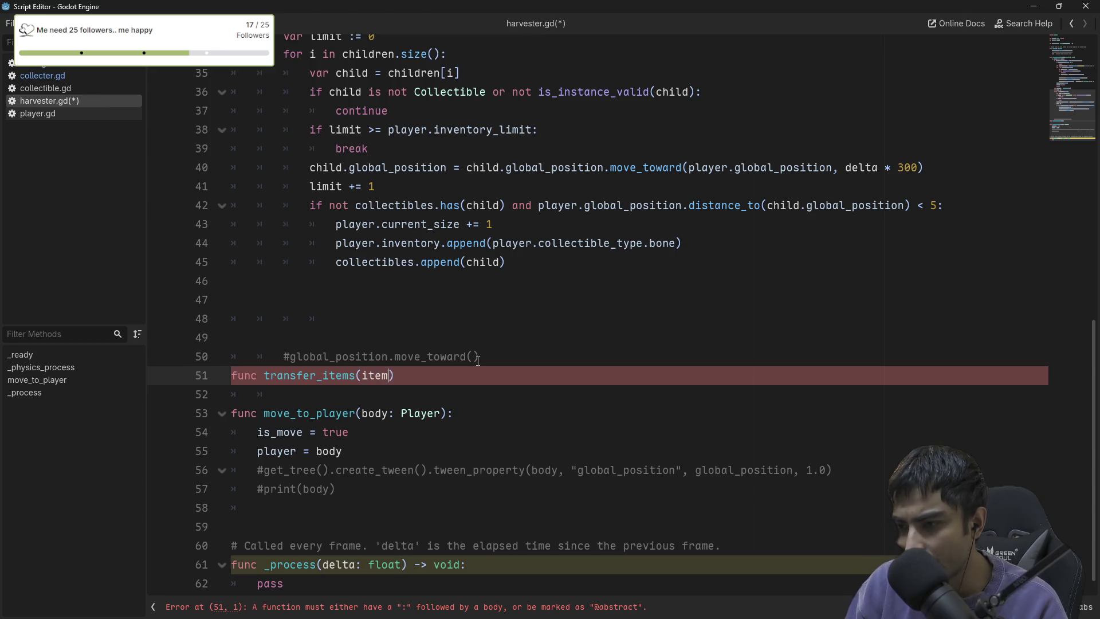
type(") -")
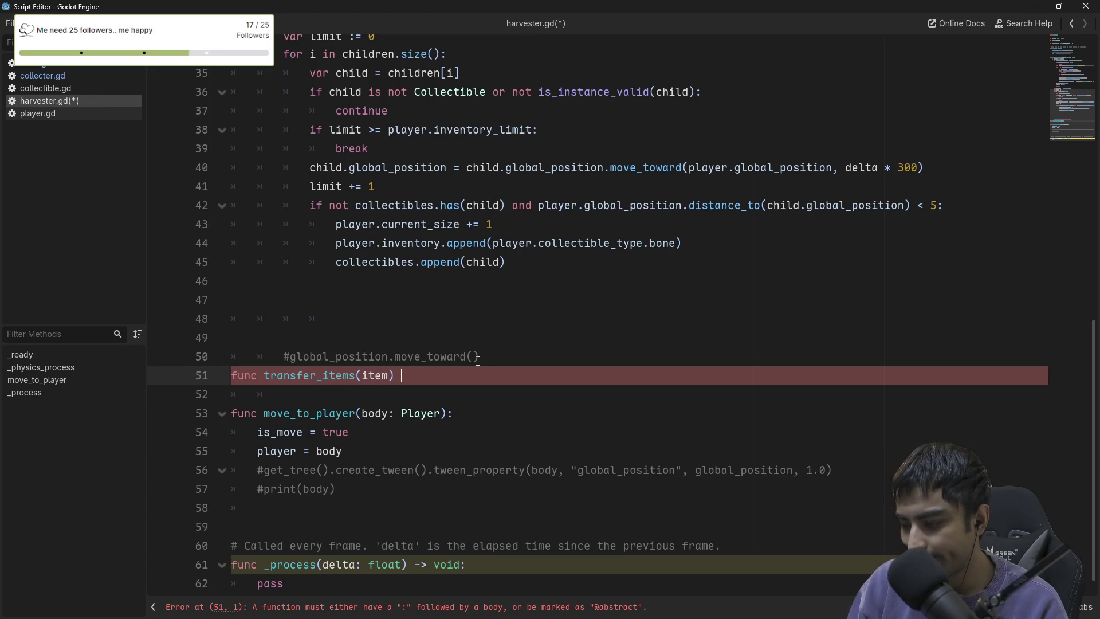
type("> voicd")
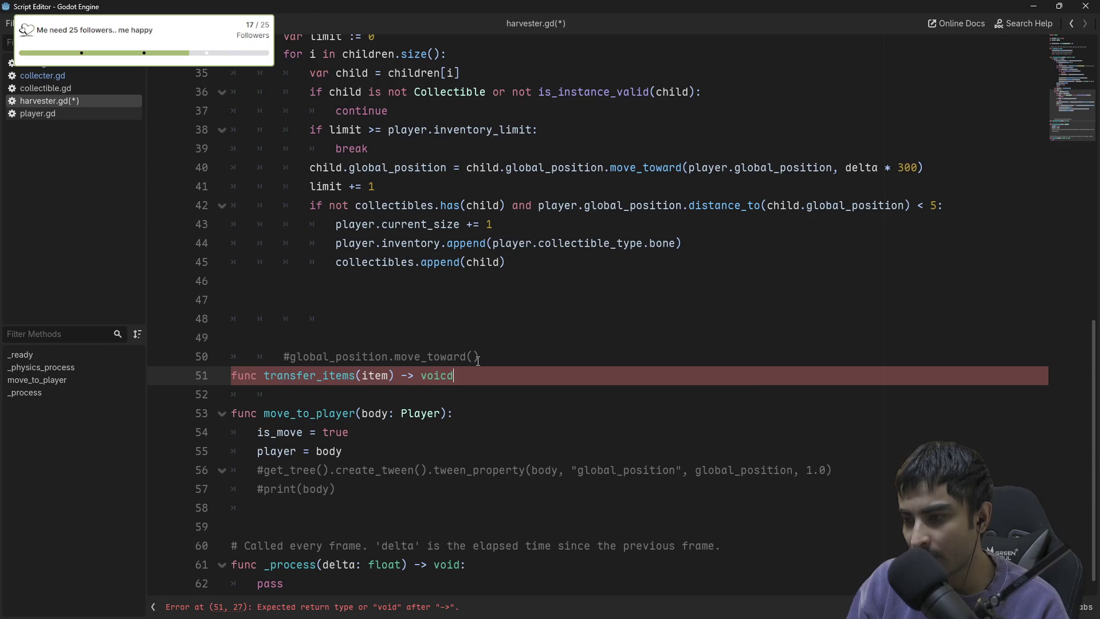
key("BackSpace")
key("BackSpace")
type("d")
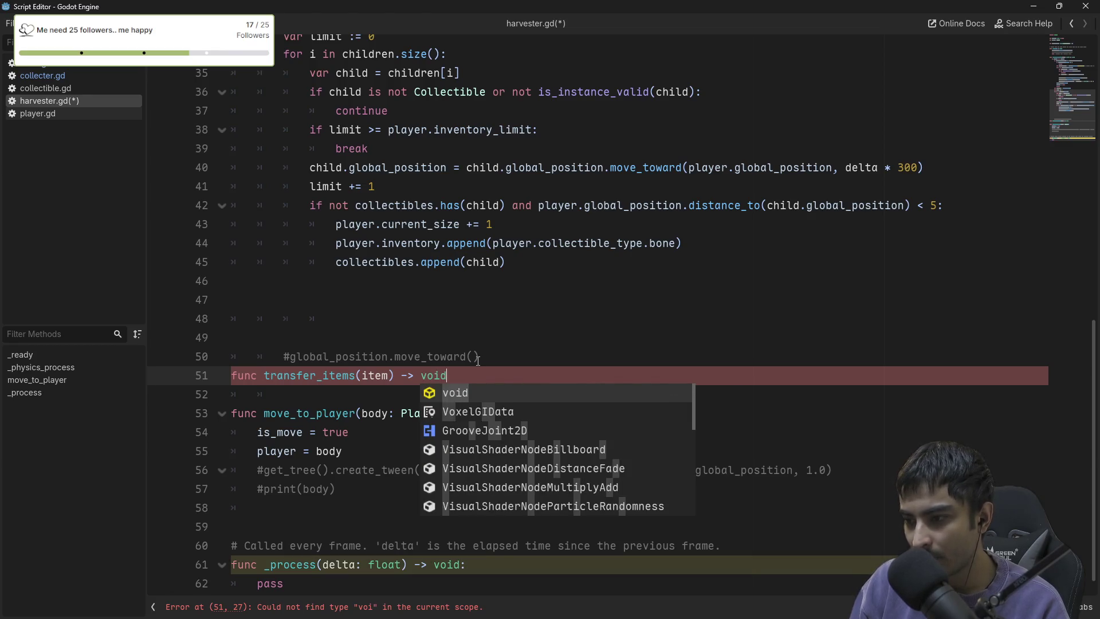
type(":")
key("Return")
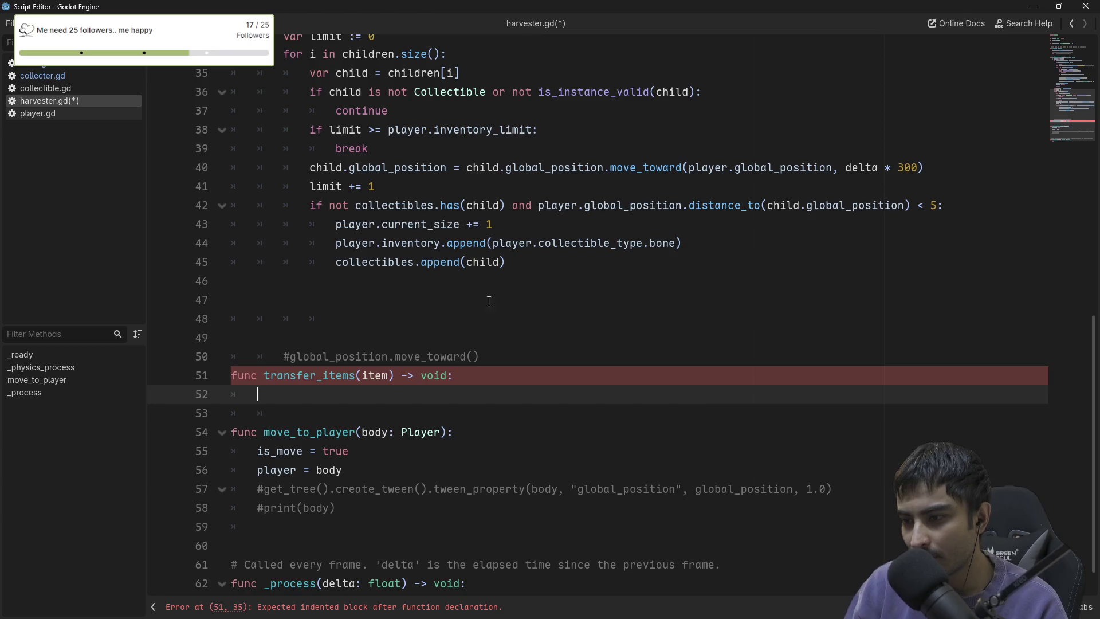
Copy the validity check and reparenting code, lines 22–28, into transfer_items.
scroll(557, 289, "up", 6)
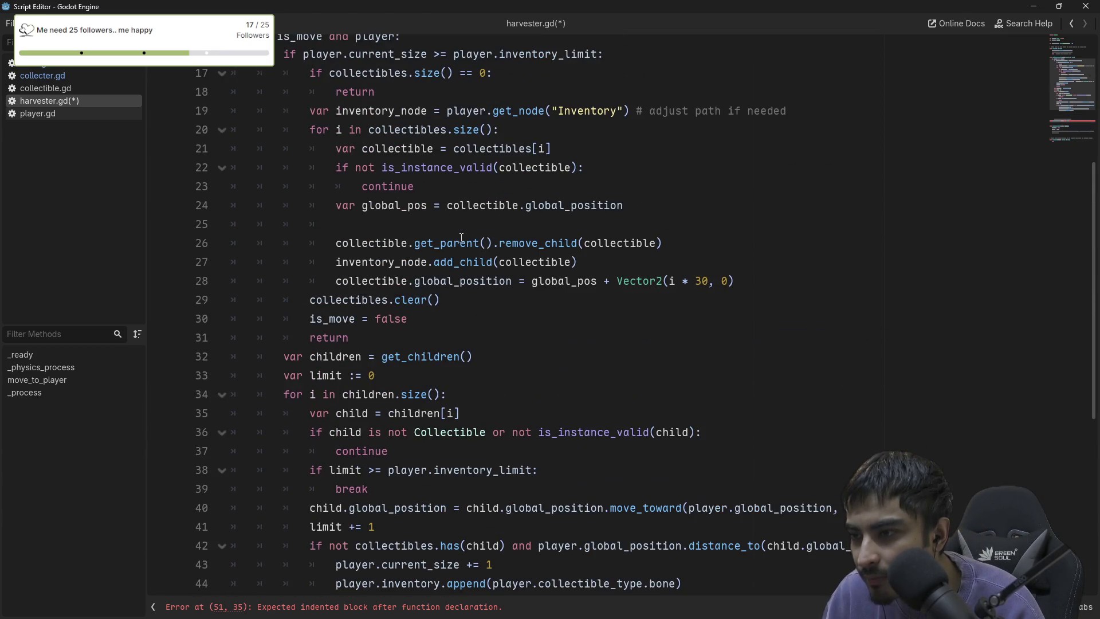
scroll(443, 310, "up", 1)
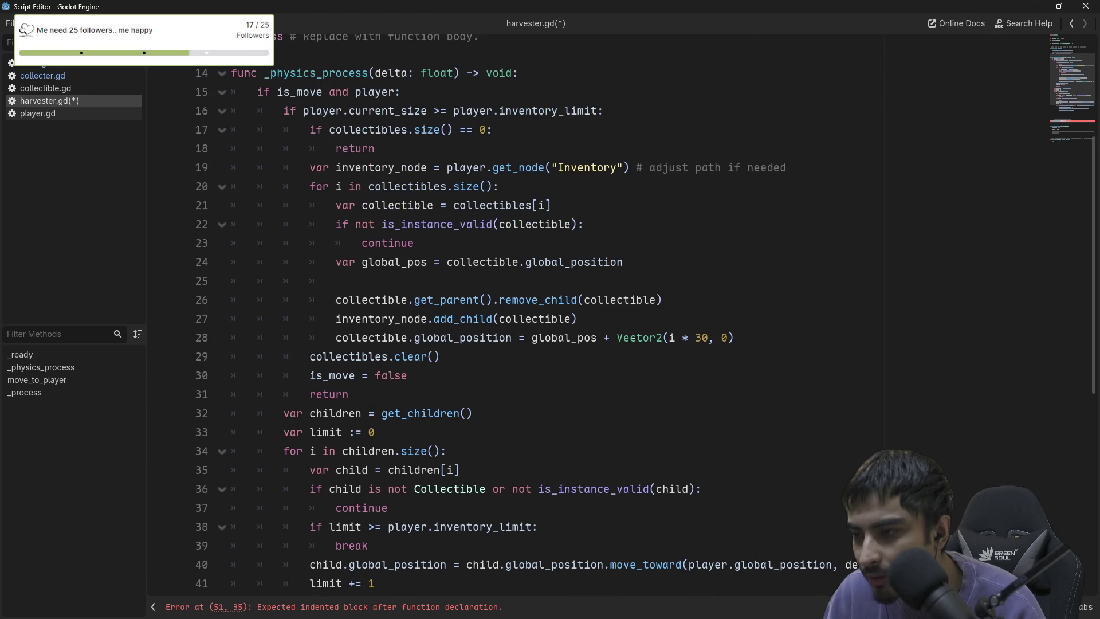
left_click_drag(762, 340, 525, 314)
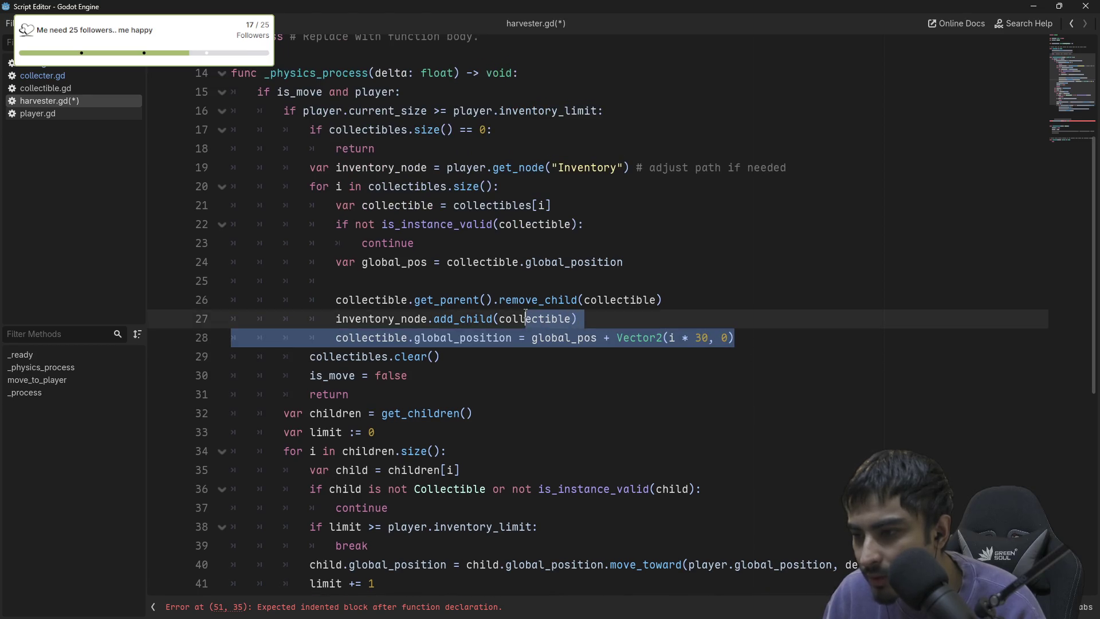
mouse_move(764, 330)
left_mouse_down()
mouse_move(744, 338)
mouse_move(341, 283)
mouse_move(335, 300)
mouse_move(327, 266)
left_mouse_up()
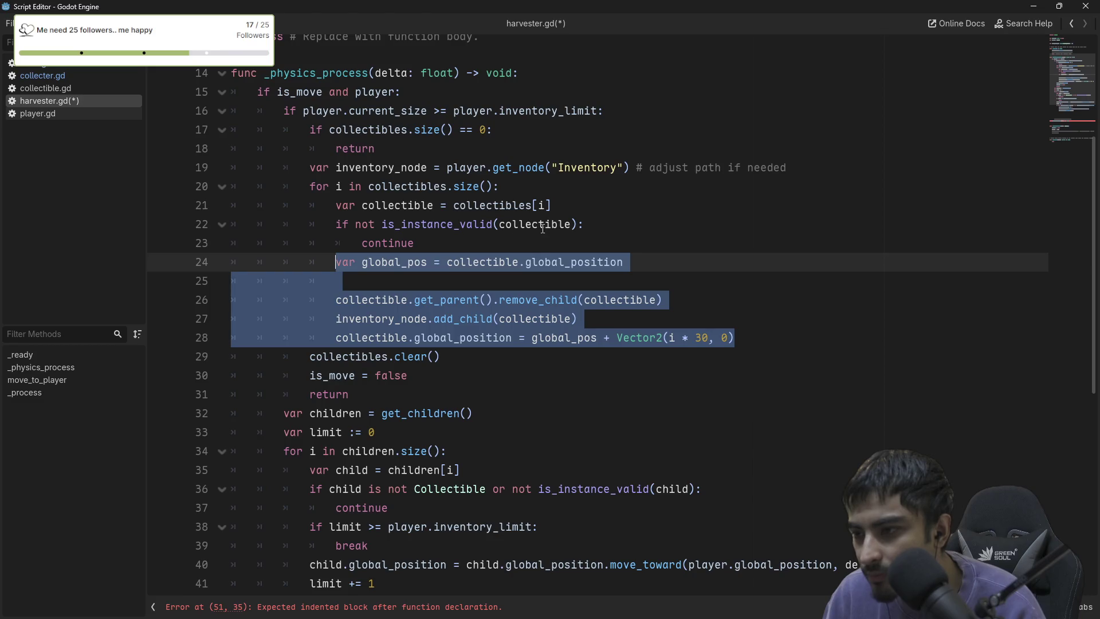
left_click(799, 302)
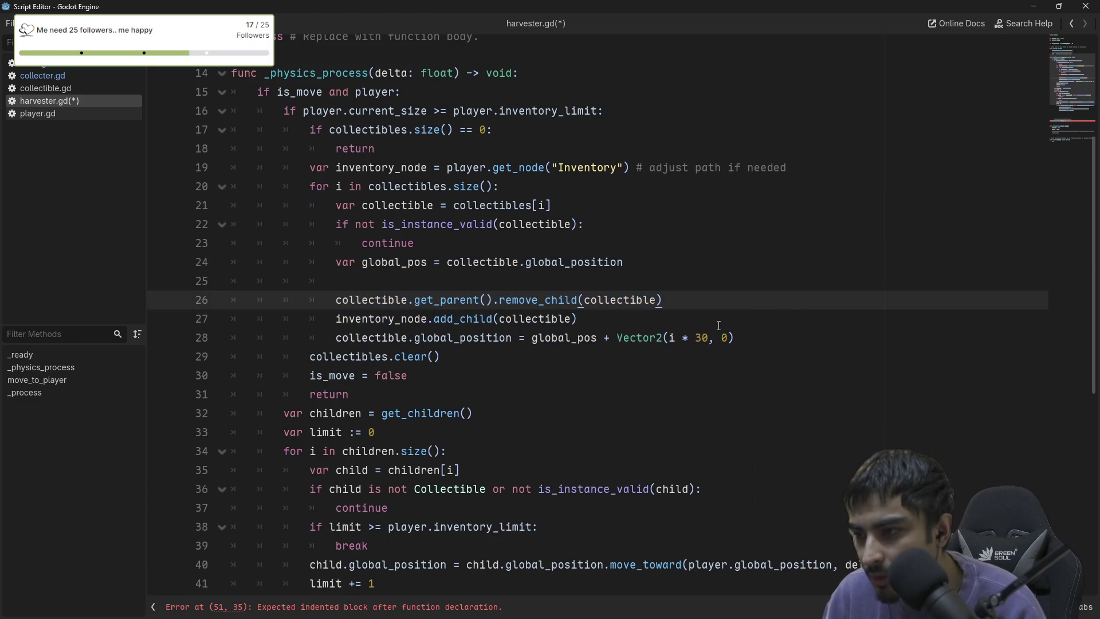
left_click_drag(741, 340, 339, 225)
key("ctrl+c")
scroll(340, 286, "down", 7)
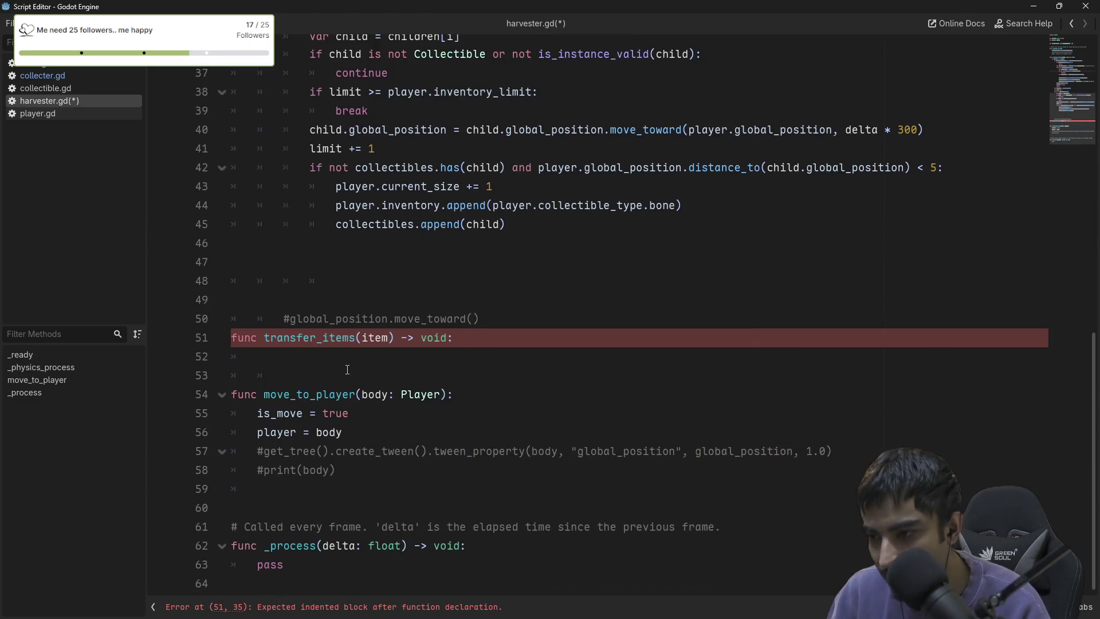
left_click(342, 373)
key("ctrl+v")
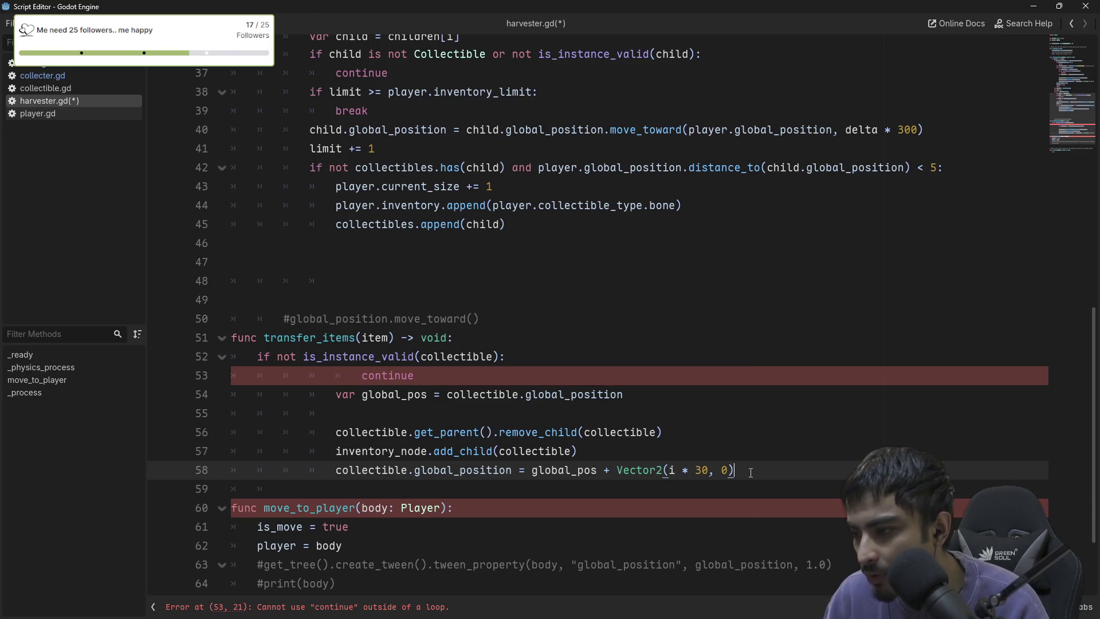
Unindent the pasted lines to body level and replace continue with return under the if.
mouse_move(735, 470)
left_mouse_down()
mouse_move(392, 421)
mouse_move(352, 403)
left_mouse_up()
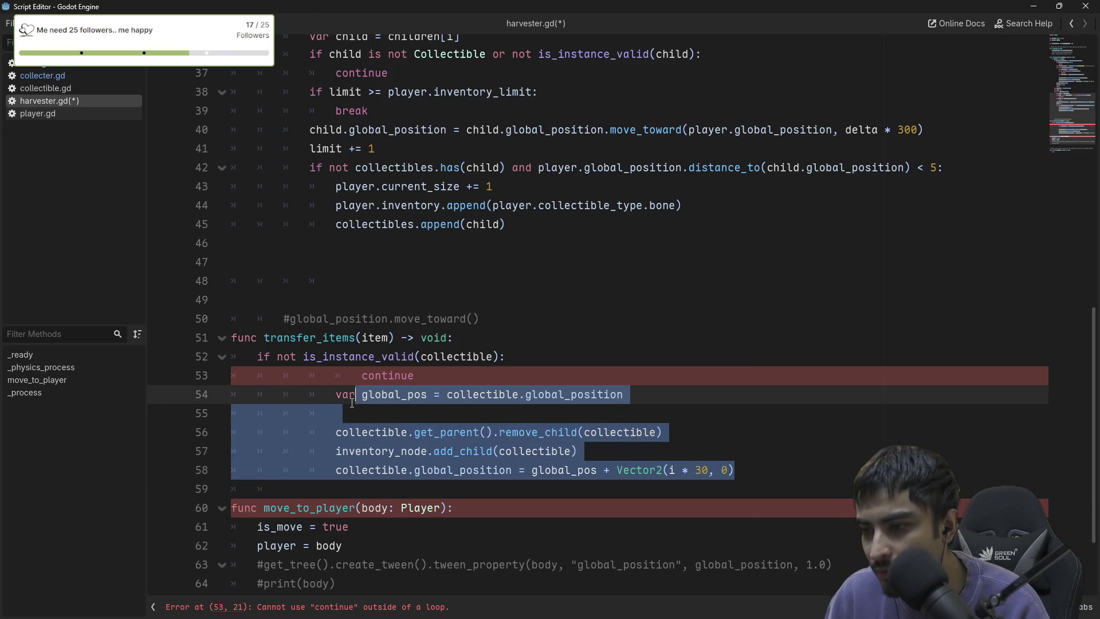
key("shift+Tab")
key("shift+Tab")
key("shift+Tab")
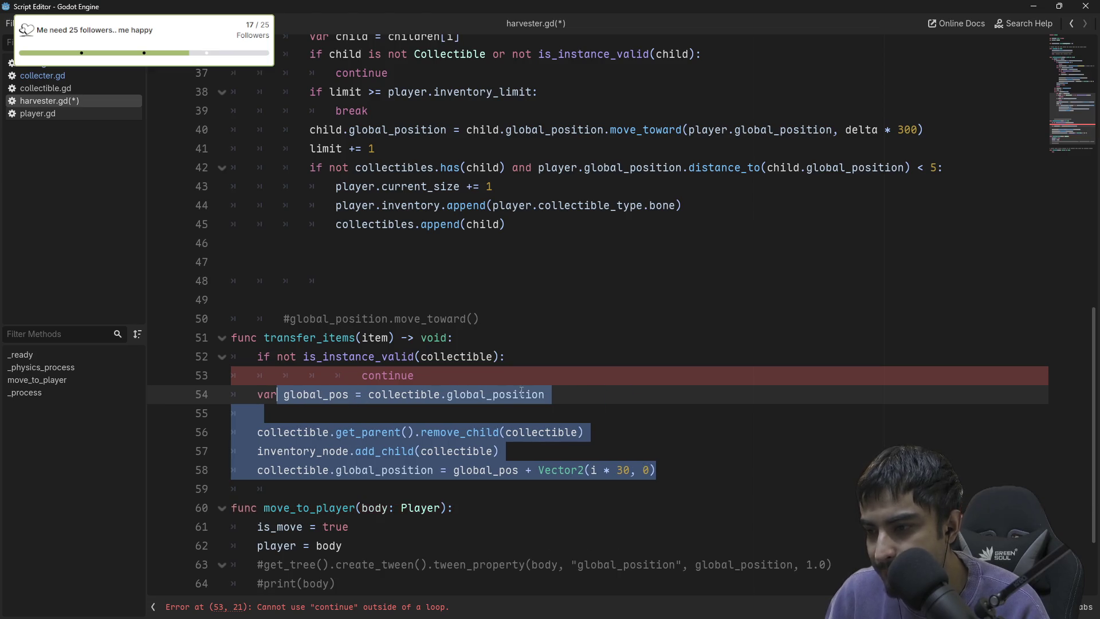
left_click(521, 391)
double_click(456, 352)
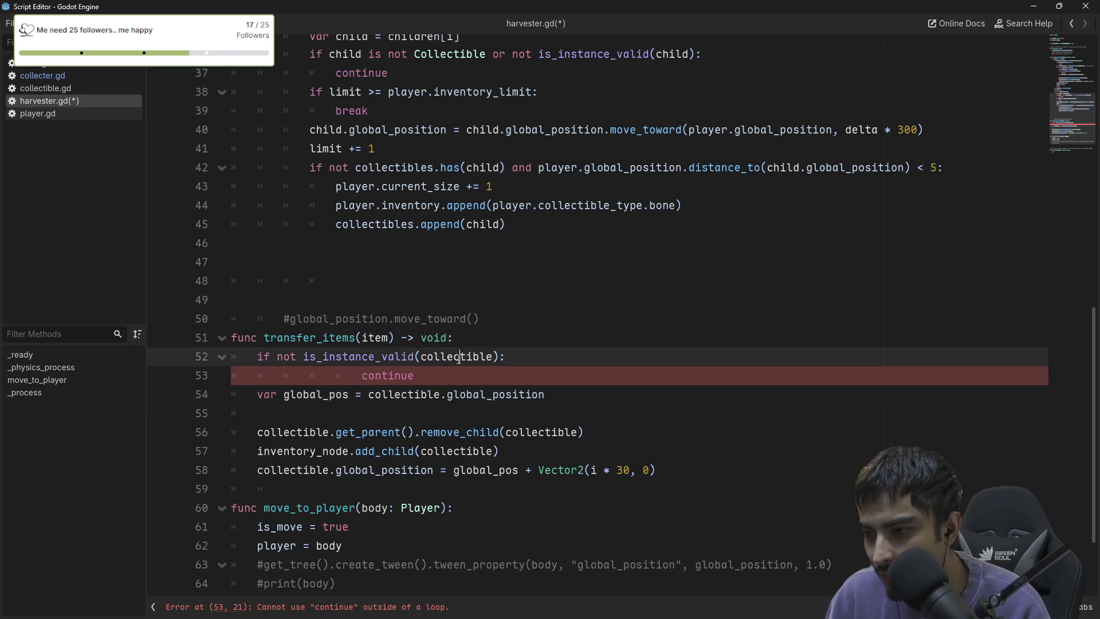
left_click(360, 377)
key("Tab")
key("Tab")
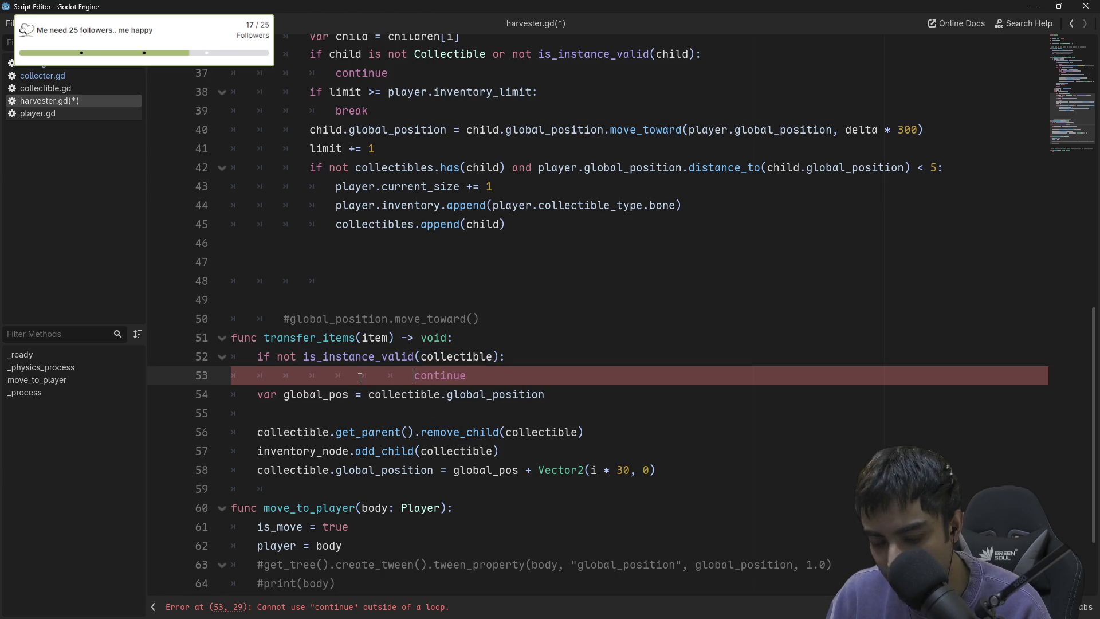
key("BackSpace")
key("BackSpace")
key("BackSpace")
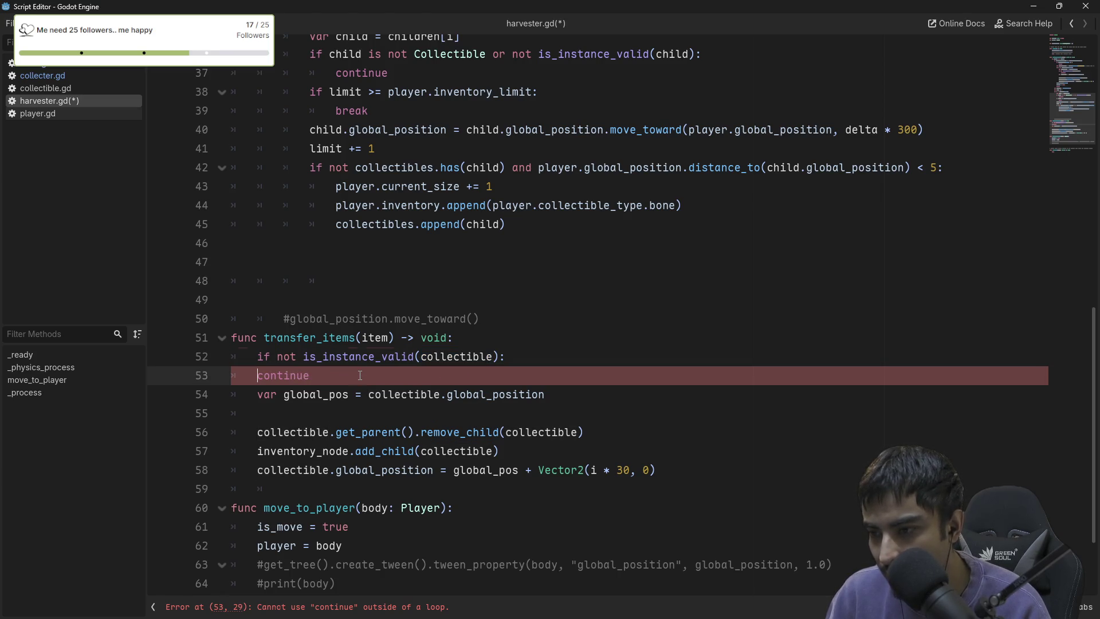
key("Tab")
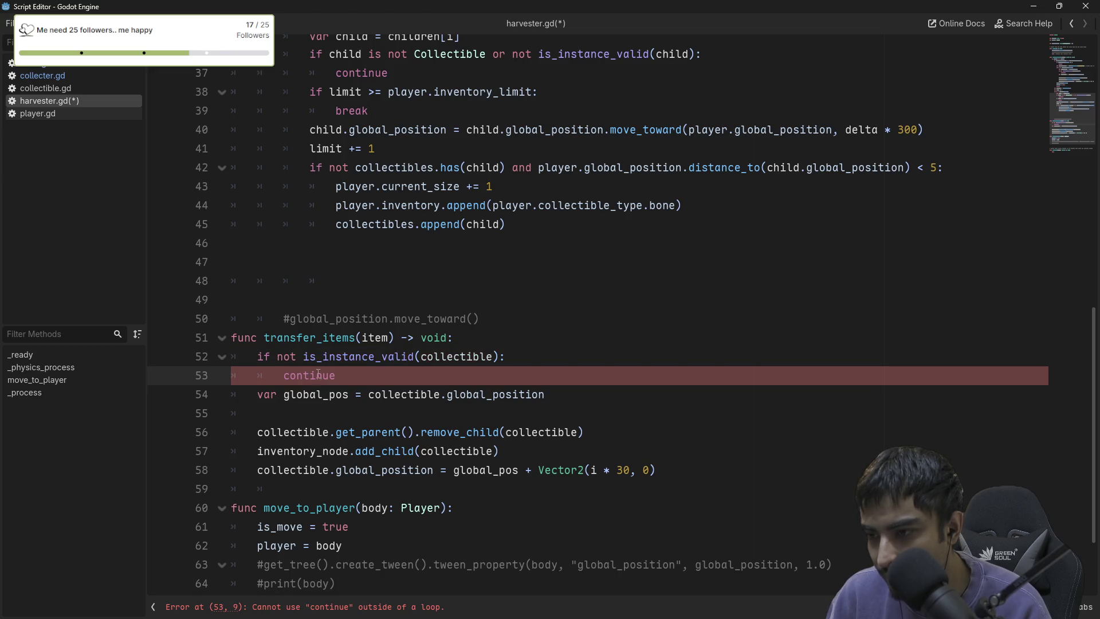
double_click(318, 373)
type("return")
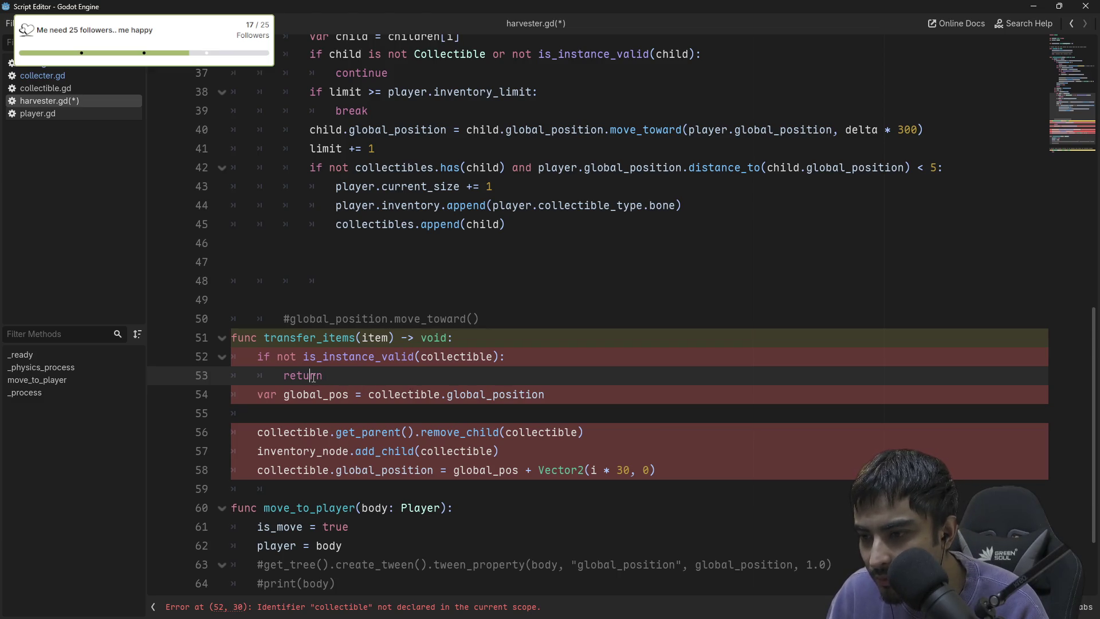
Multi-select each collectible in transfer_items' guard, position and reparenting lines and rename them to item.
left_click(283, 376)
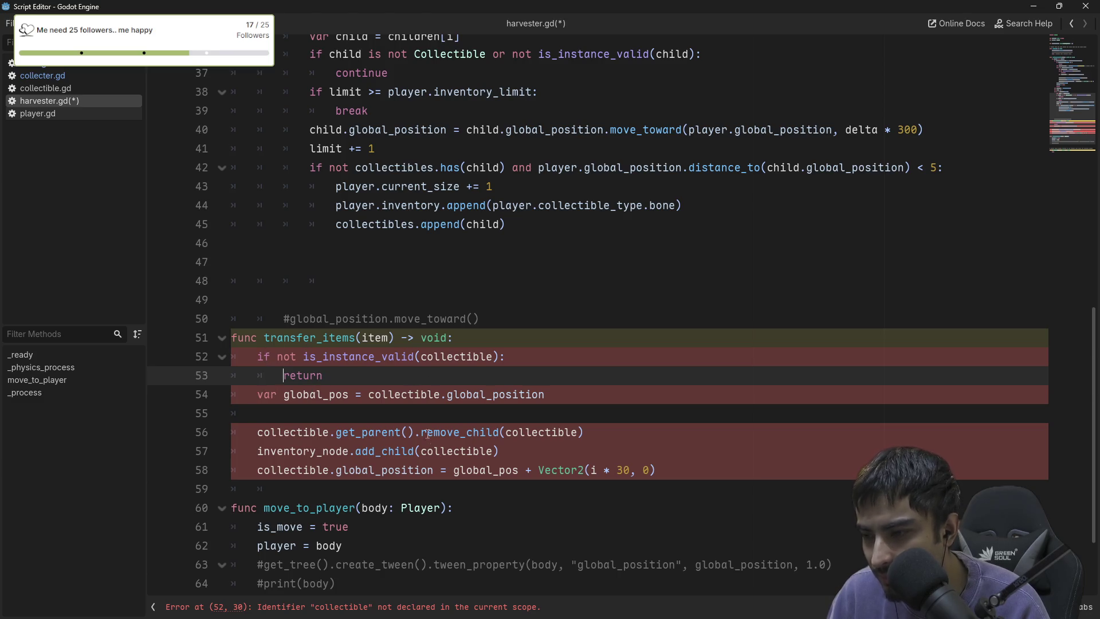
double_click(456, 358)
key("ctrl+d")
key("ctrl+d")
key("ctrl+d")
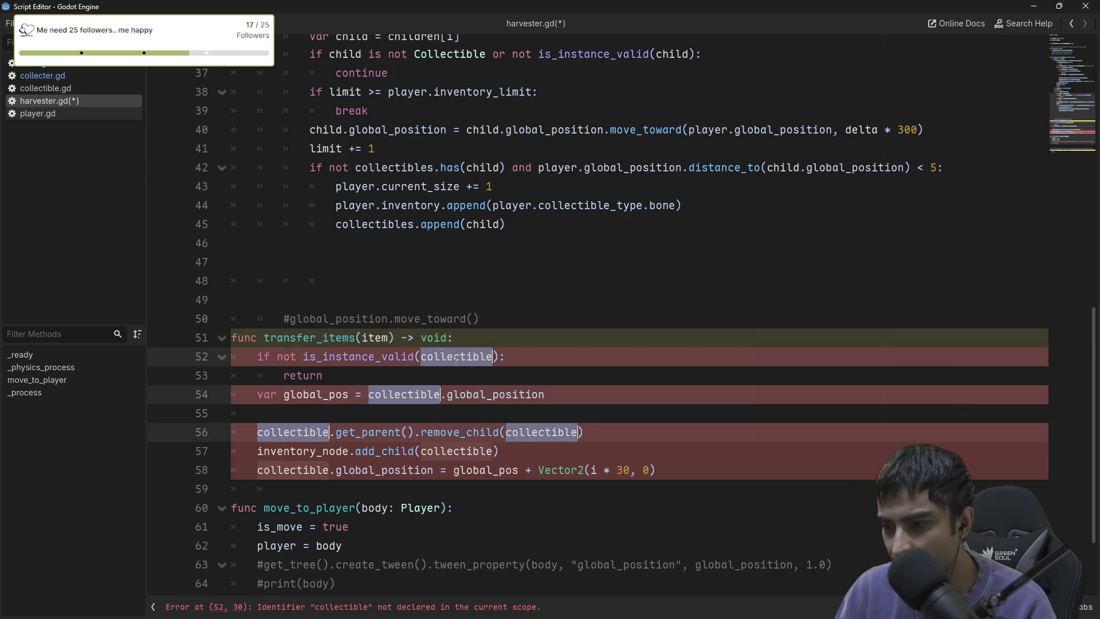
key("ctrl+d")
type("item")
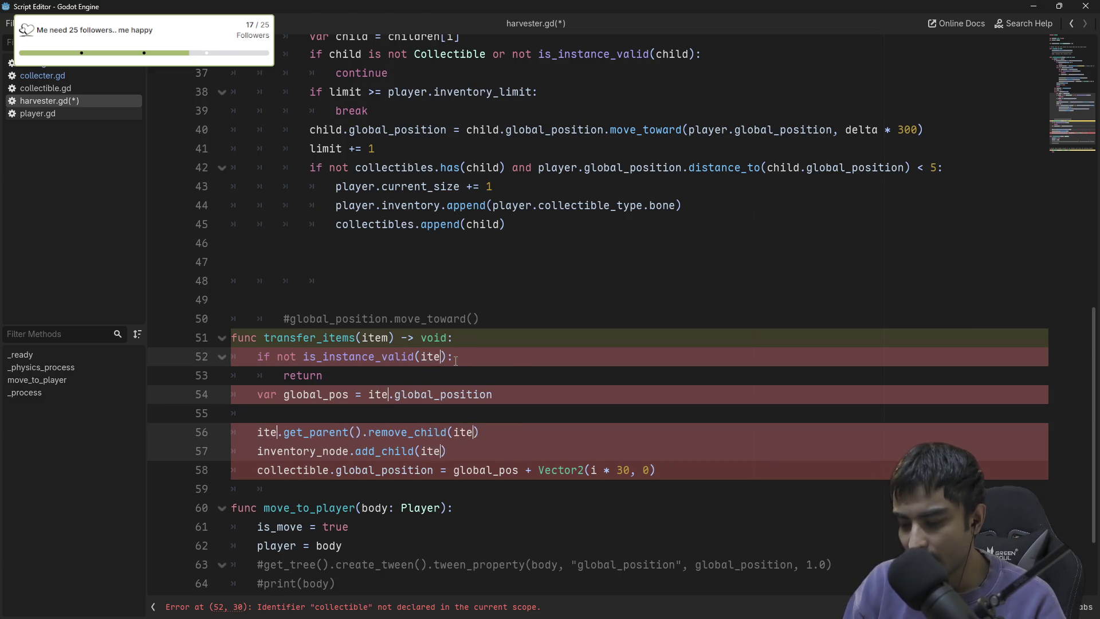
key("Escape")
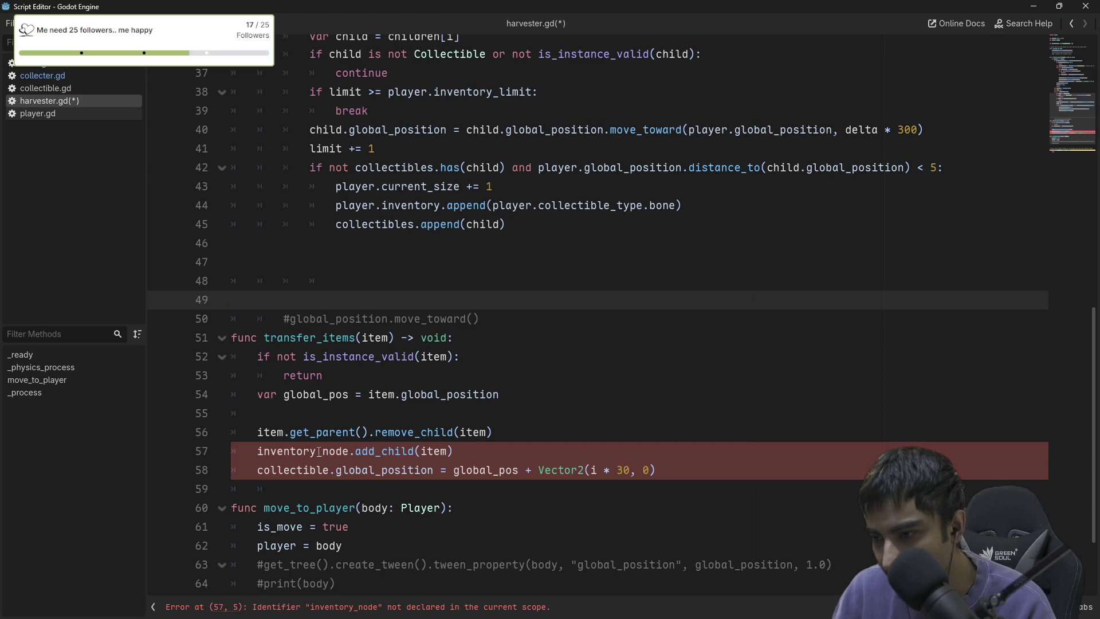
scroll(376, 450, "up", 6)
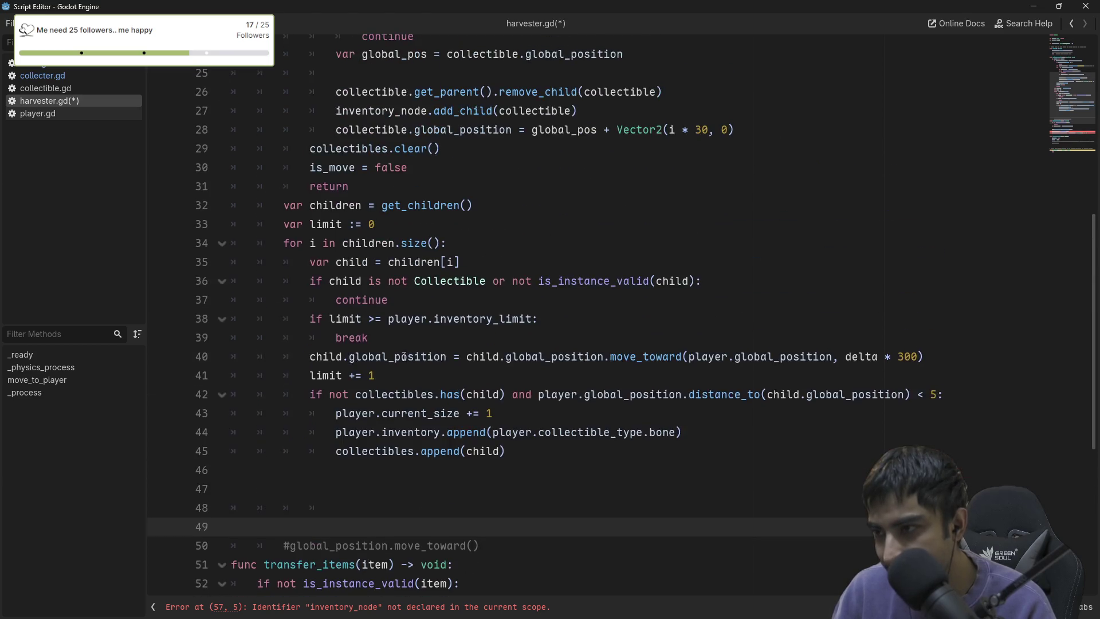
scroll(396, 309, "up", 2)
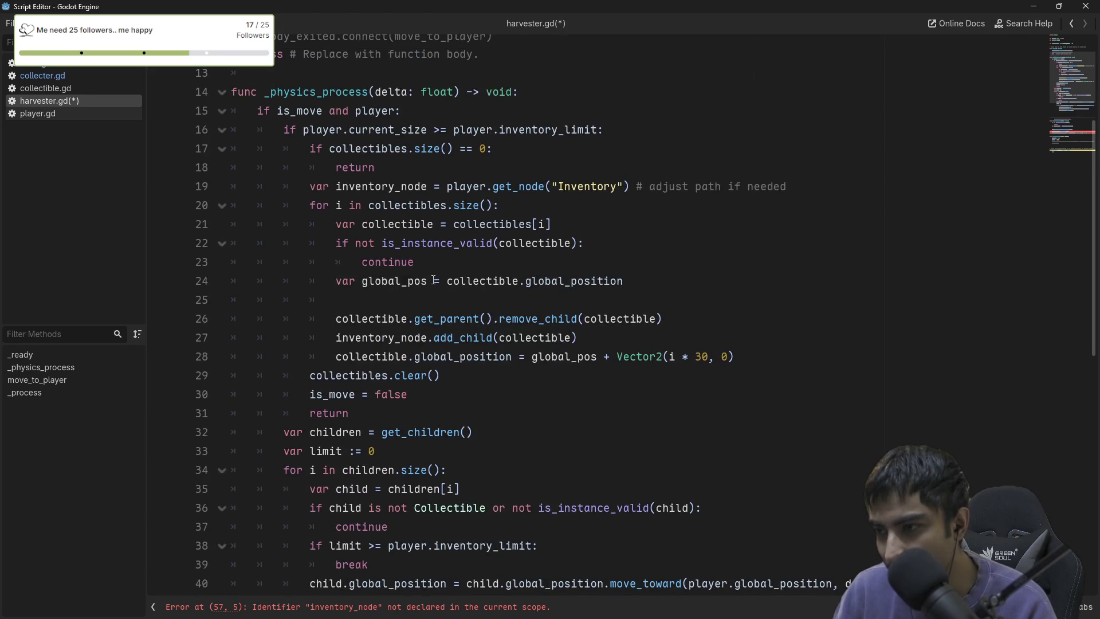
scroll(433, 279, "up", 1)
scroll(479, 245, "up", 3)
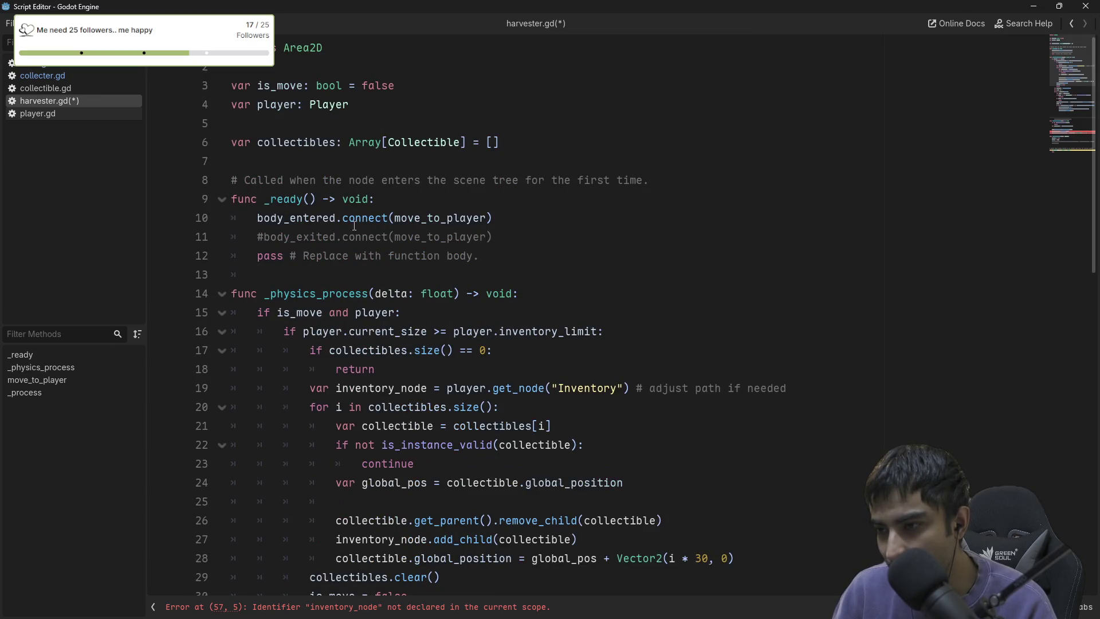
scroll(329, 247, "down", 1)
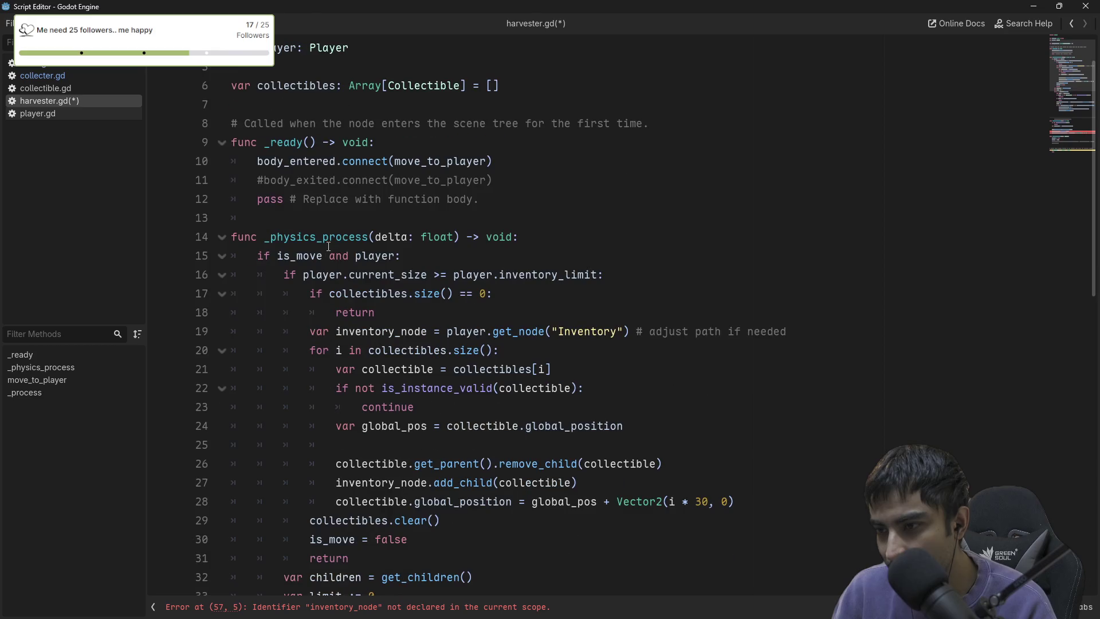
left_click(677, 168)
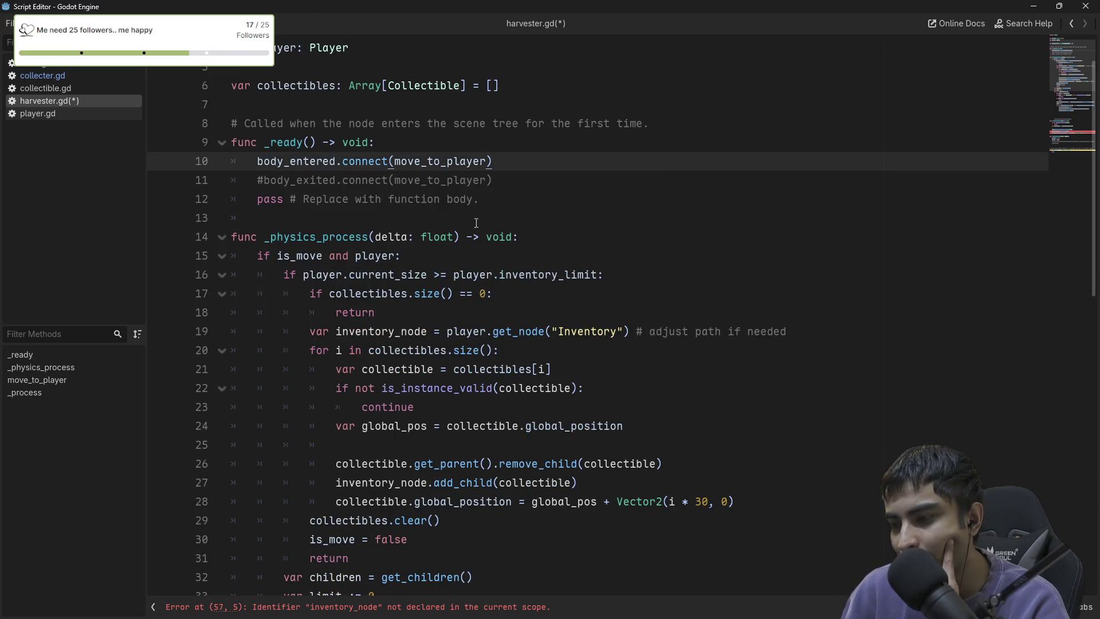
scroll(373, 266, "down", 4)
scroll(373, 265, "down", 7)
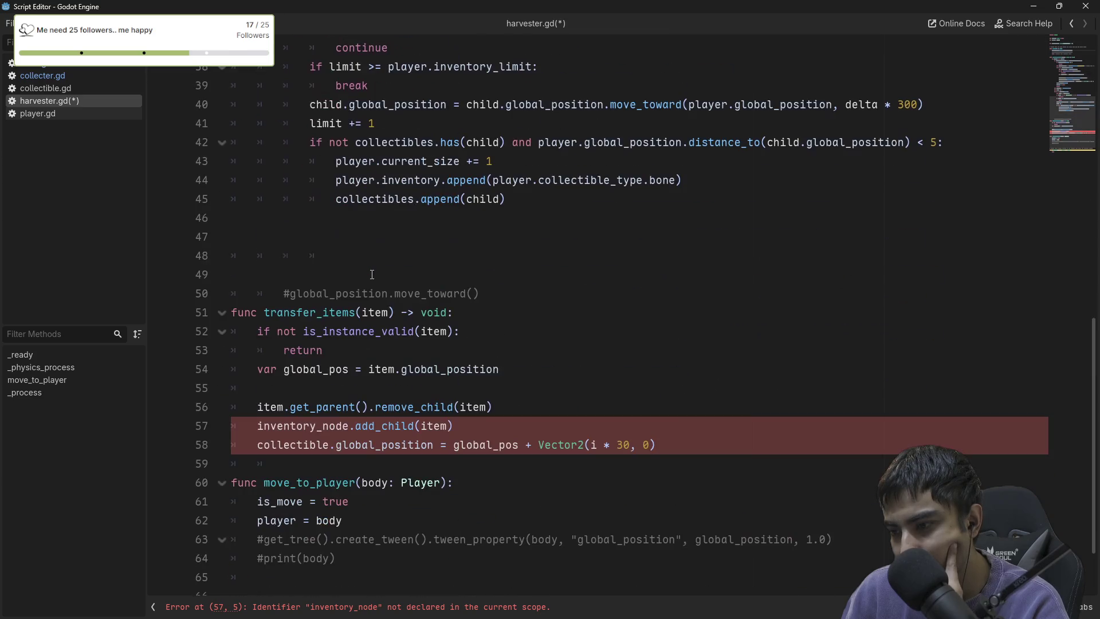
scroll(341, 425, "down", 2)
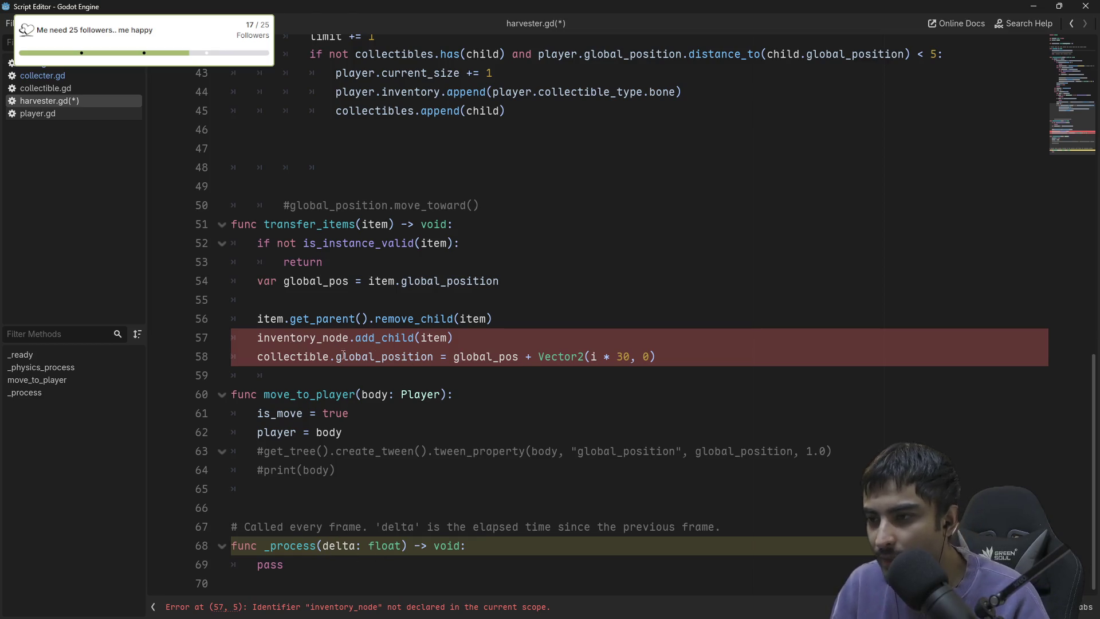
scroll(332, 373, "up", 5)
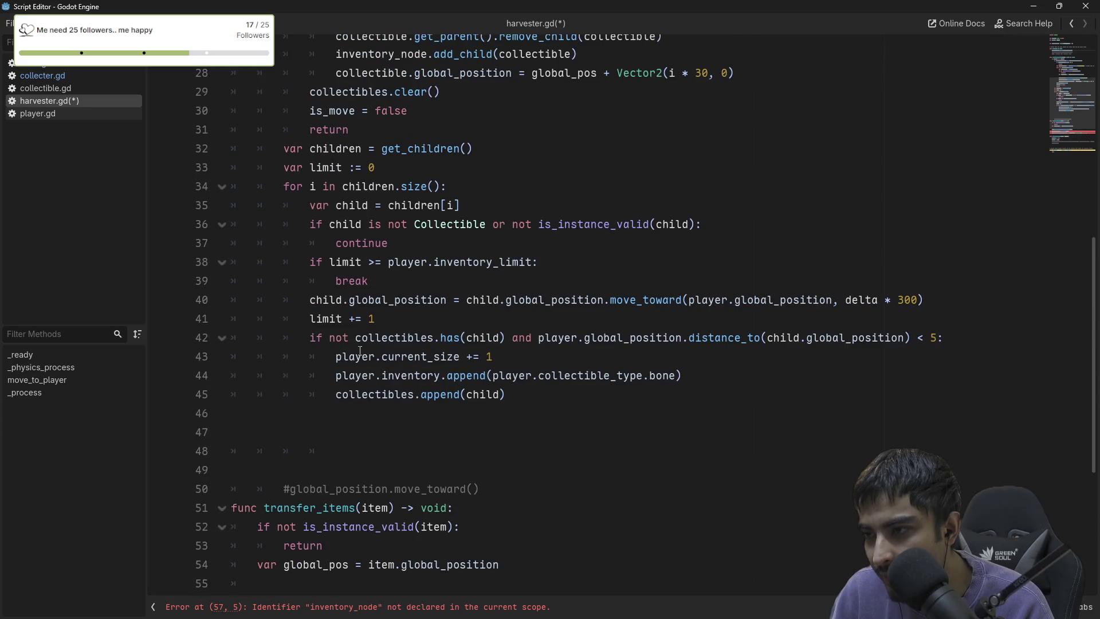
scroll(371, 344, "up", 3)
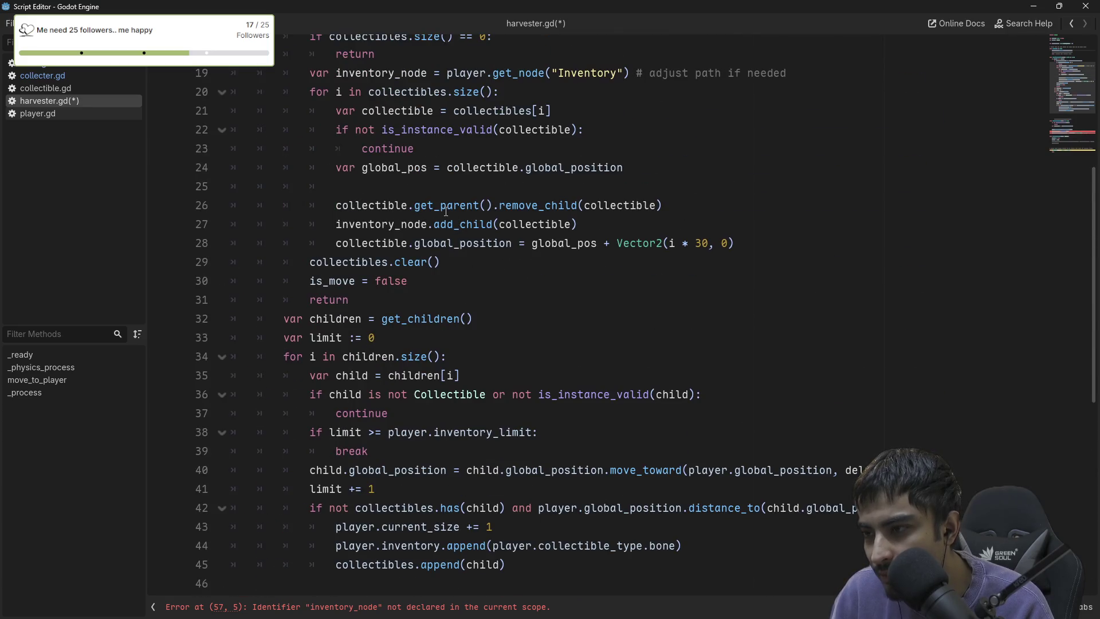
scroll(452, 212, "up", 2)
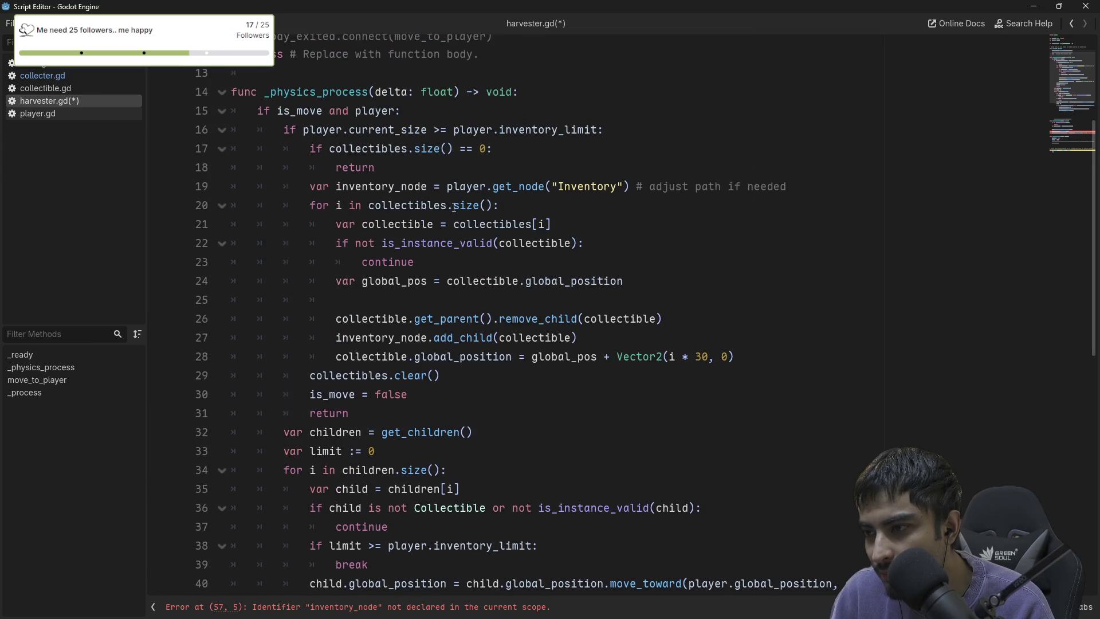
left_click(654, 185)
scroll(655, 189, "down", 9)
left_click_drag(235, 390, 380, 423)
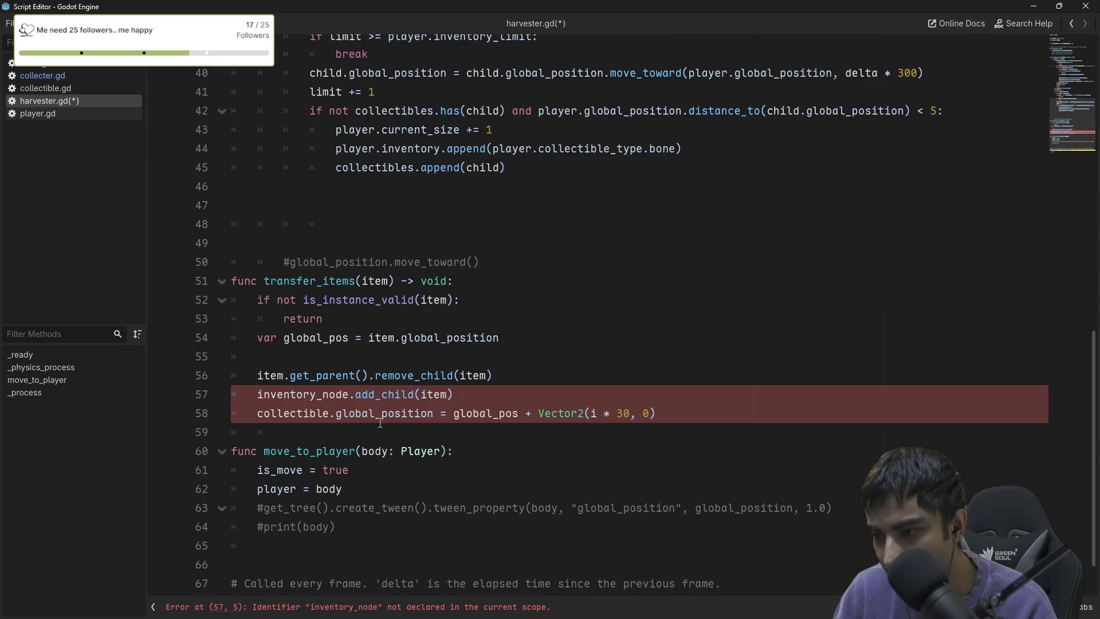
left_click(319, 393)
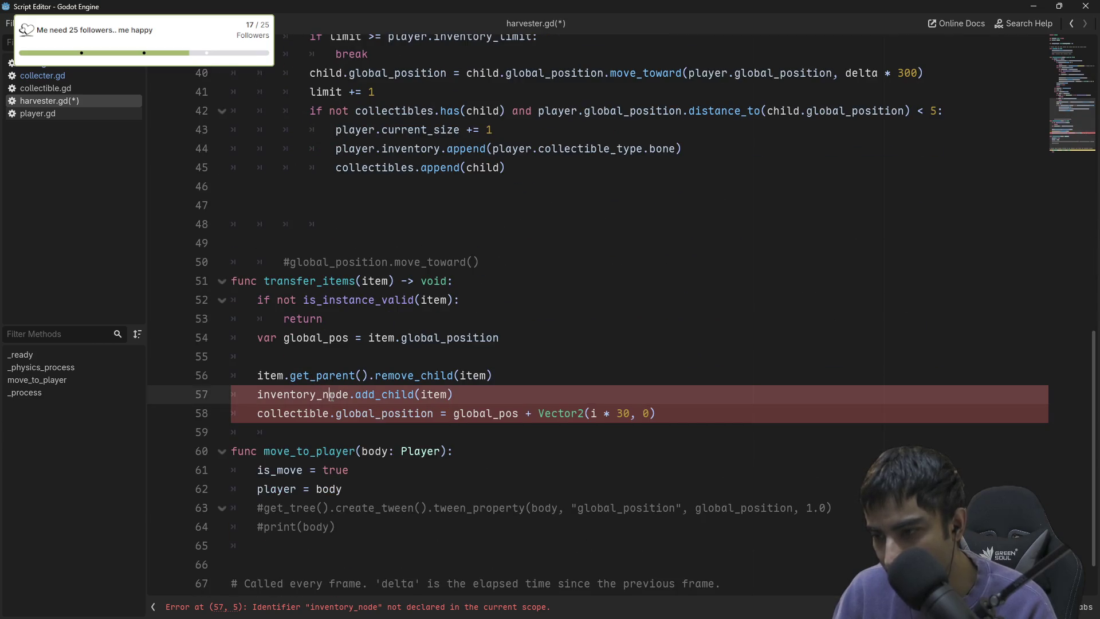
Insert the var inventory_node = player.get_node("Inventory") line into transfer_items at body indentation.
type("var inventory_node = player.get_node(\"Inventory\") # adjust path if needed")
left_click(338, 396)
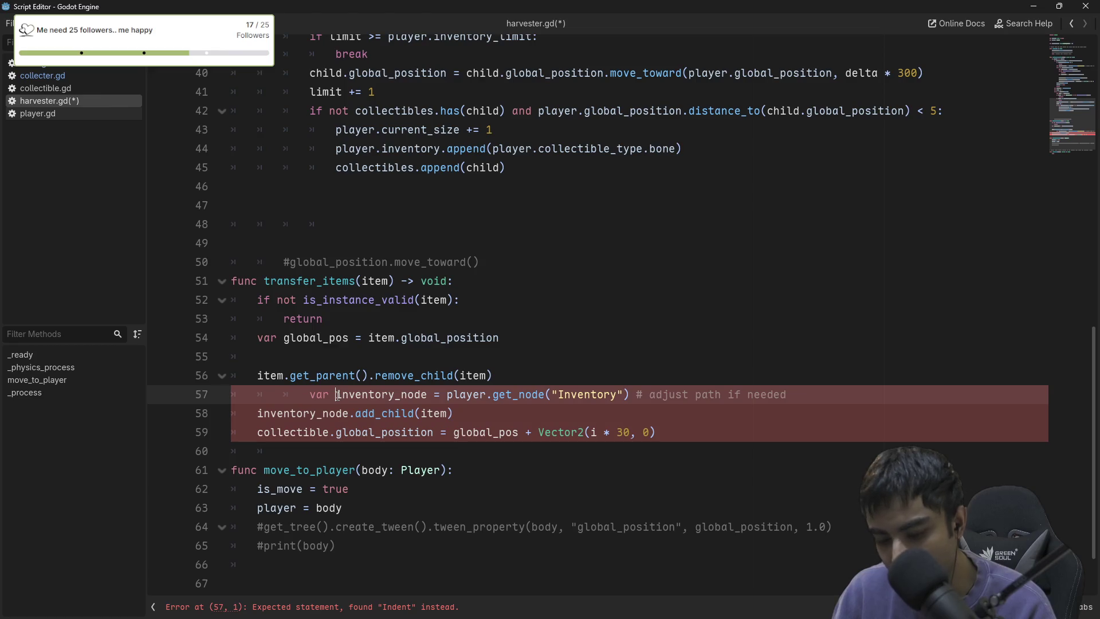
key("shift+Tab")
key("shift+Tab")
left_click(574, 338)
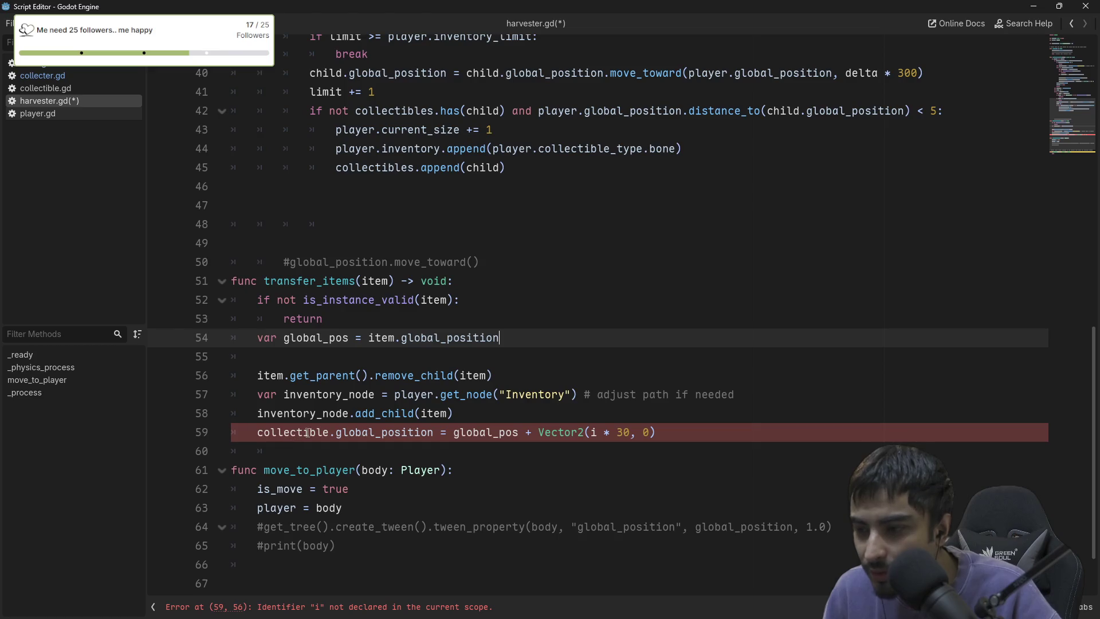
Replace collectible with item in line 59's position assignment.
double_click(283, 432)
key("BackSpace")
type("item")
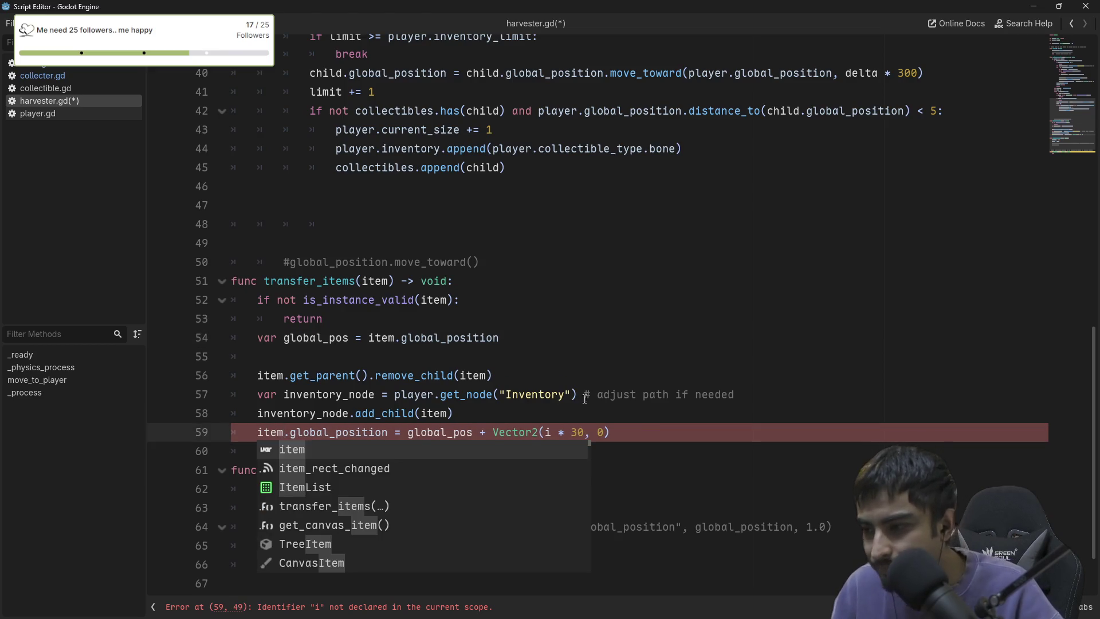
left_click(605, 396)
left_click(593, 433)
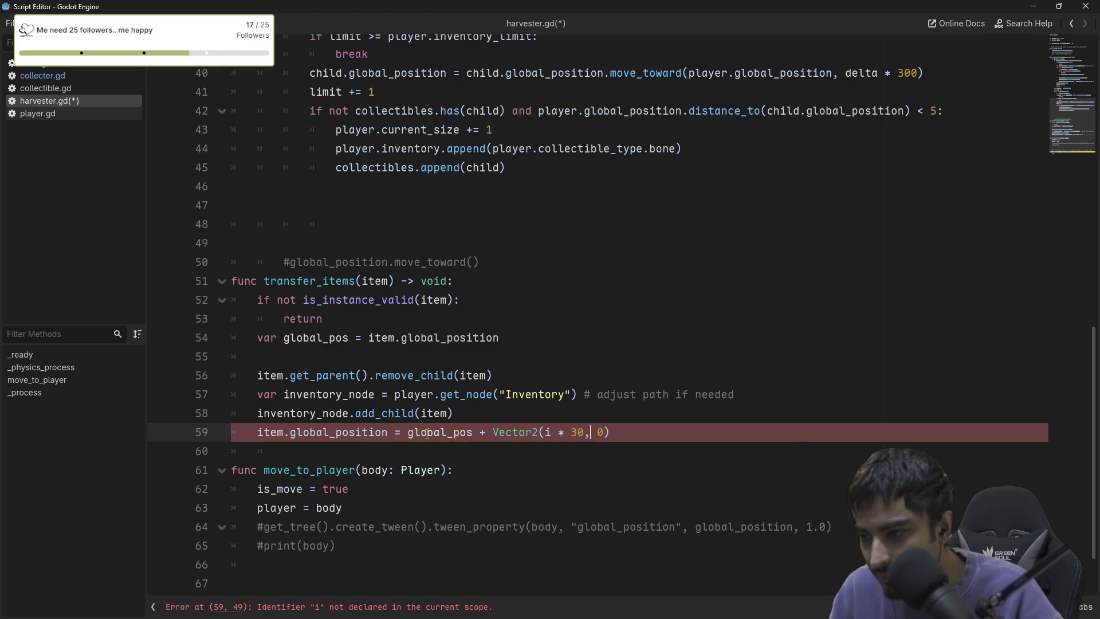
mouse_move(427, 434)
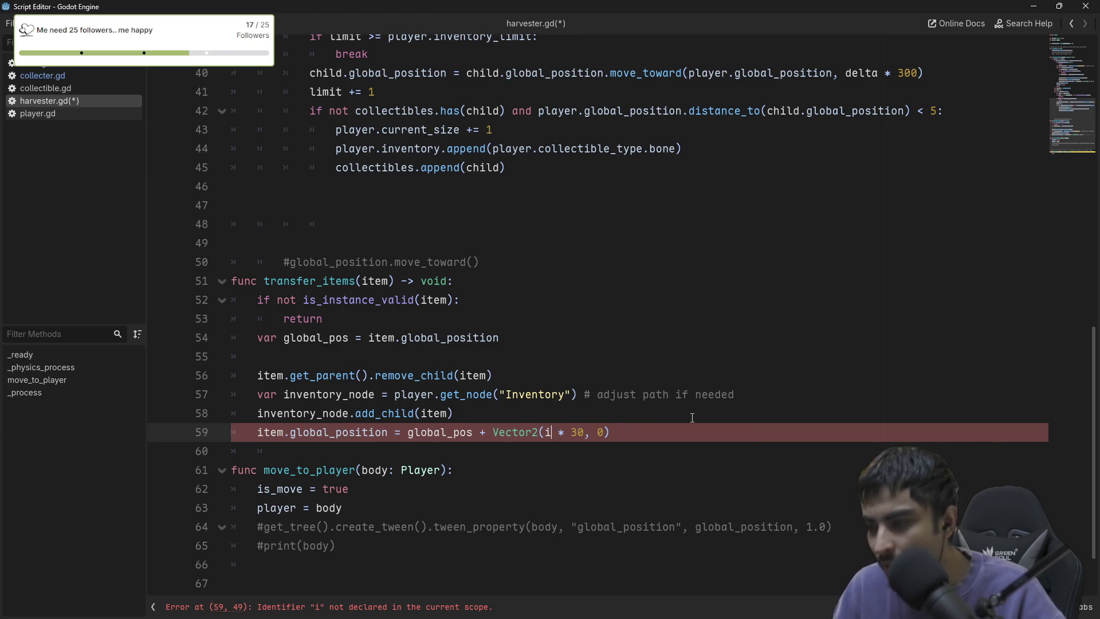
scroll(692, 417, "up", 4)
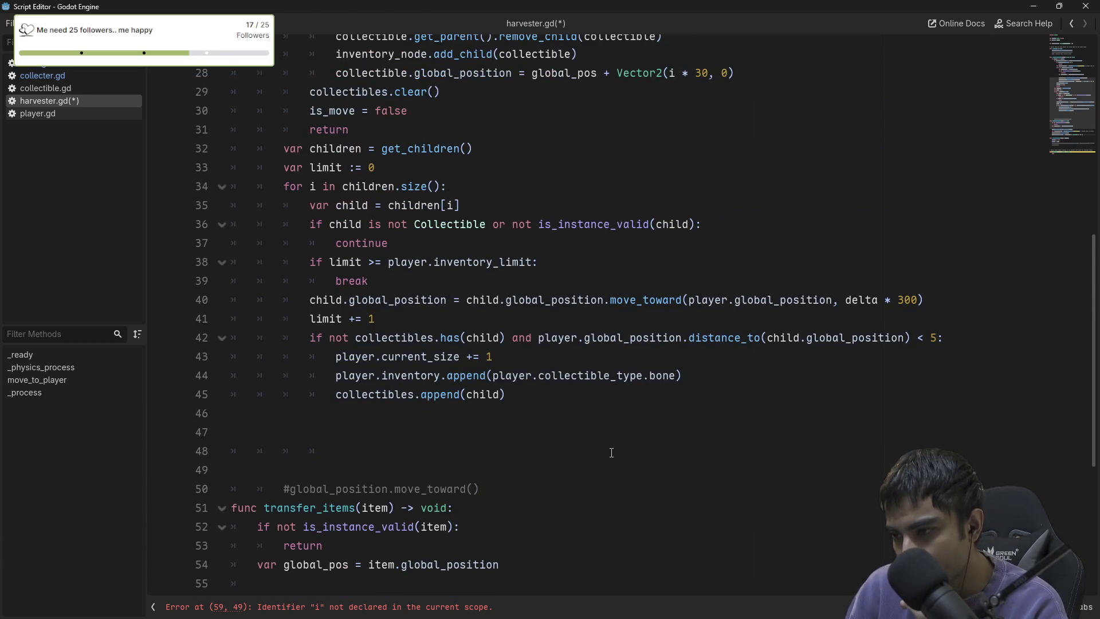
scroll(609, 452, "down", 3)
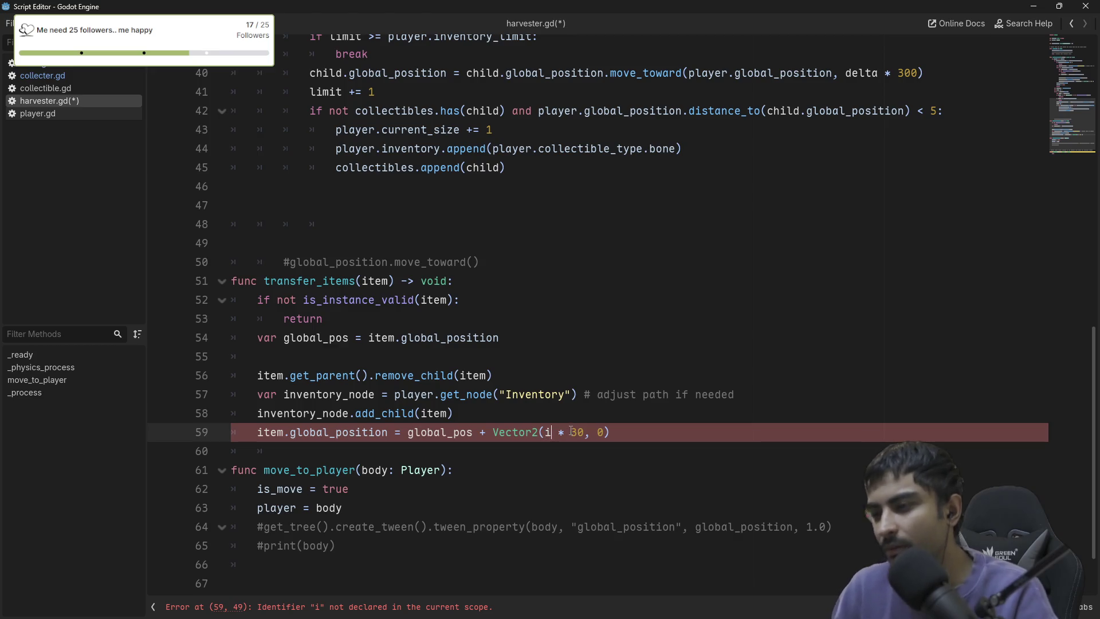
scroll(571, 431, "up", 3)
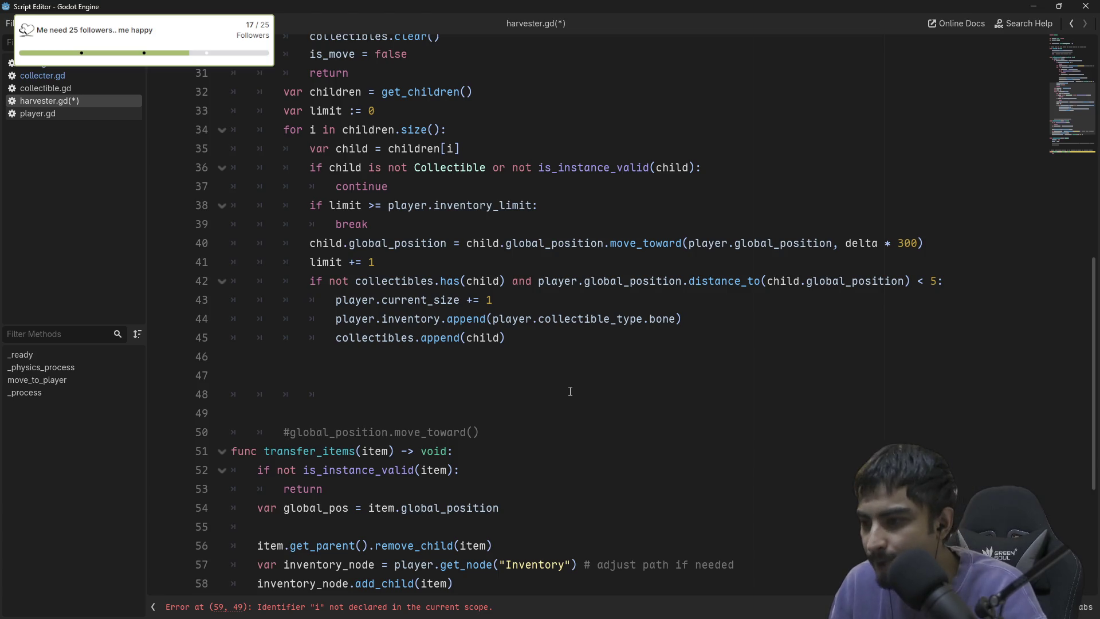
scroll(570, 391, "up", 4)
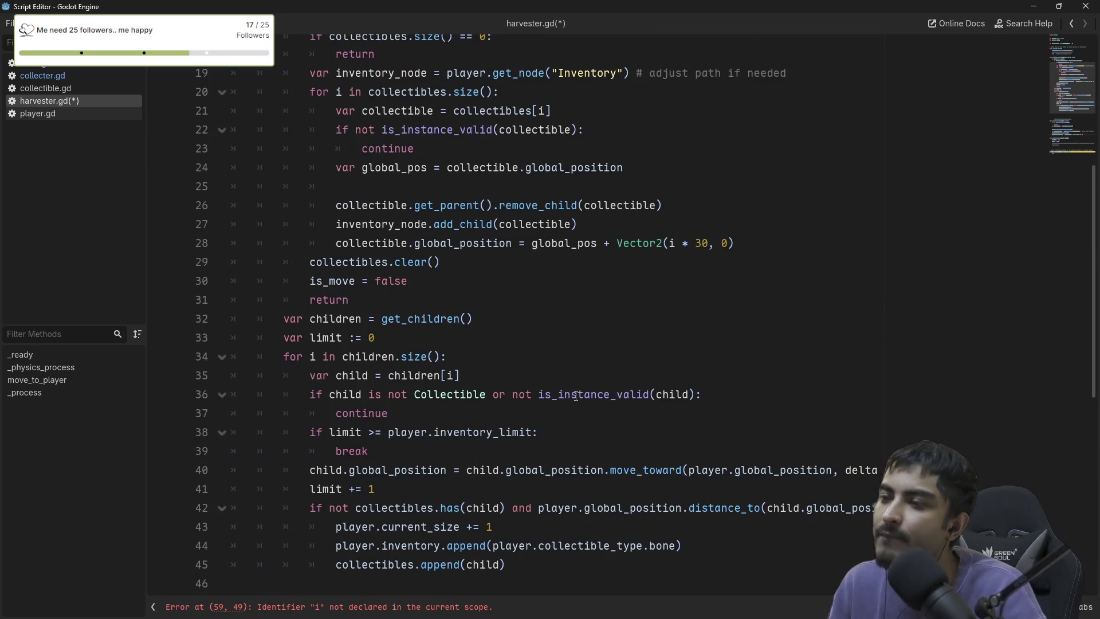
mouse_move(576, 396)
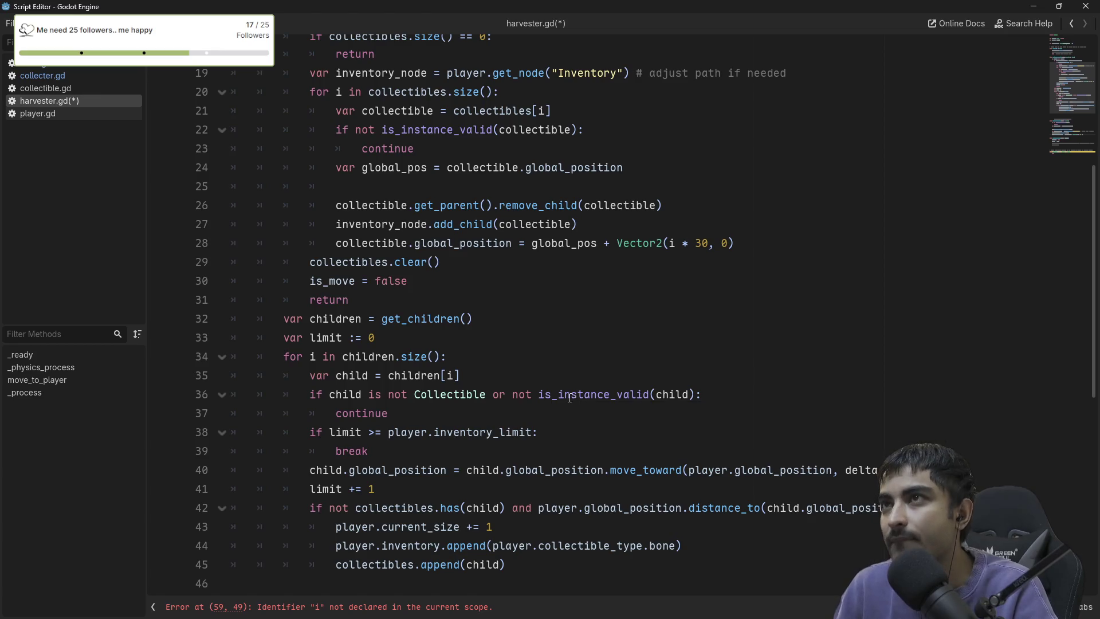
scroll(561, 399, "down", 5)
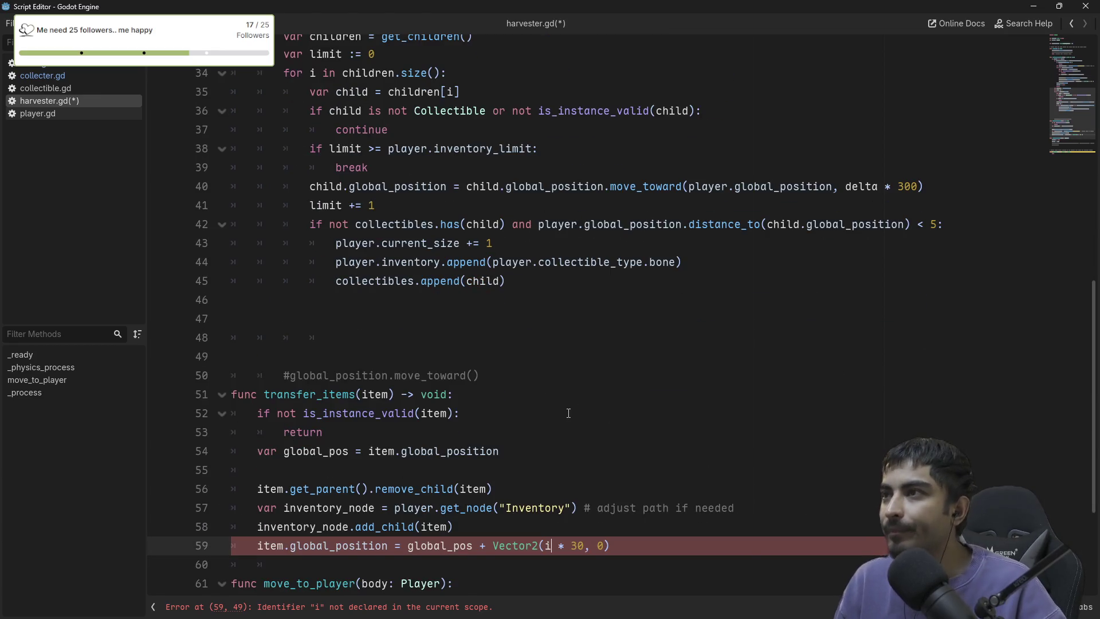
scroll(561, 452, "down", 2)
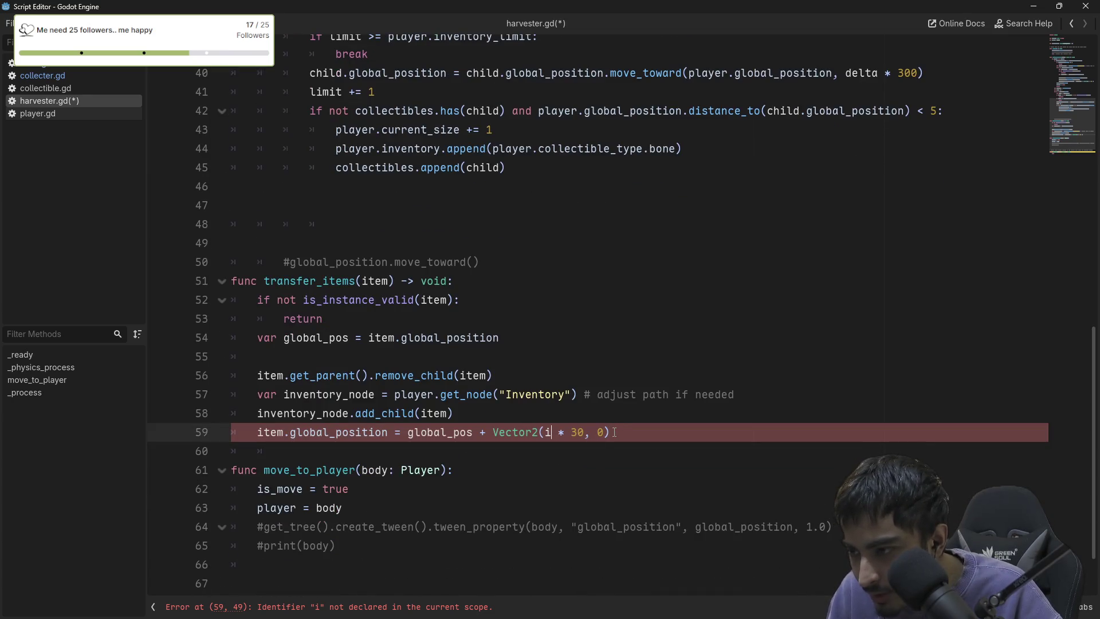
left_click(552, 433)
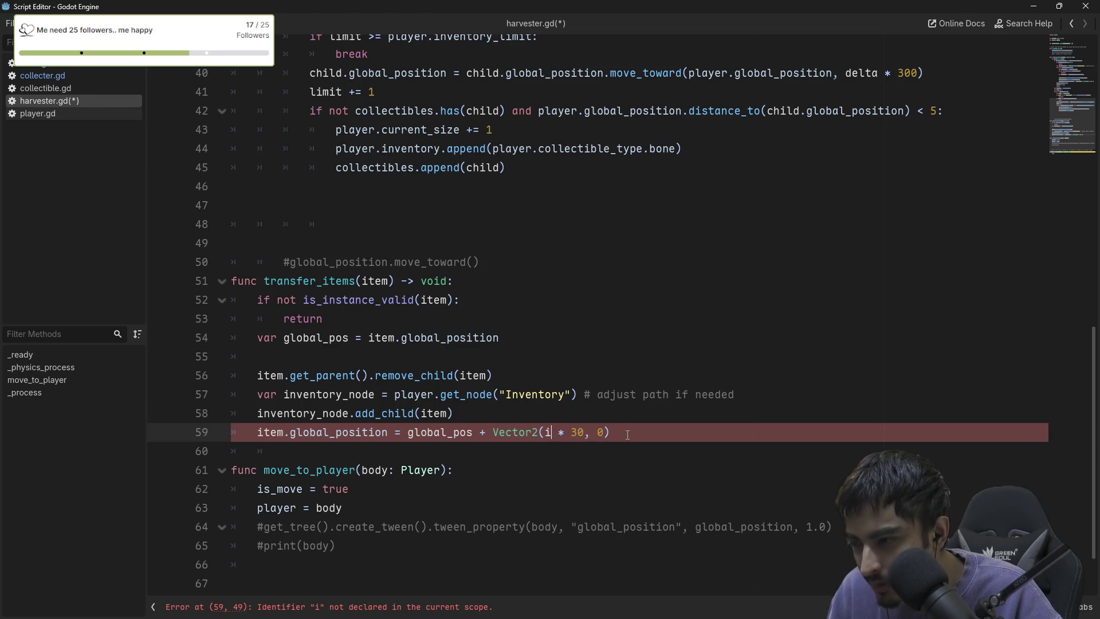
Change line 59's offset to Vector2(player.inventory.size() * 30, 0) and save harvester.gd.
key("BackSpace")
type("player")
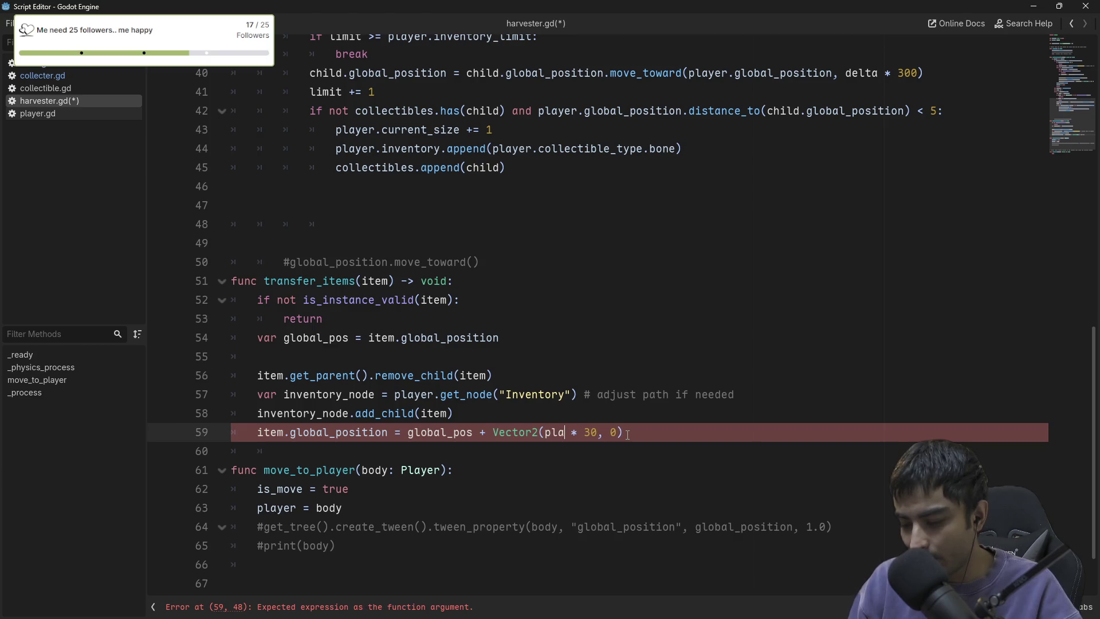
type(".")
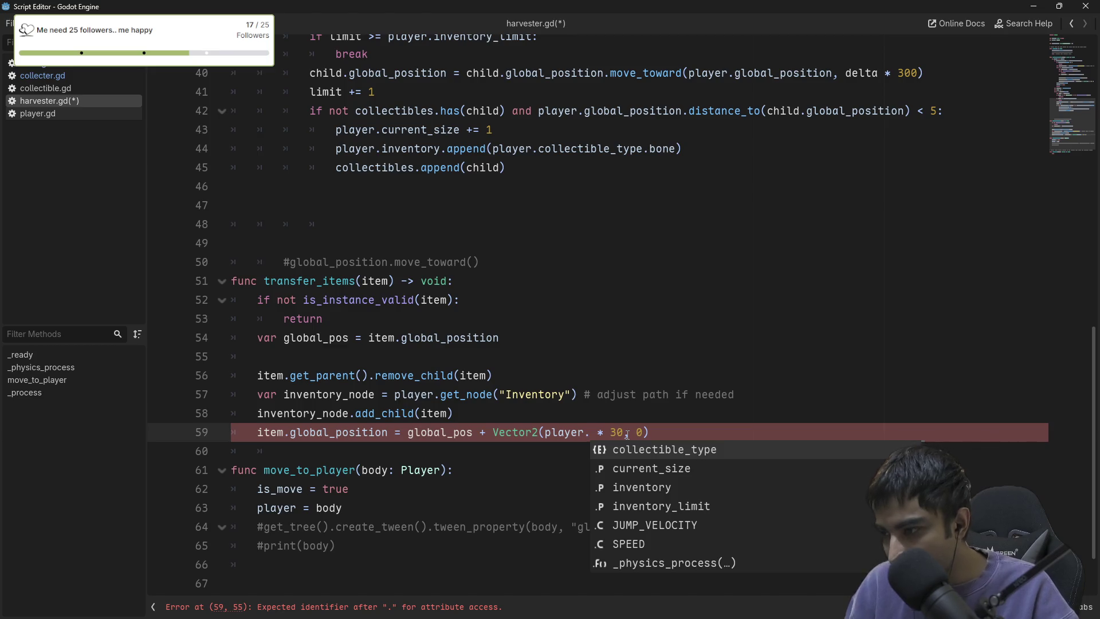
key("Down")
key("Down")
key("Return")
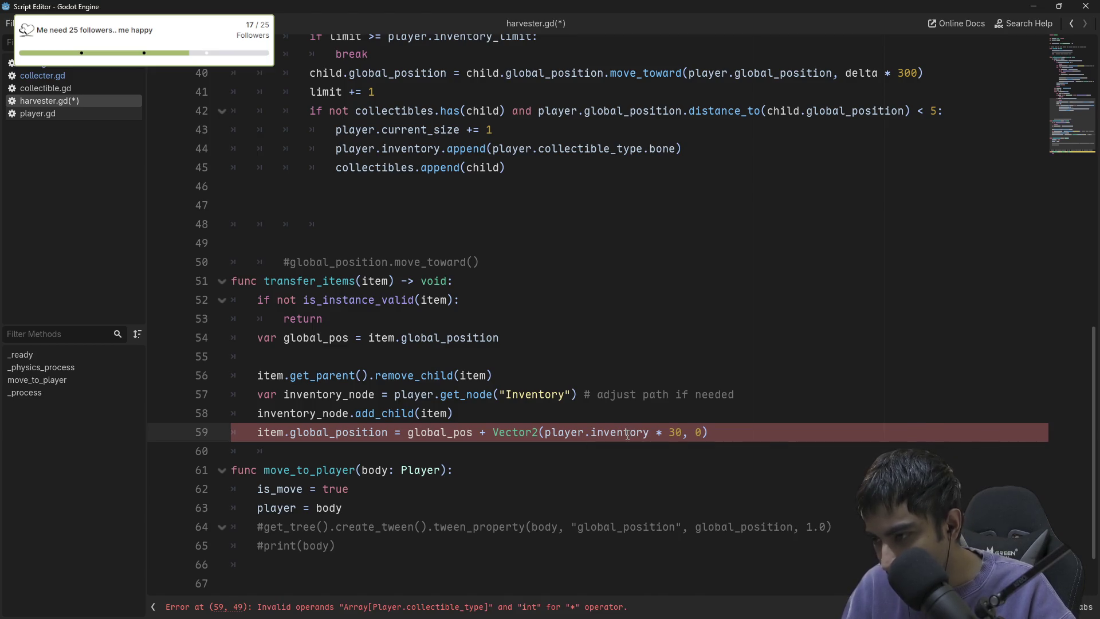
type(".siz")
key("Return")
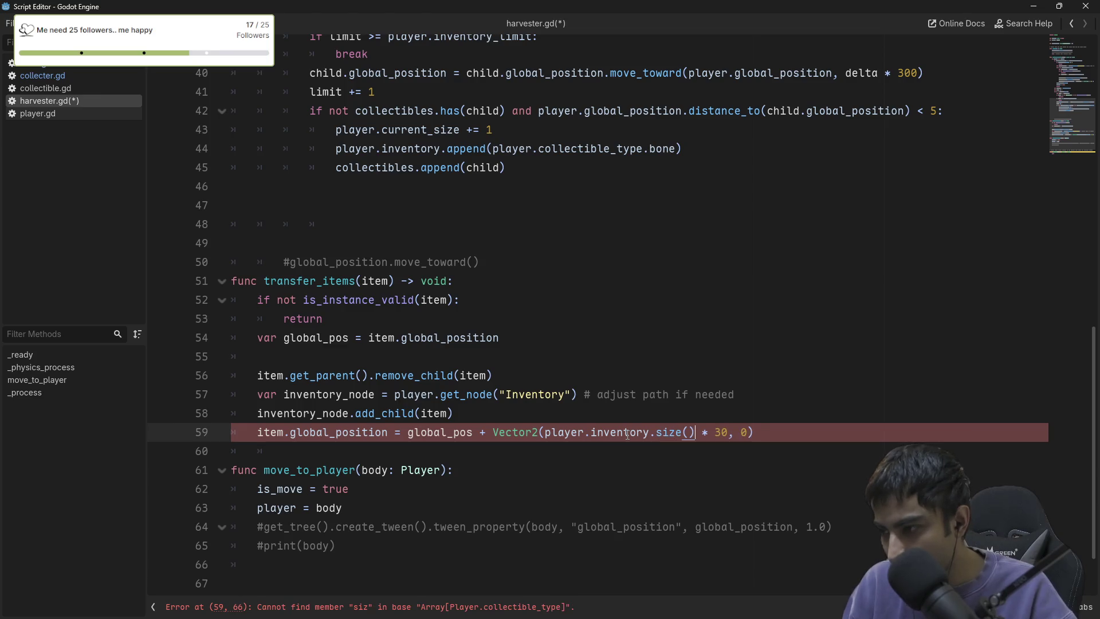
key("ctrl+s")
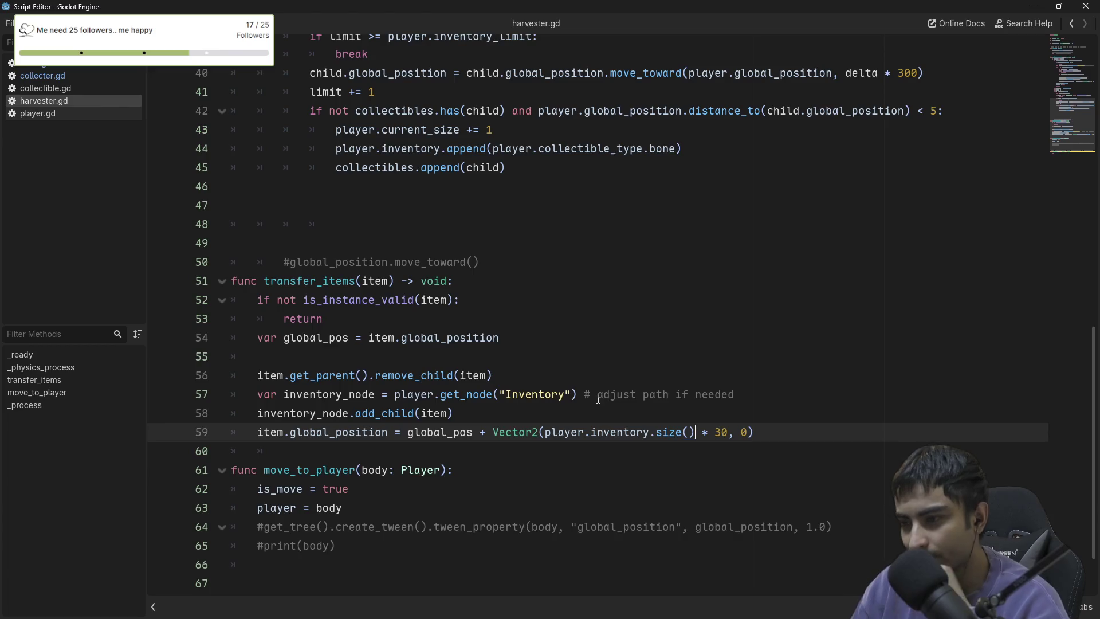
scroll(598, 398, "up", 5)
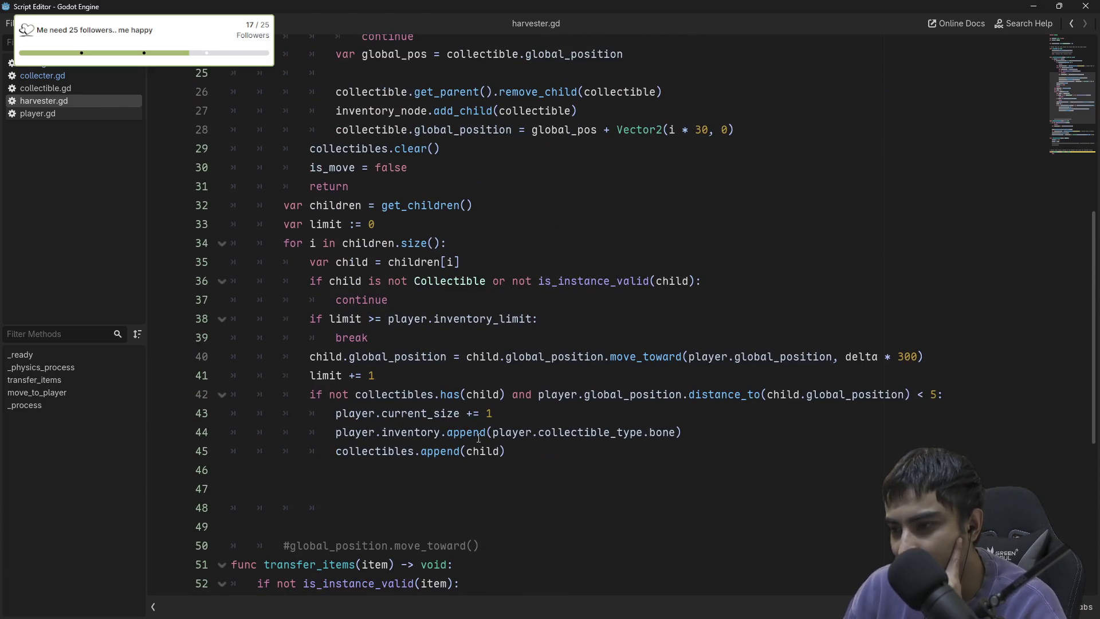
Add transfer_items(child) on new line 46, below the collectibles.append line.
left_click(547, 452)
key("Return")
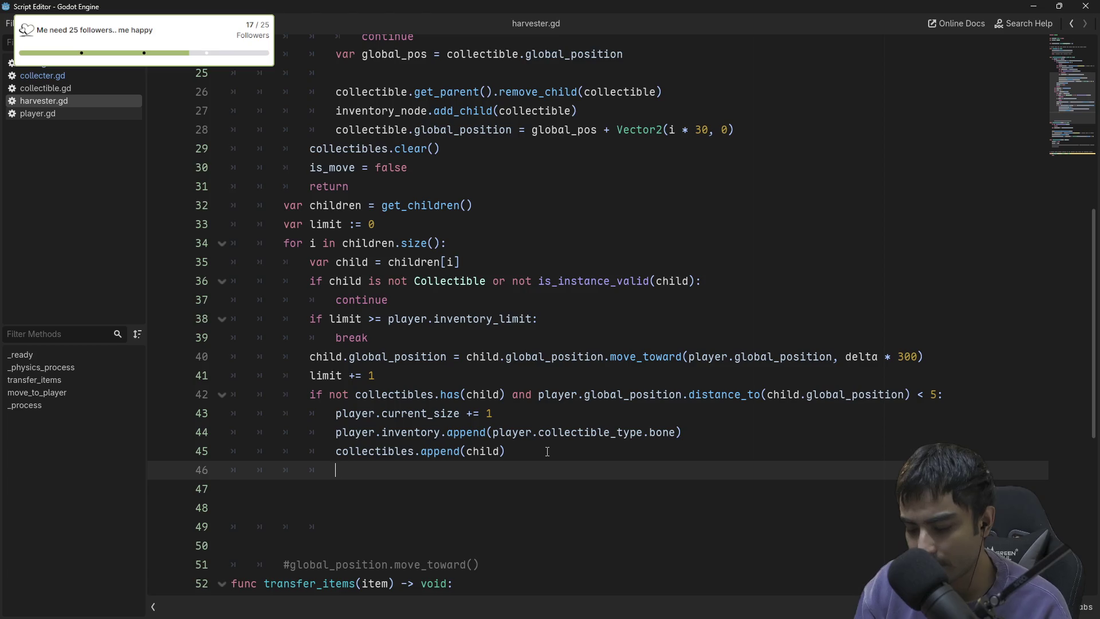
type("get")
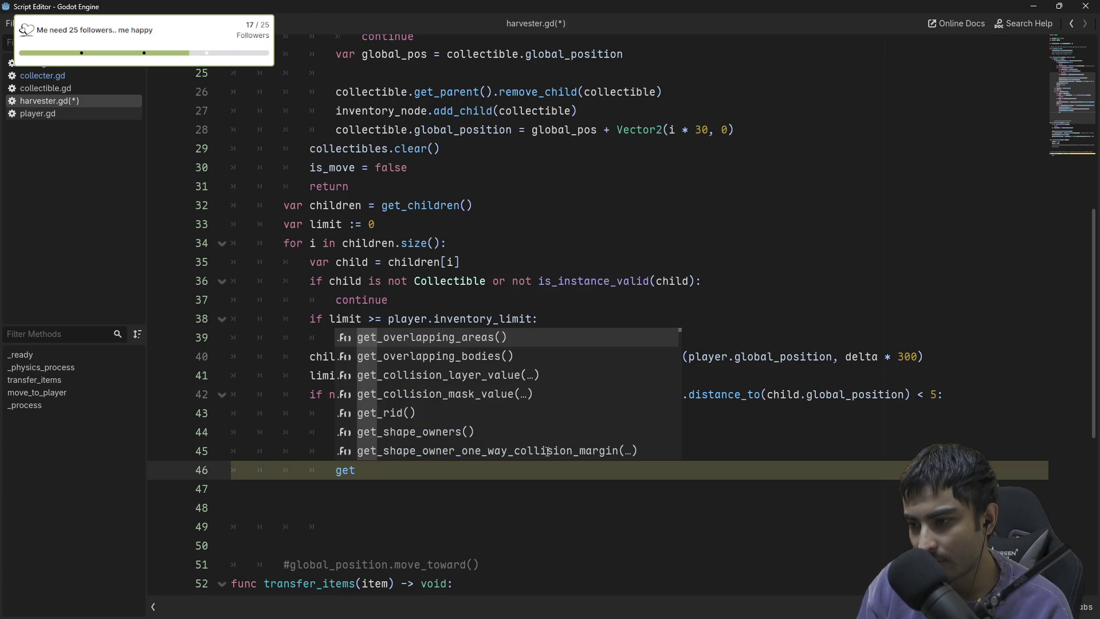
key("BackSpace")
key("BackSpace")
key("BackSpace")
type("transf")
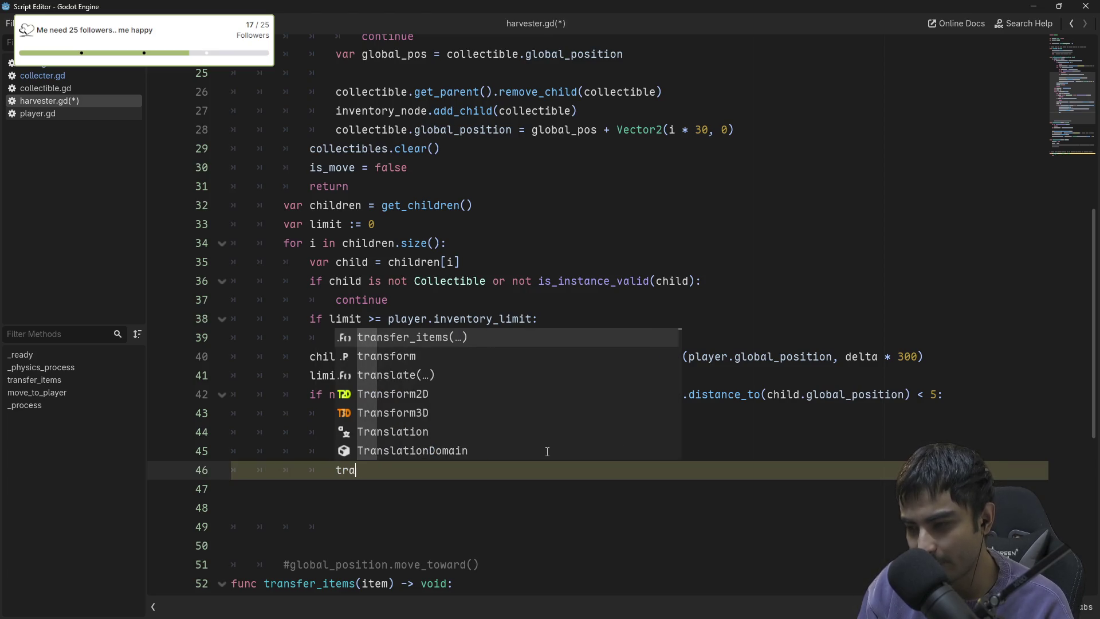
key("Return")
type("items(item")
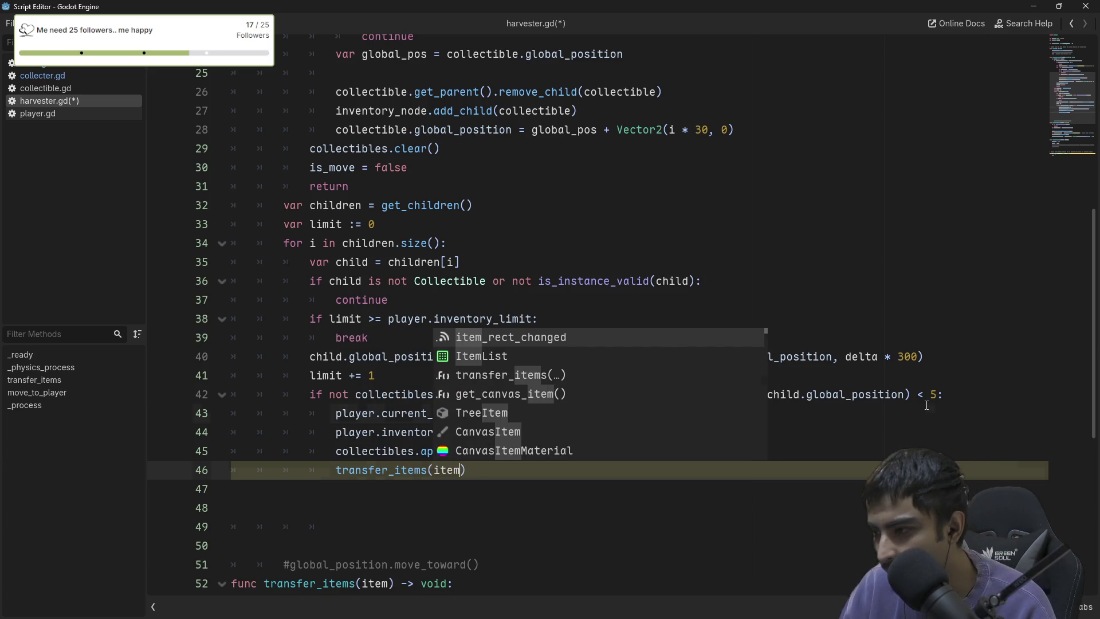
key("Escape")
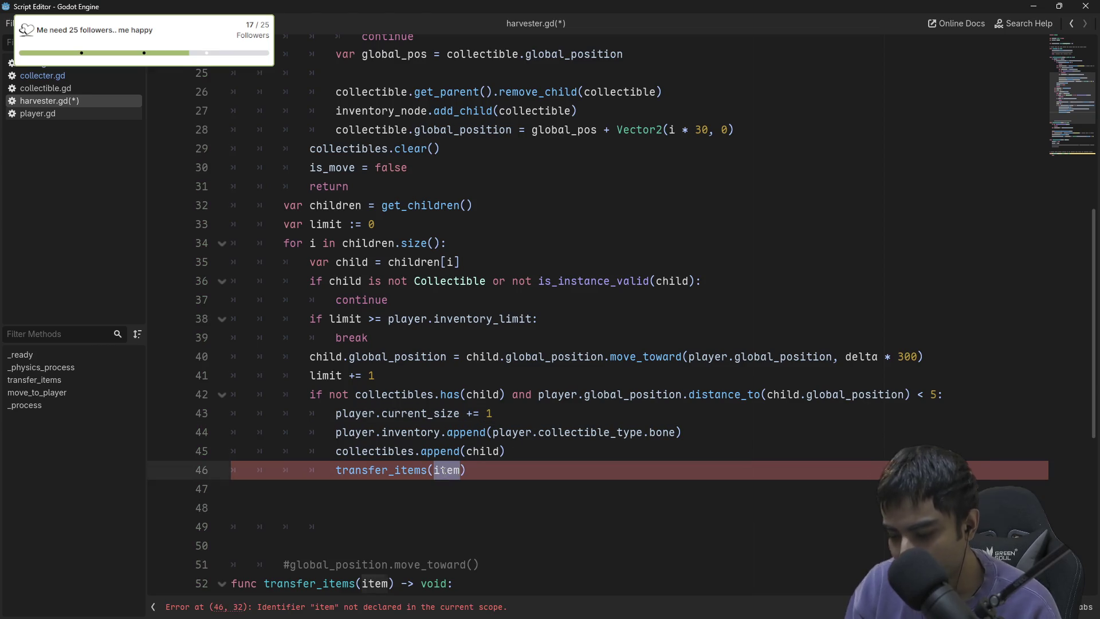
type("chiold")
key("ctrl+BackSpace")
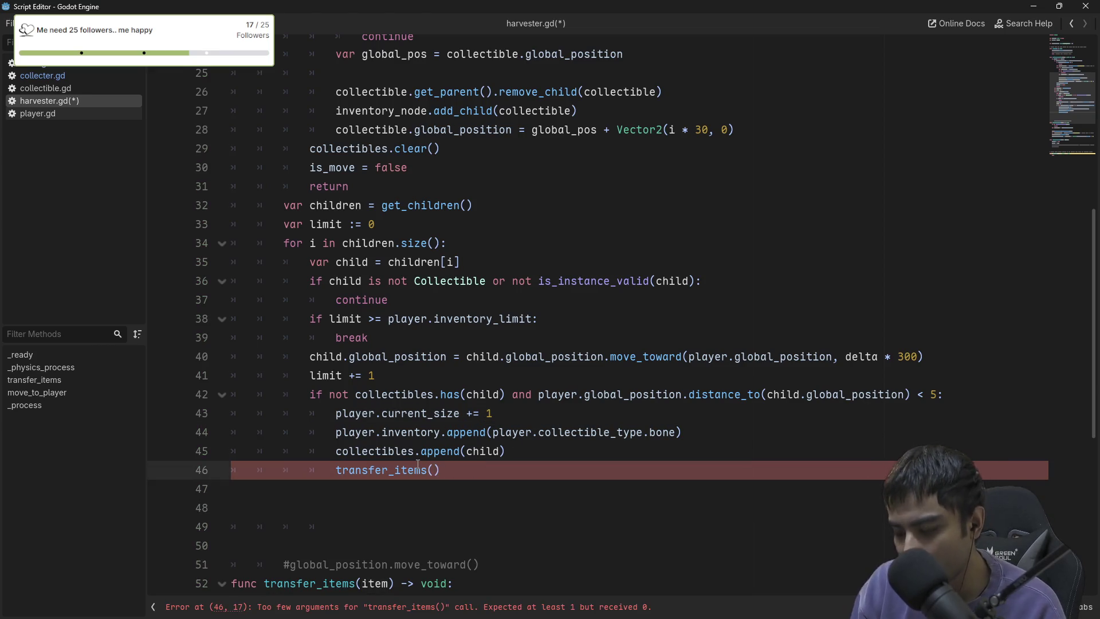
type("child")
key("End")
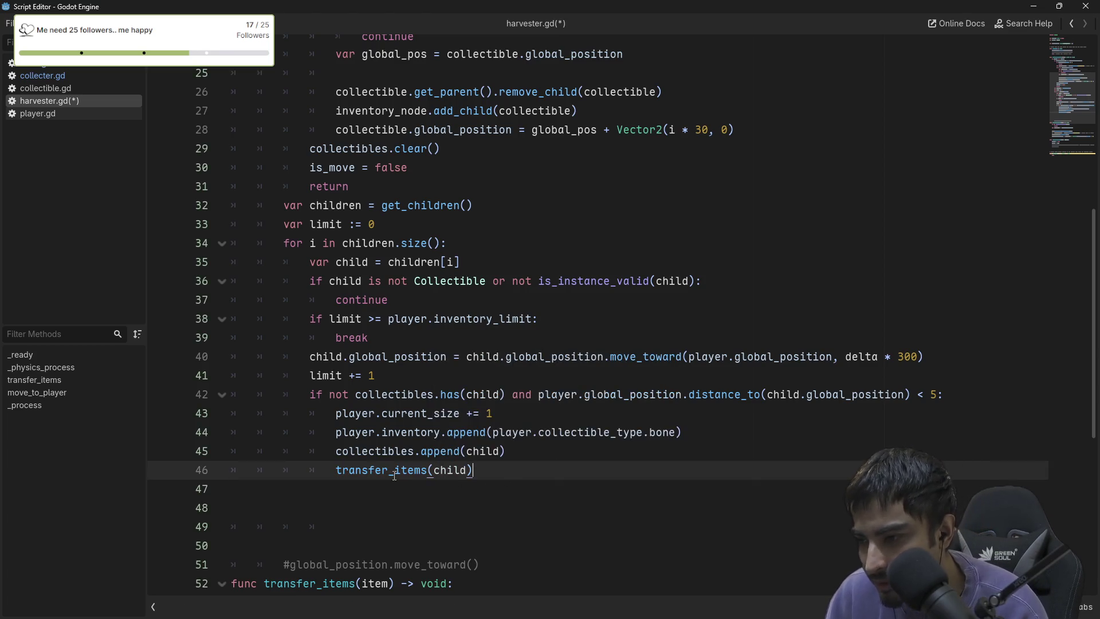
Select the body of transfer_items, lines 54–60.
scroll(440, 488, "down", 3)
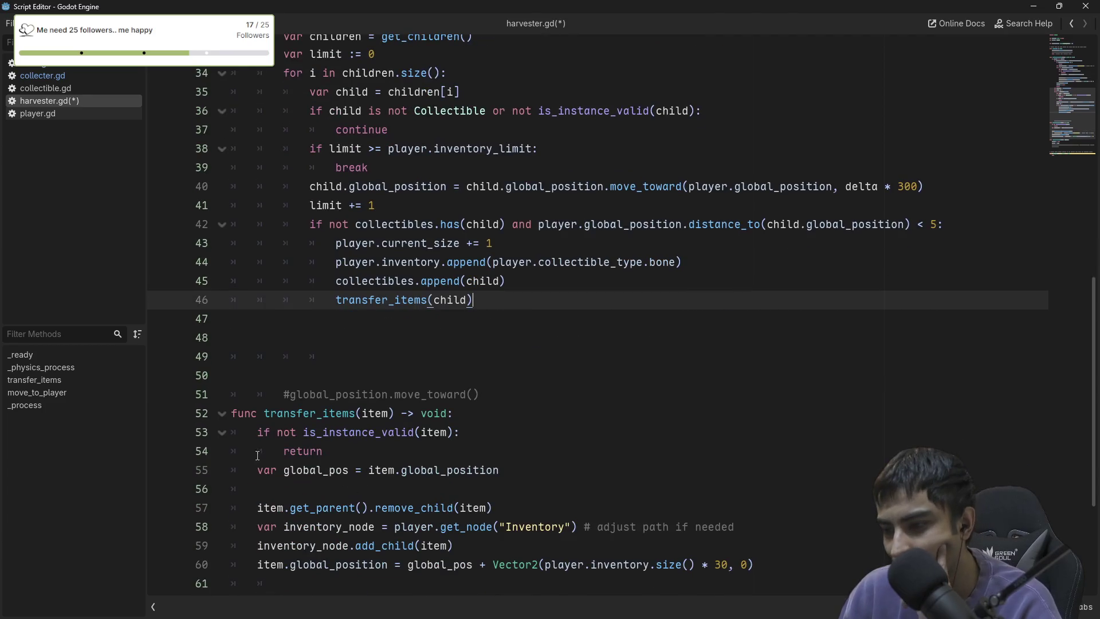
scroll(441, 488, "down", 4)
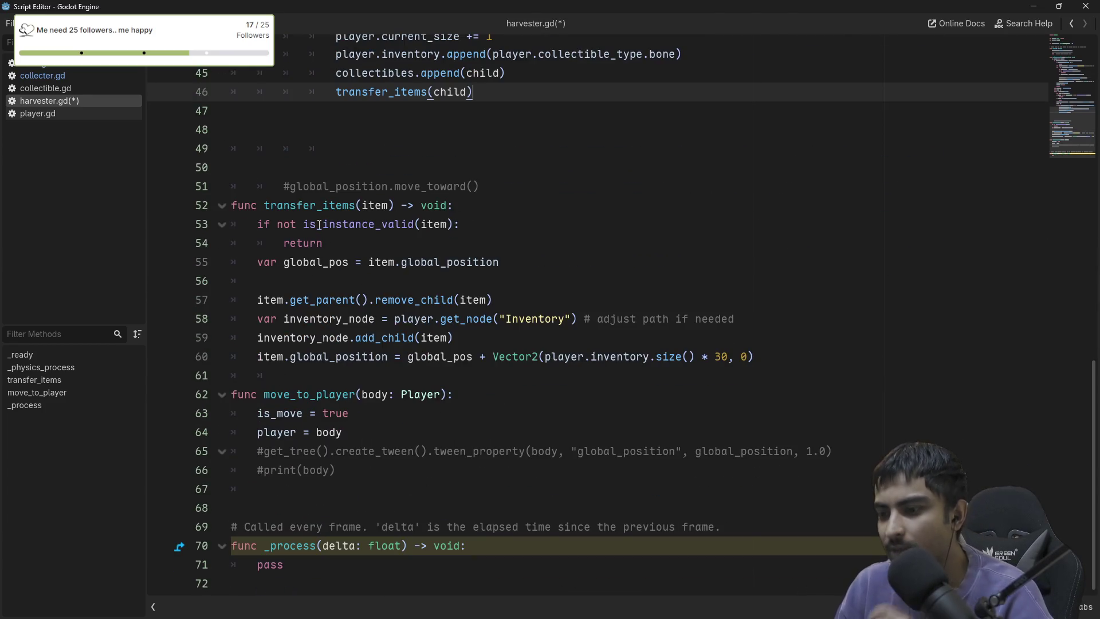
left_click_drag(769, 364, 403, 241)
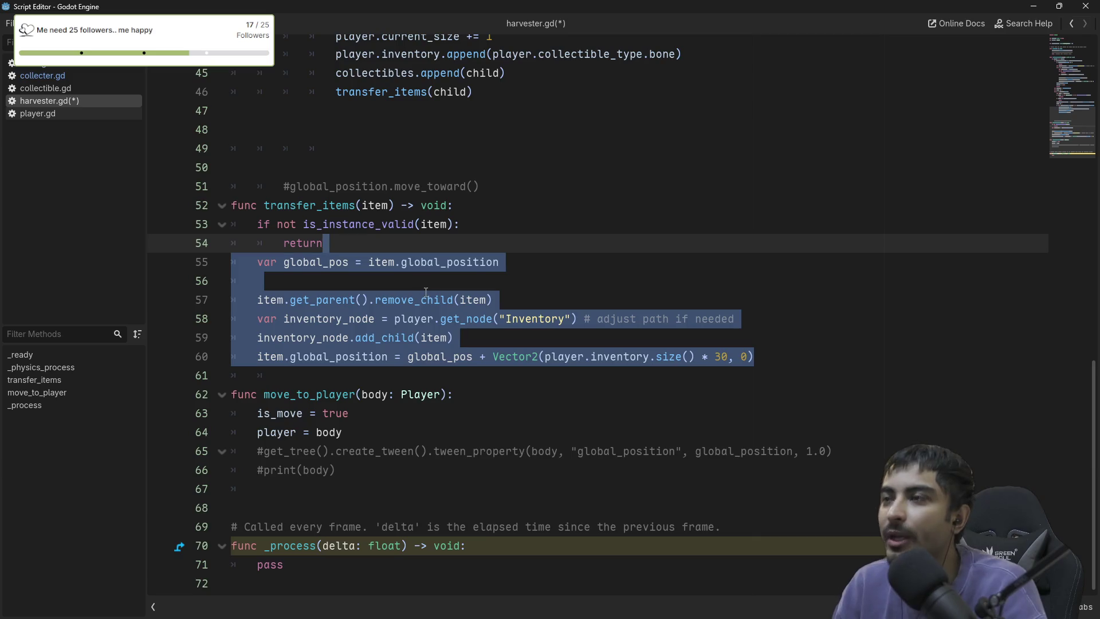
scroll(426, 291, "up", 4)
scroll(416, 303, "up", 6)
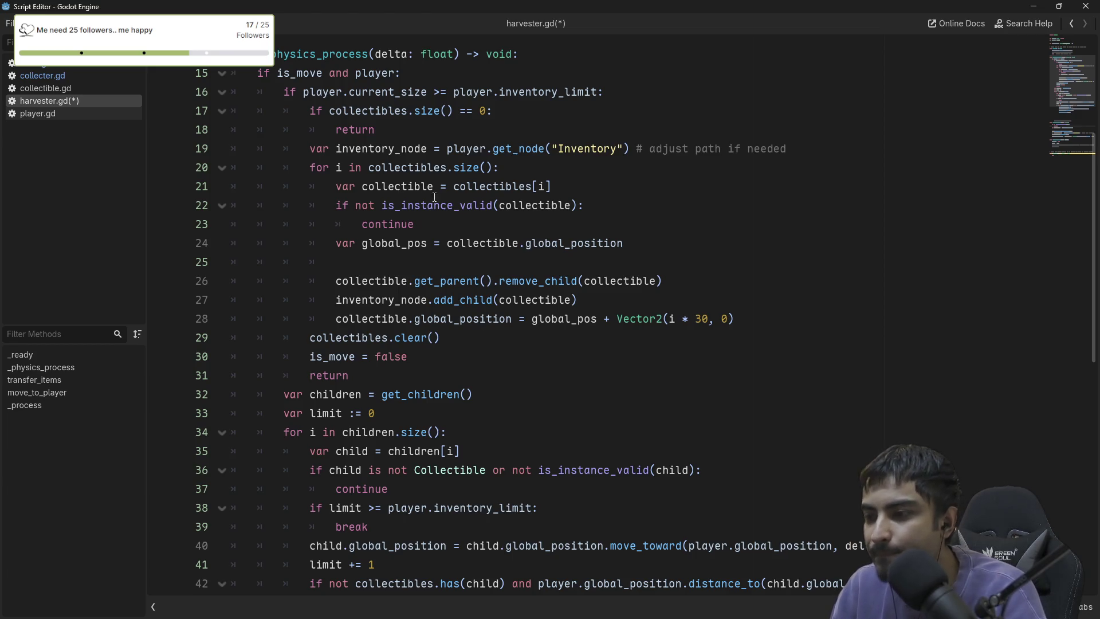
mouse_move(455, 214)
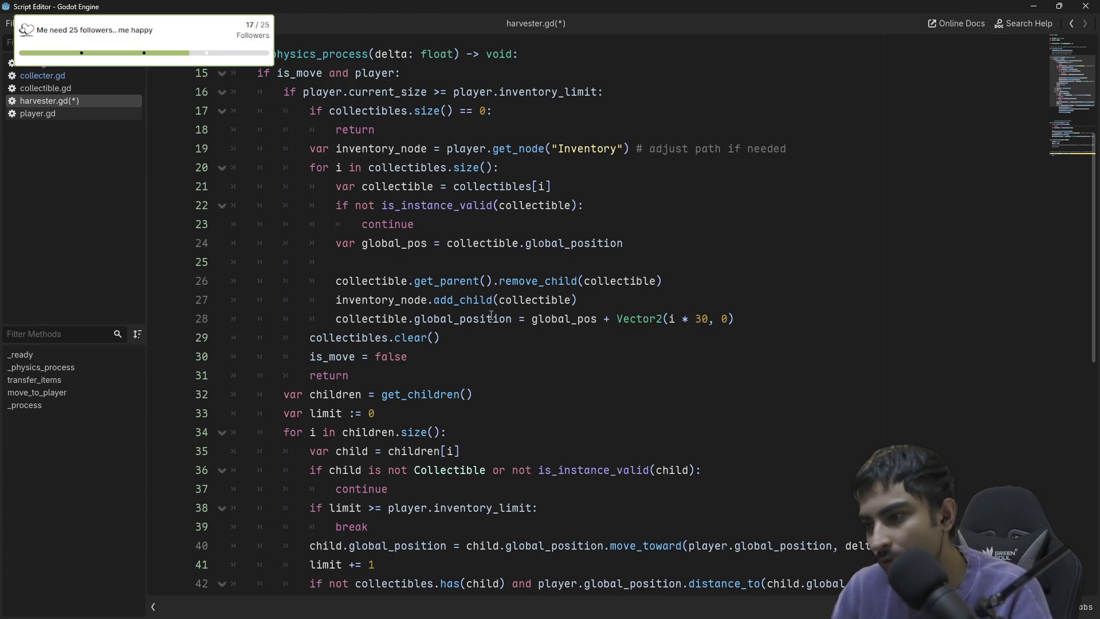
scroll(427, 360, "up", 1)
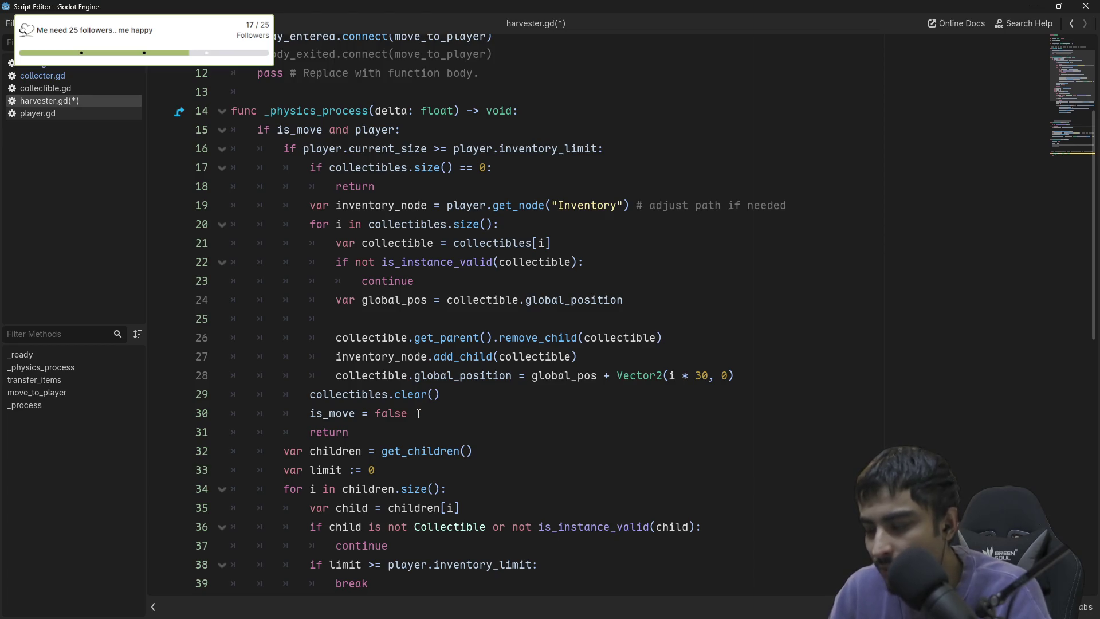
double_click(332, 399)
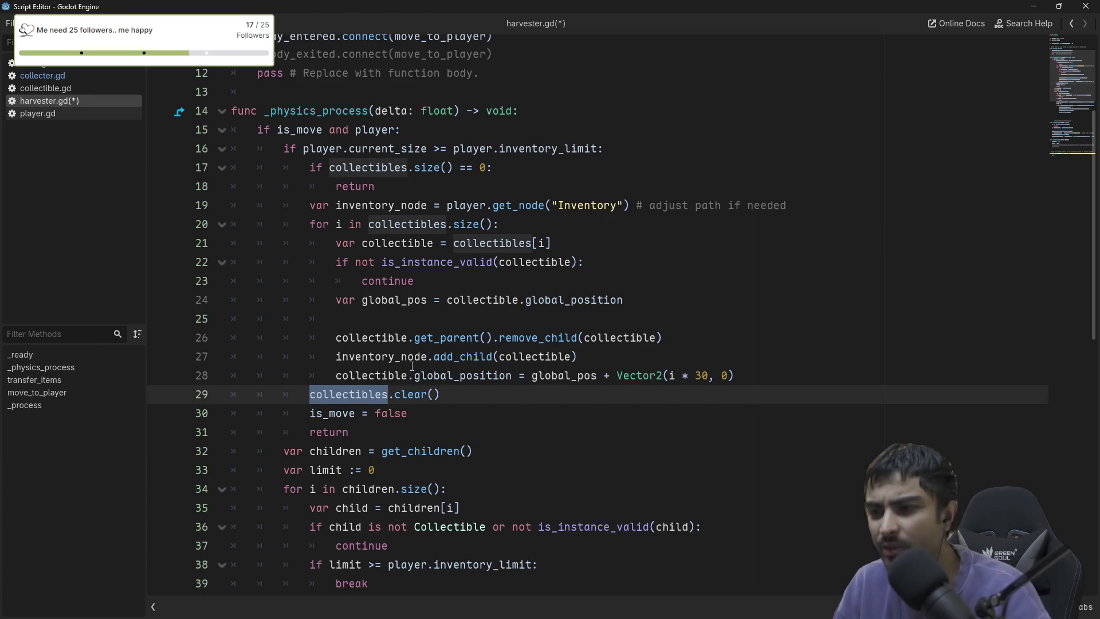
scroll(394, 271, "down", 8)
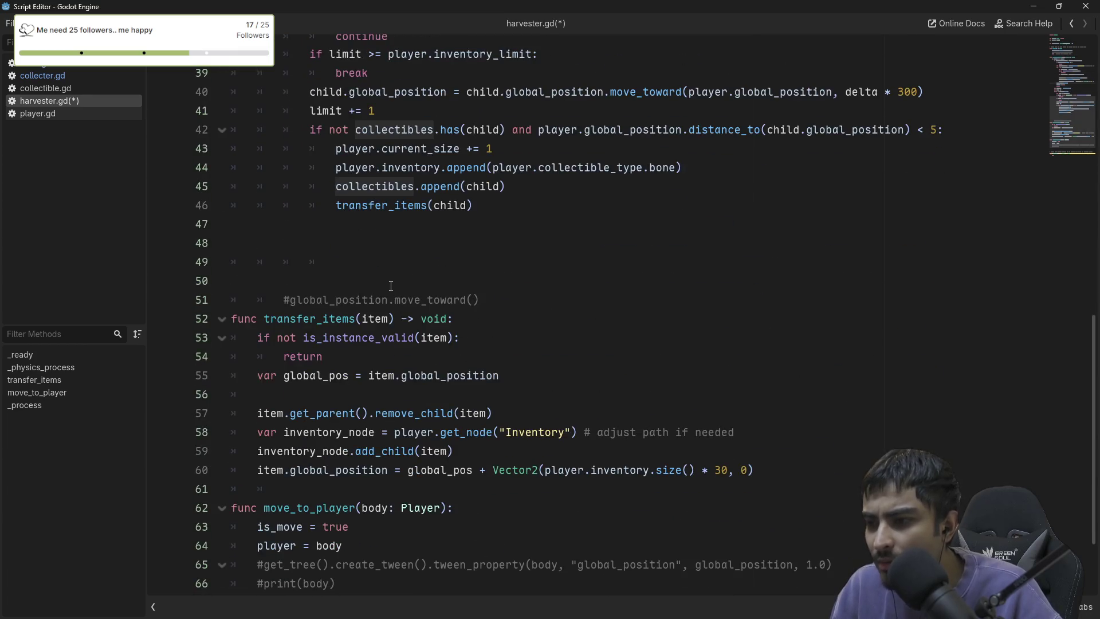
key("ctrl")
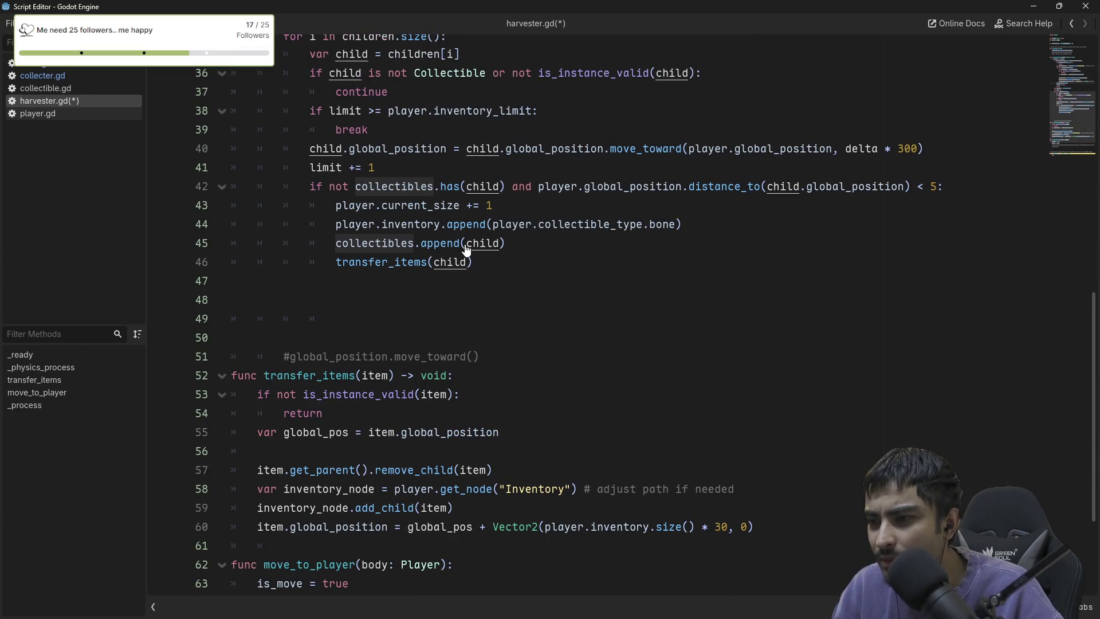
scroll(484, 251, "up", 6)
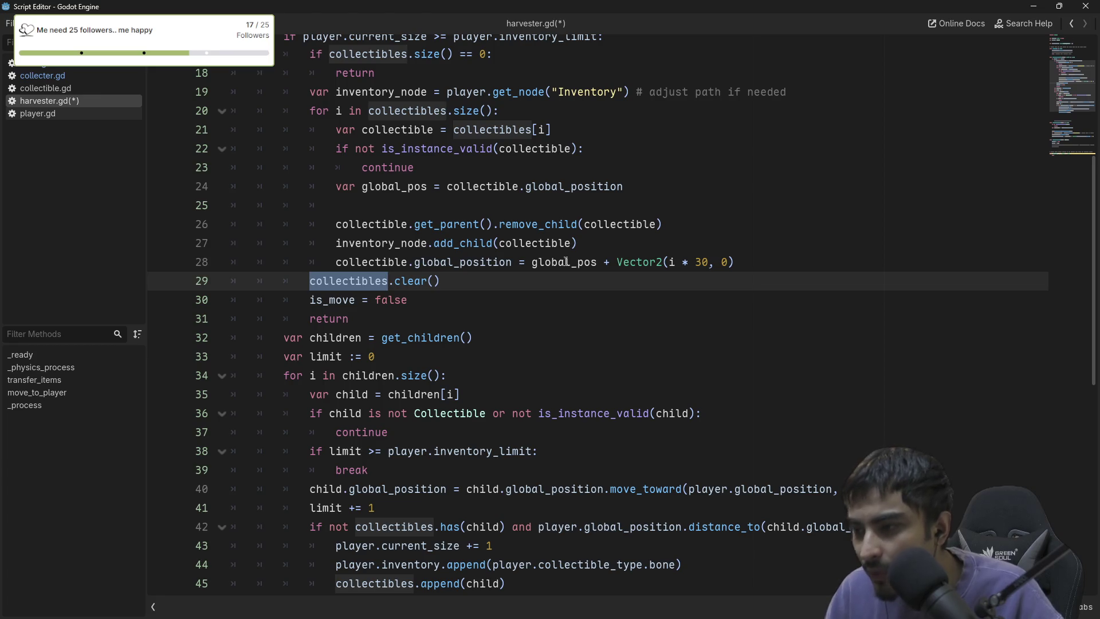
left_click(461, 285)
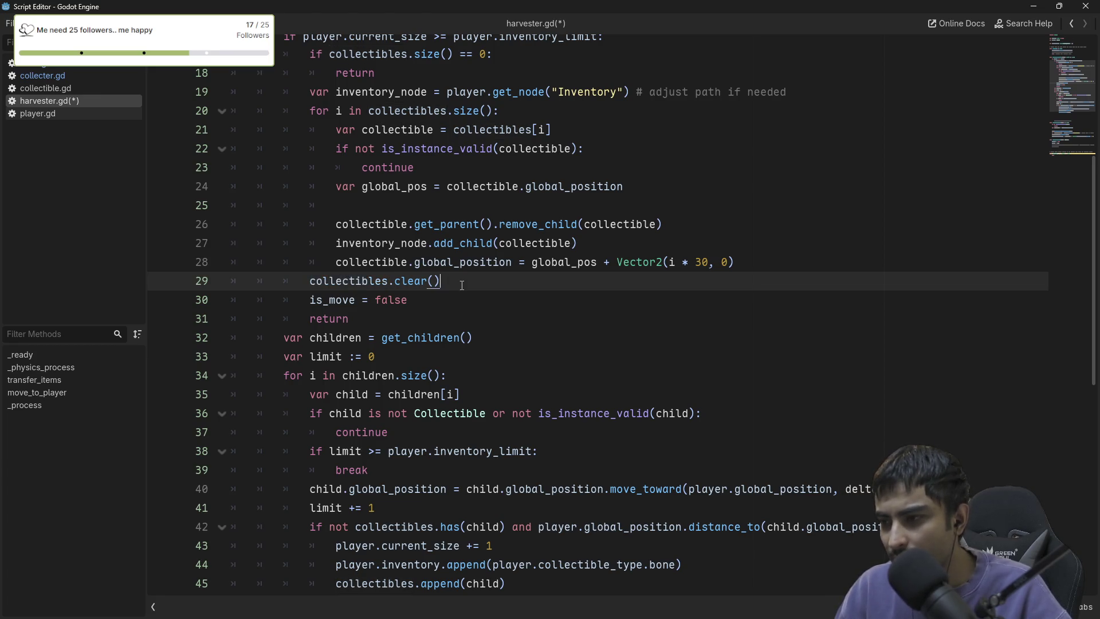
double_click(397, 262)
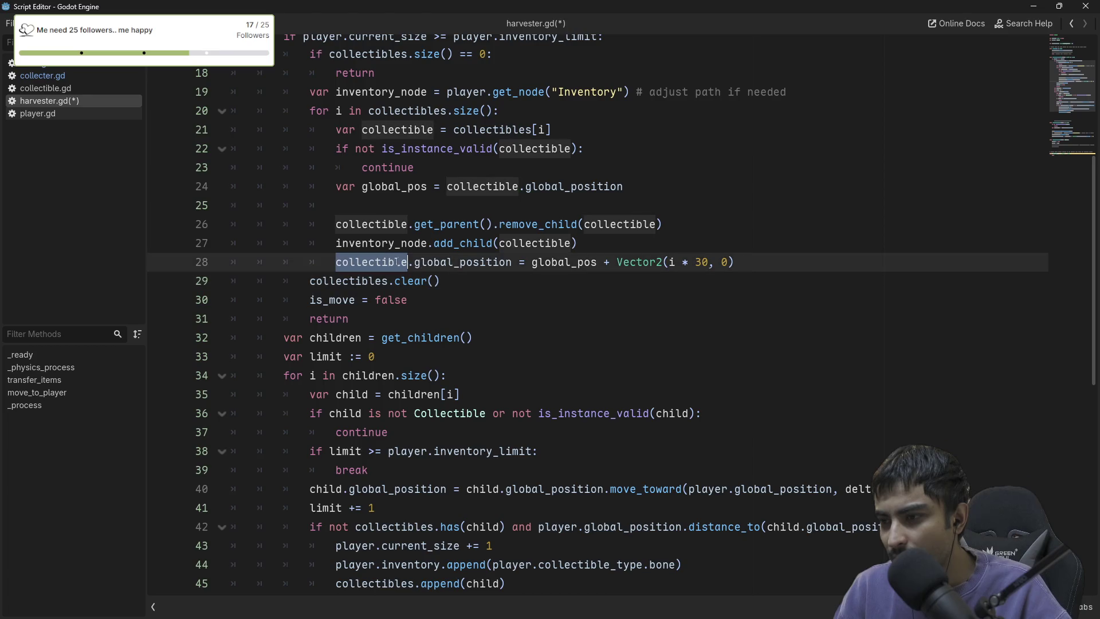
double_click(403, 240)
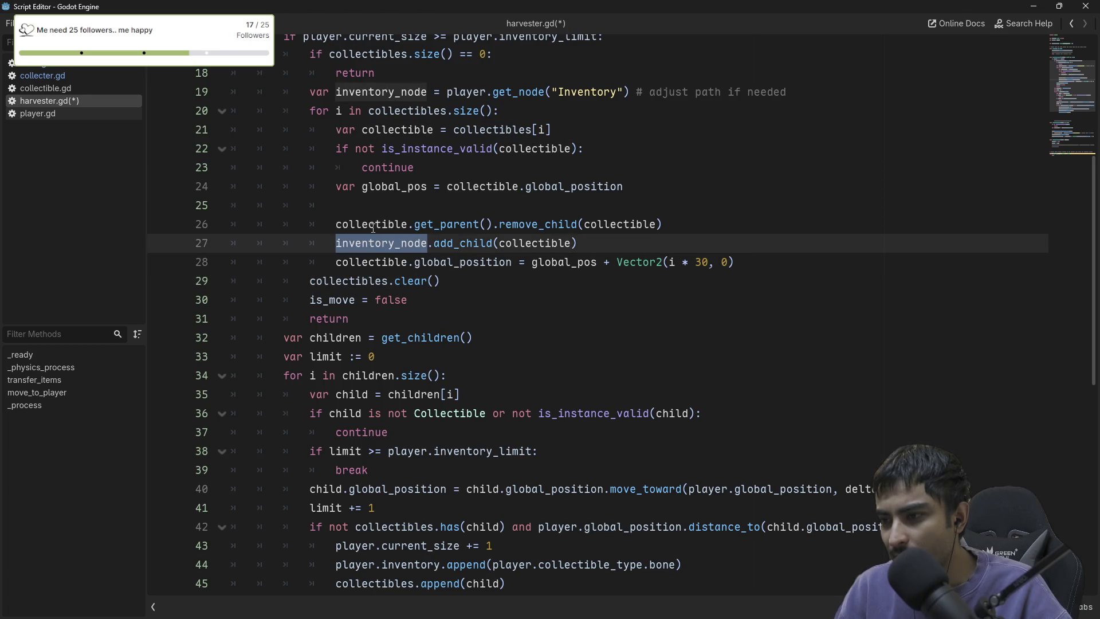
double_click(373, 224)
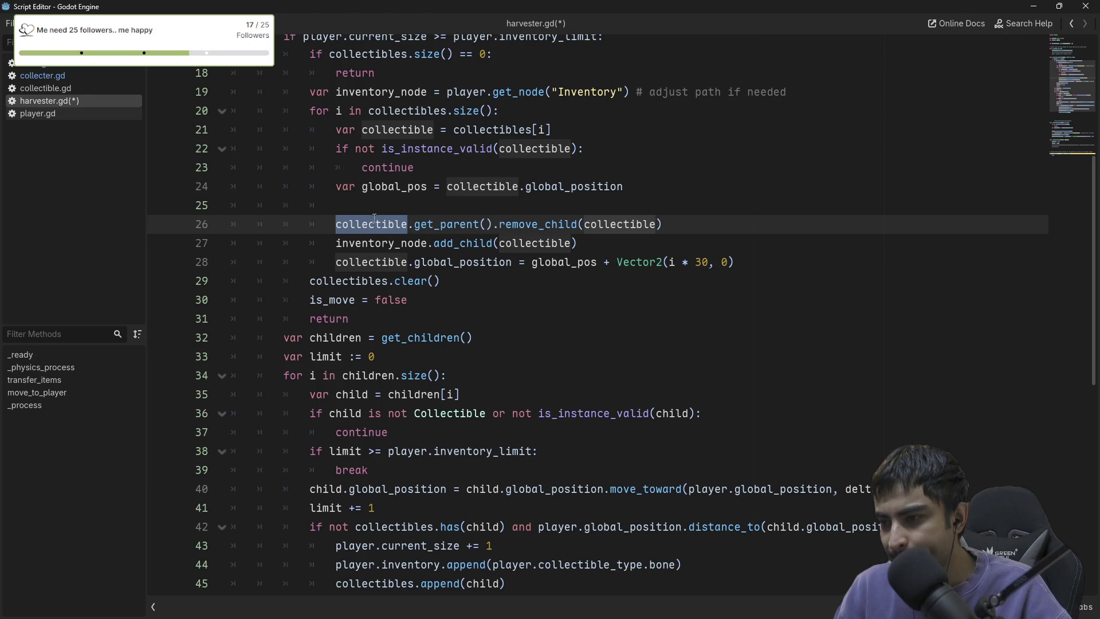
double_click(466, 224)
double_click(555, 224)
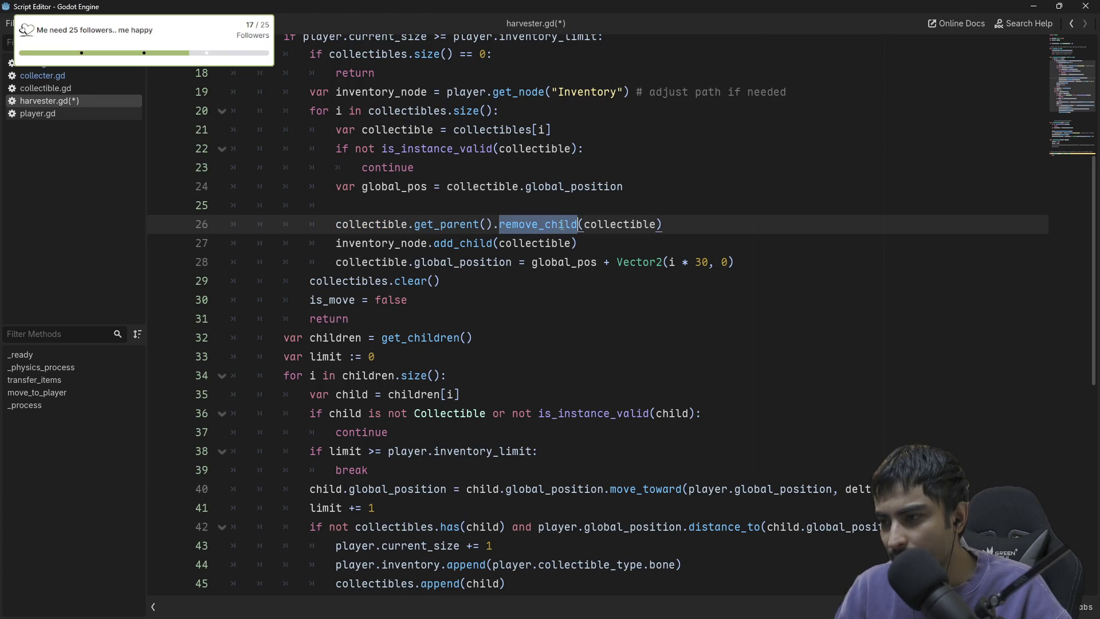
double_click(628, 224)
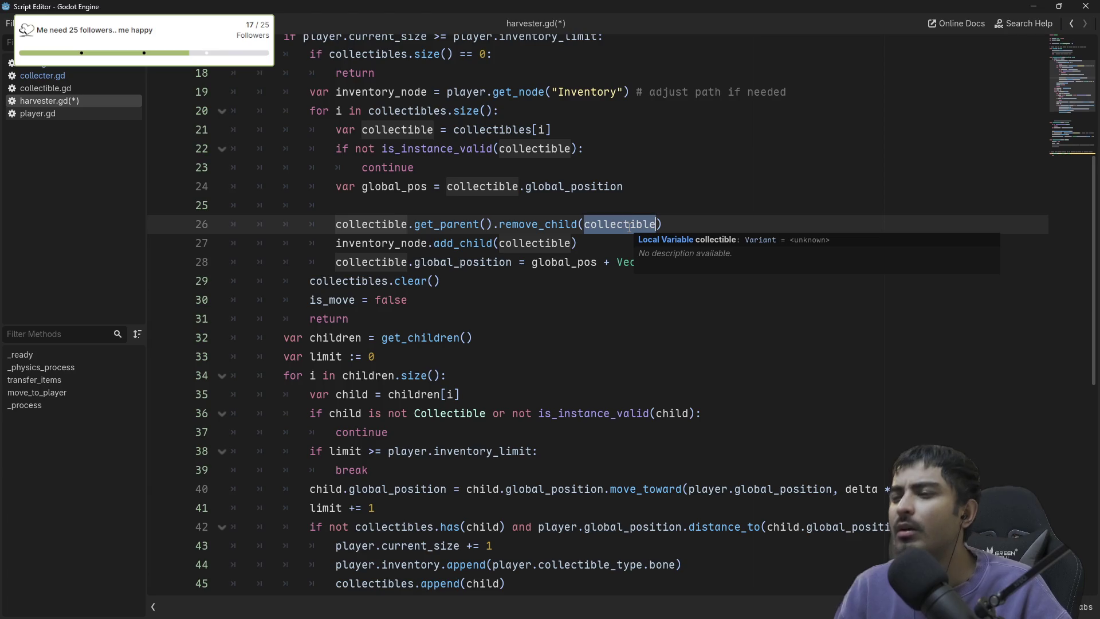
scroll(629, 228, "up", 2)
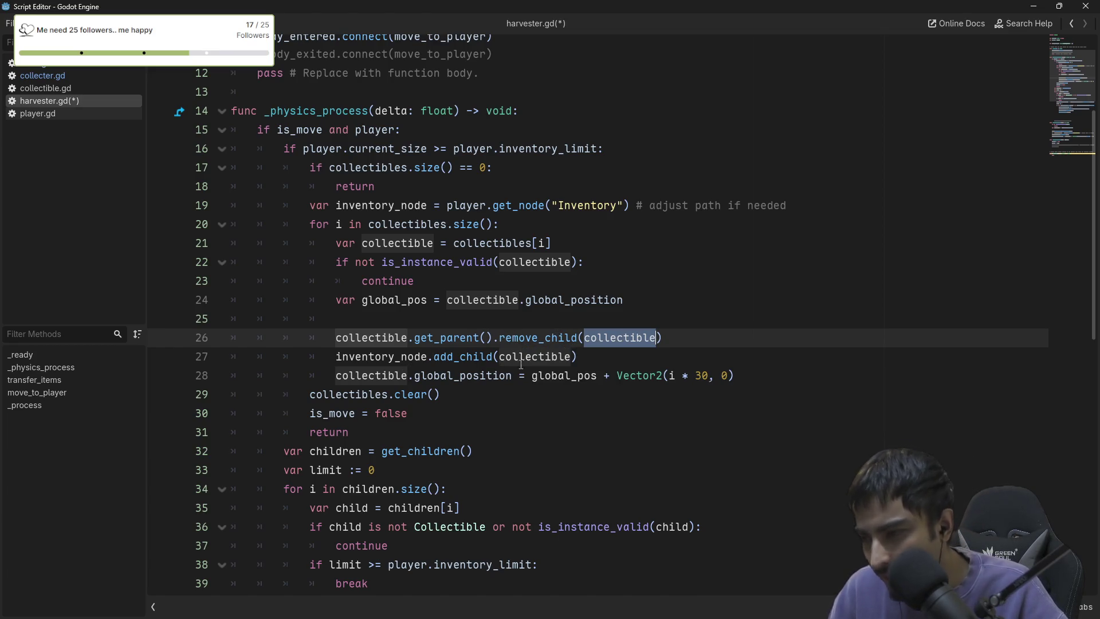
double_click(366, 376)
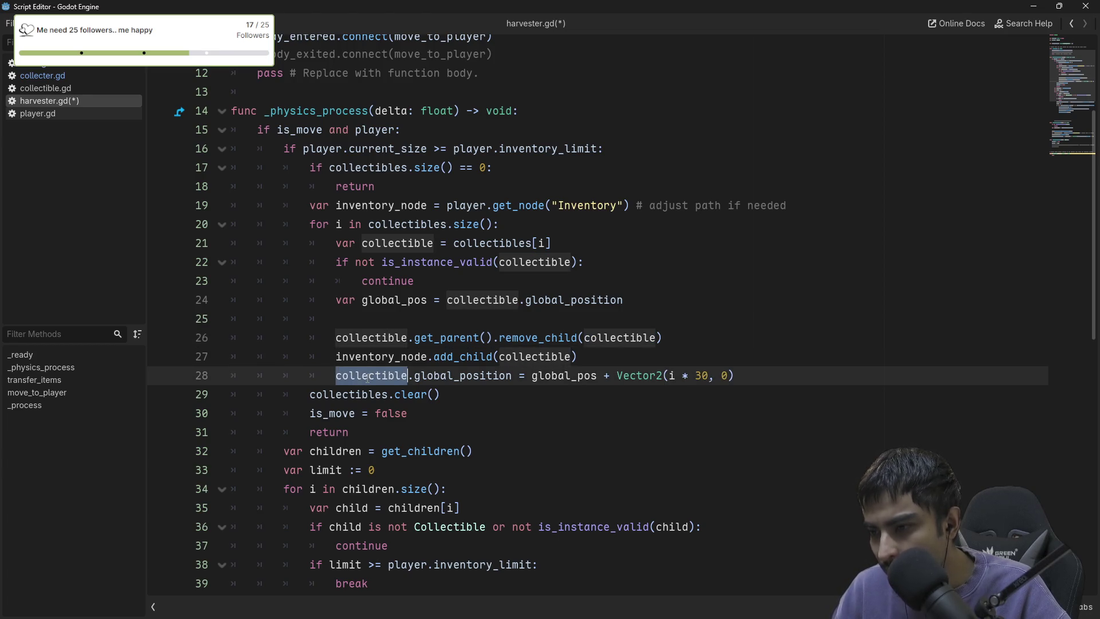
left_click(447, 397)
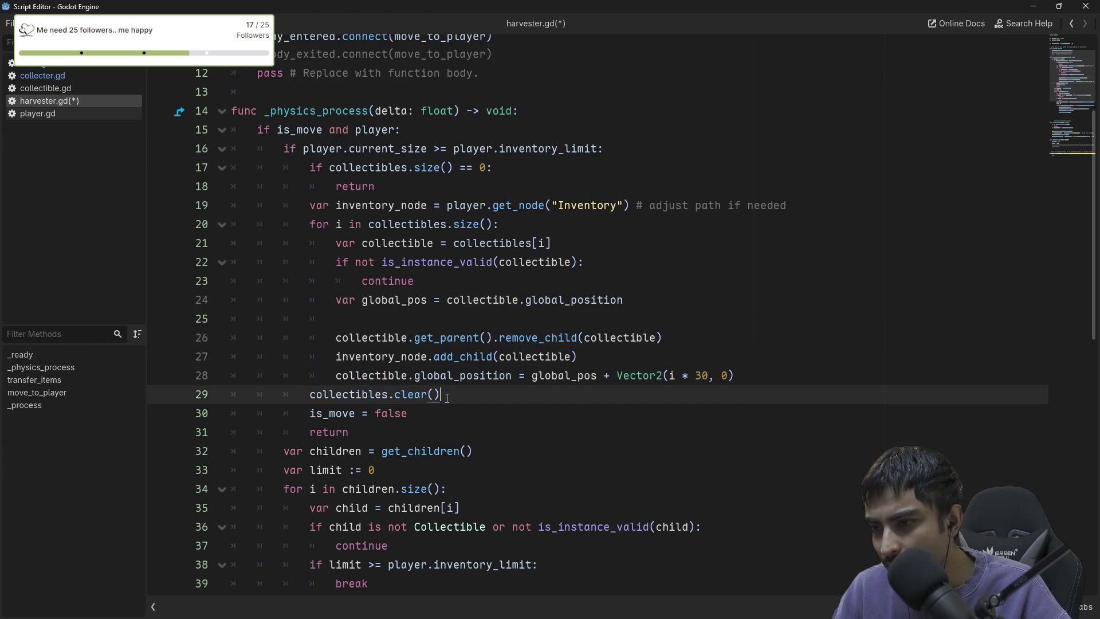
mouse_move(447, 397)
left_mouse_down()
mouse_move(307, 203)
mouse_move(307, 167)
mouse_move(319, 201)
left_mouse_up()
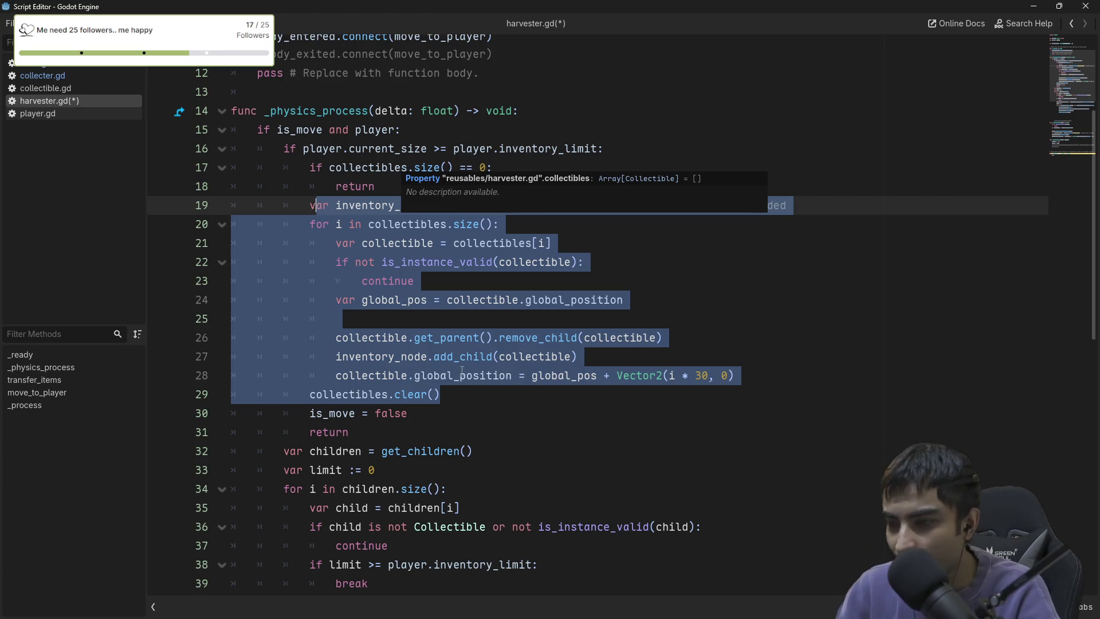
scroll(412, 444, "down", 2)
scroll(336, 412, "up", 2)
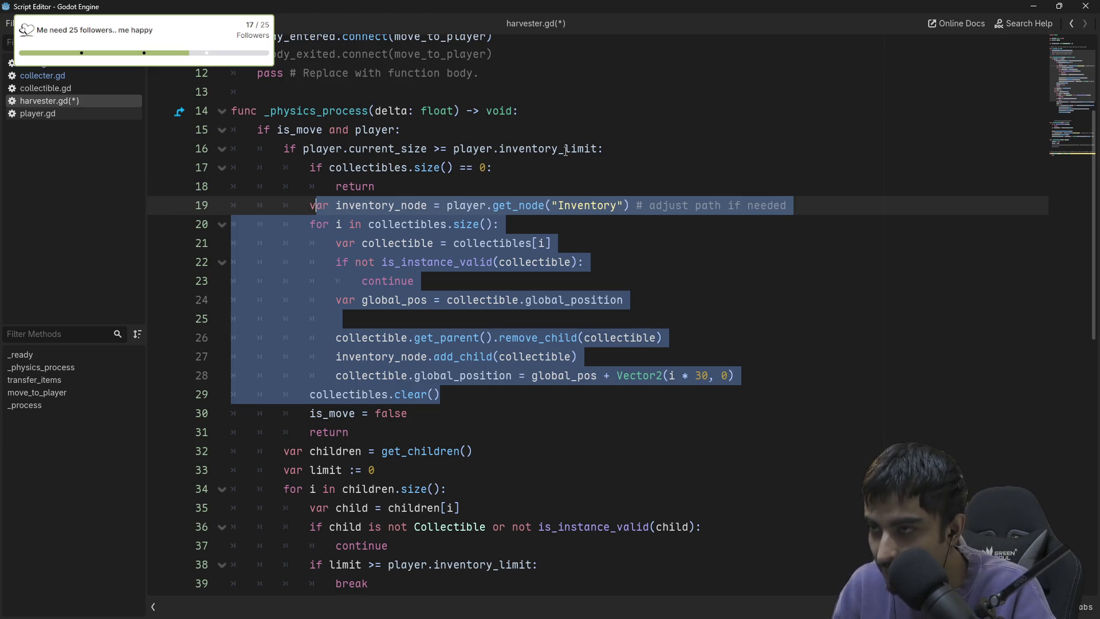
mouse_move(566, 150)
scroll(419, 397, "down", 3)
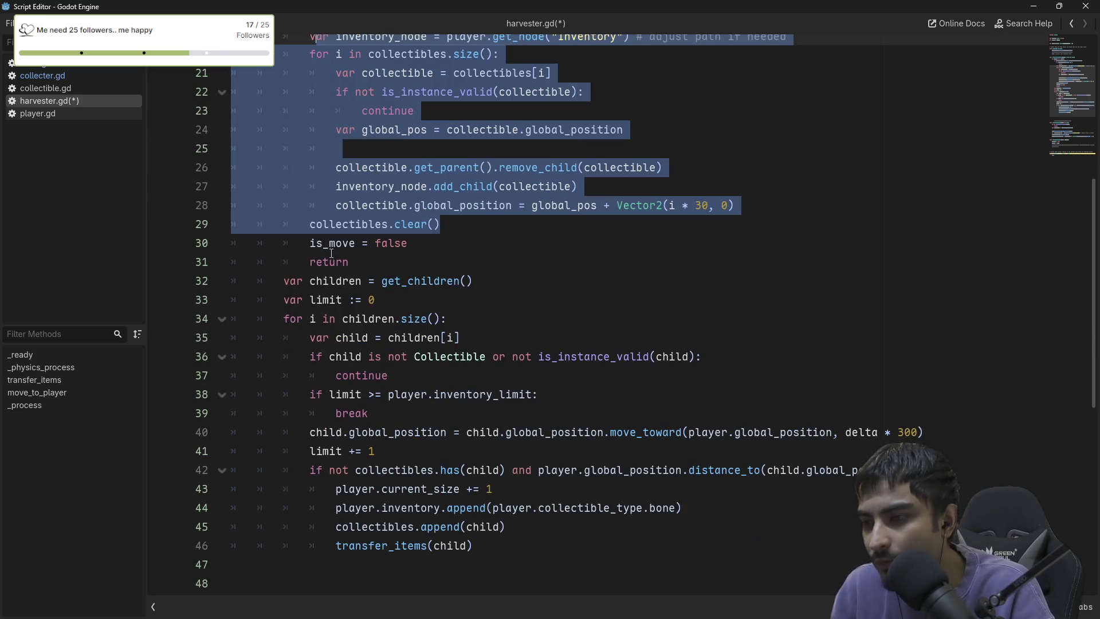
left_click_drag(316, 244, 407, 244)
scroll(446, 259, "up", 3)
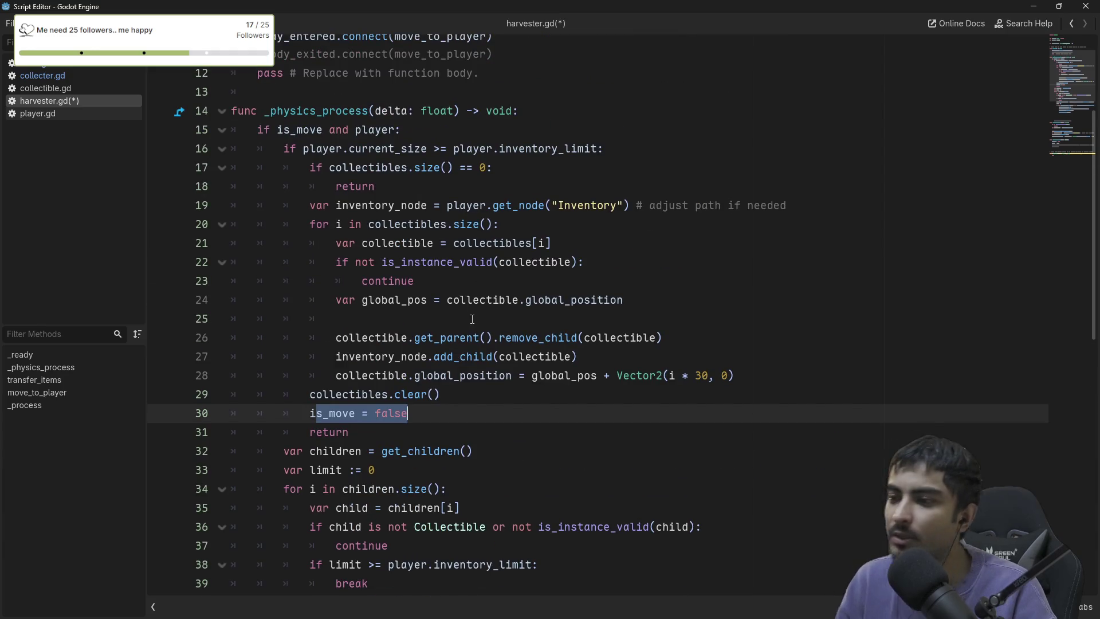
mouse_move(441, 395)
left_mouse_down()
mouse_move(401, 207)
mouse_move(368, 188)
mouse_move(375, 170)
left_mouse_up()
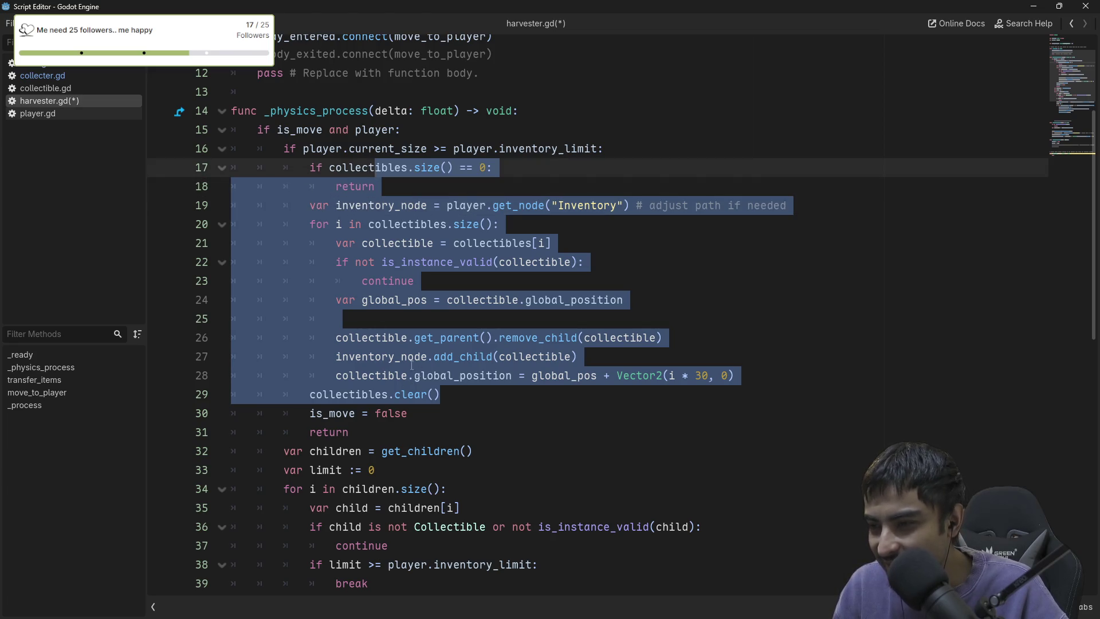
left_click(381, 187)
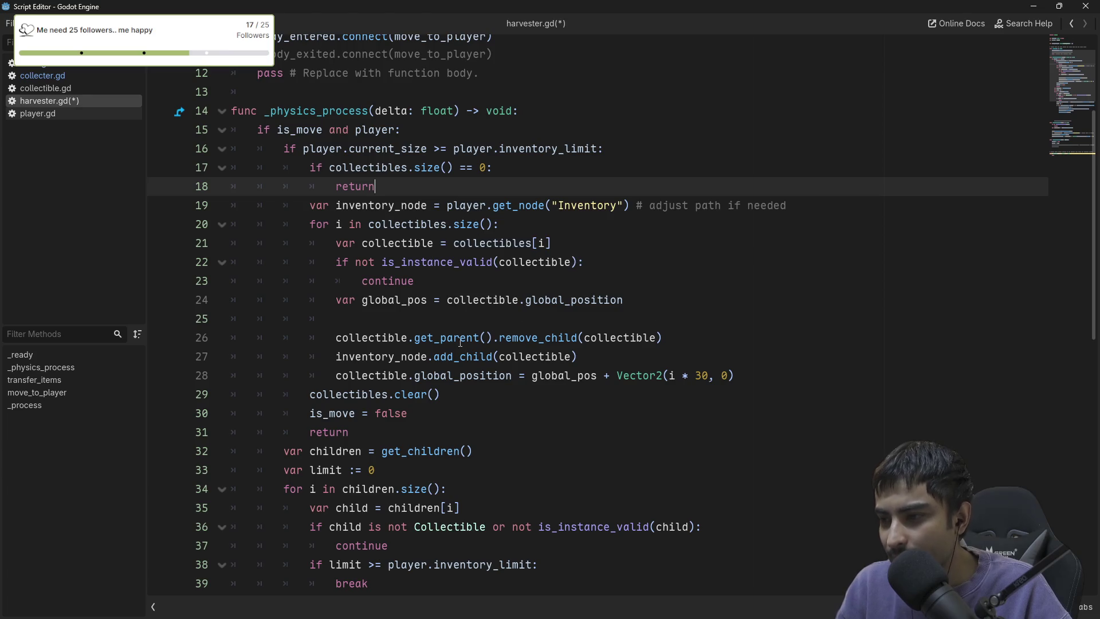
left_click_drag(461, 394, 442, 300)
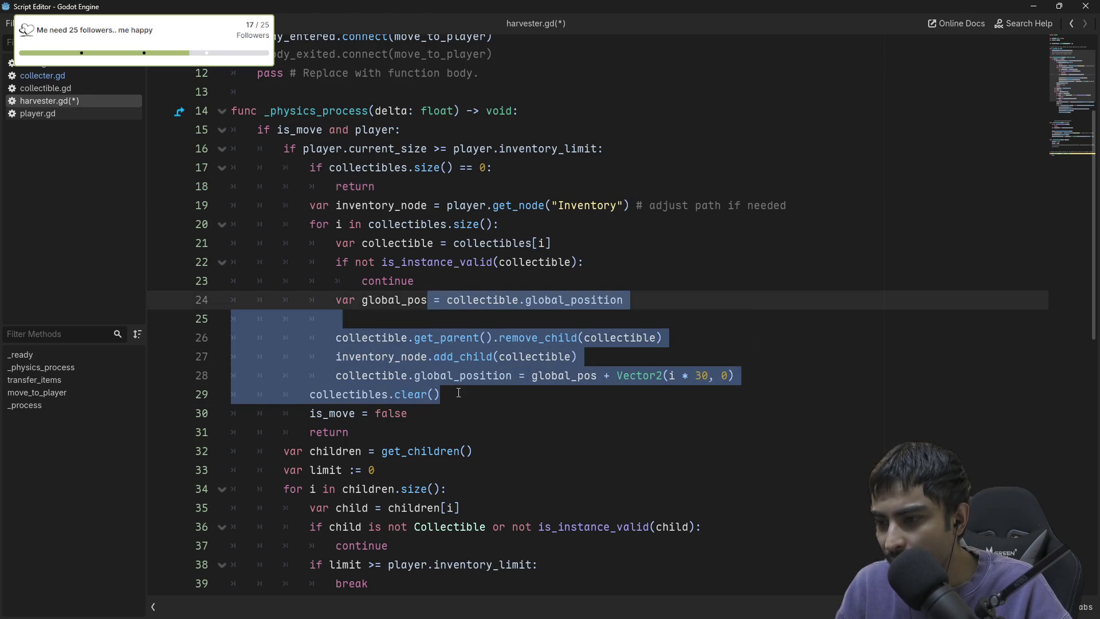
left_click(455, 395)
mouse_move(455, 399)
left_mouse_down()
mouse_move(375, 186)
mouse_move(384, 157)
left_mouse_up()
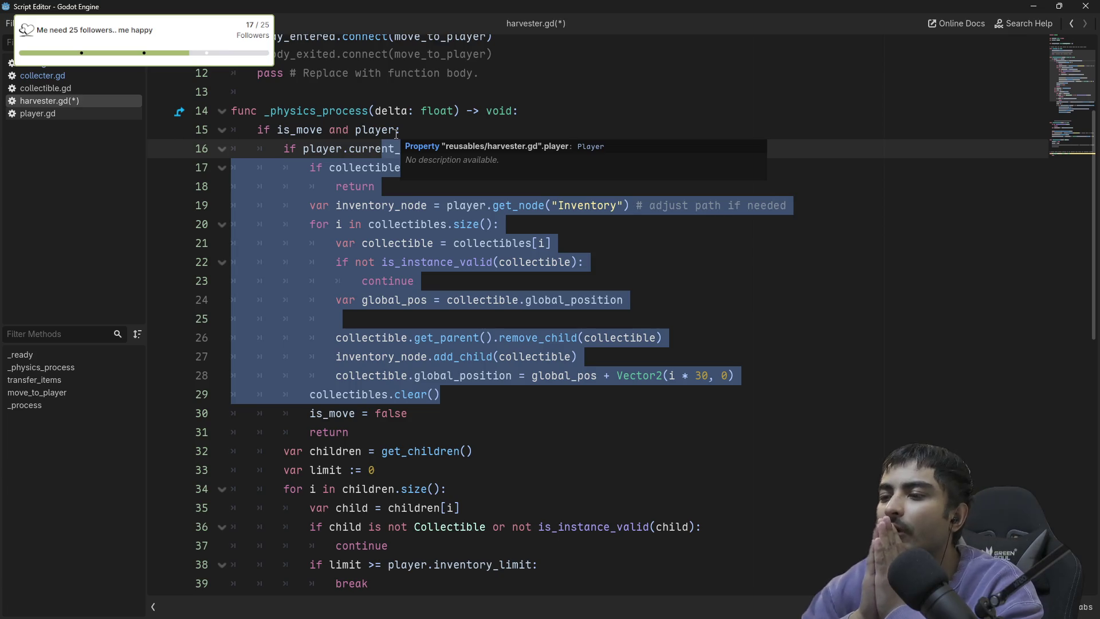
left_click(473, 375)
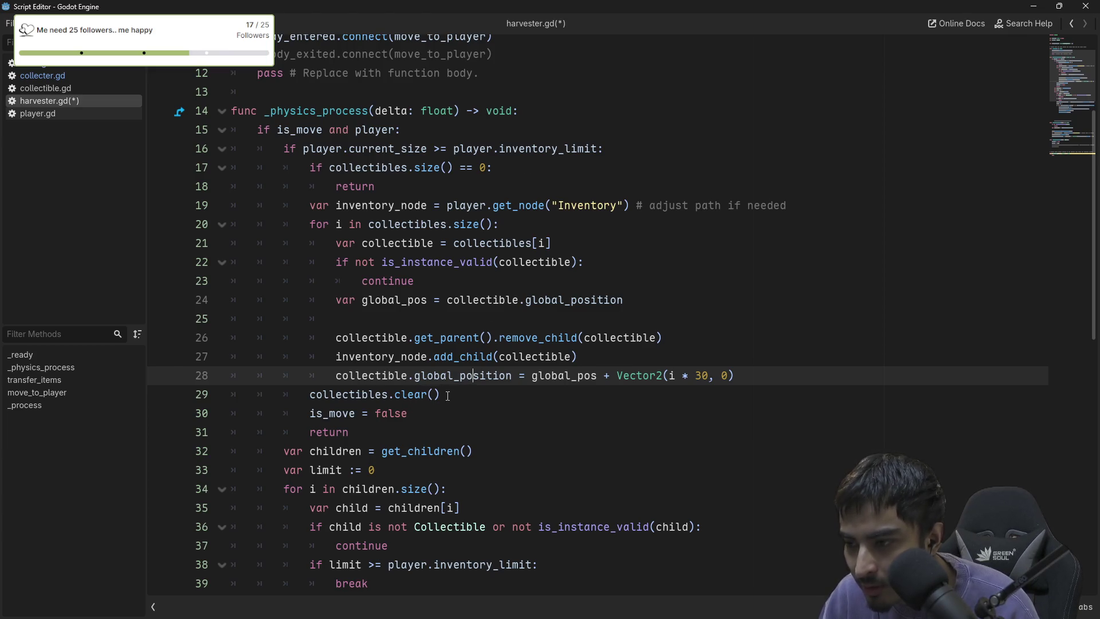
Comment out the old bulk transfer code on lines 17–29 of harvester.gd.
mouse_move(440, 395)
left_mouse_down()
mouse_move(338, 186)
mouse_move(384, 167)
left_mouse_up()
key("ctrl+k")
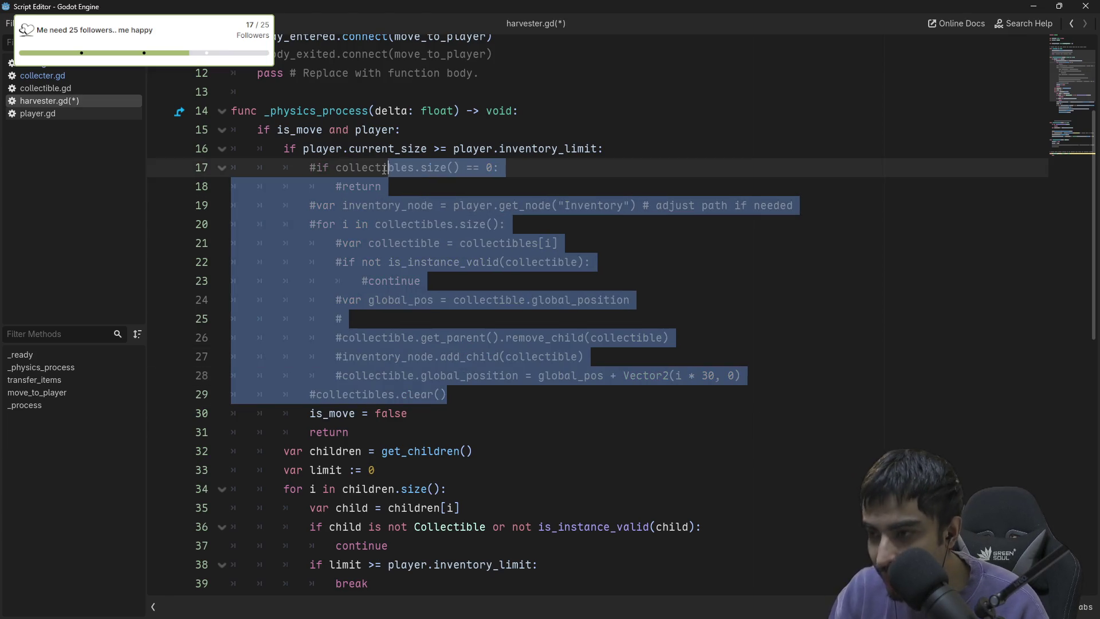
left_click(517, 401)
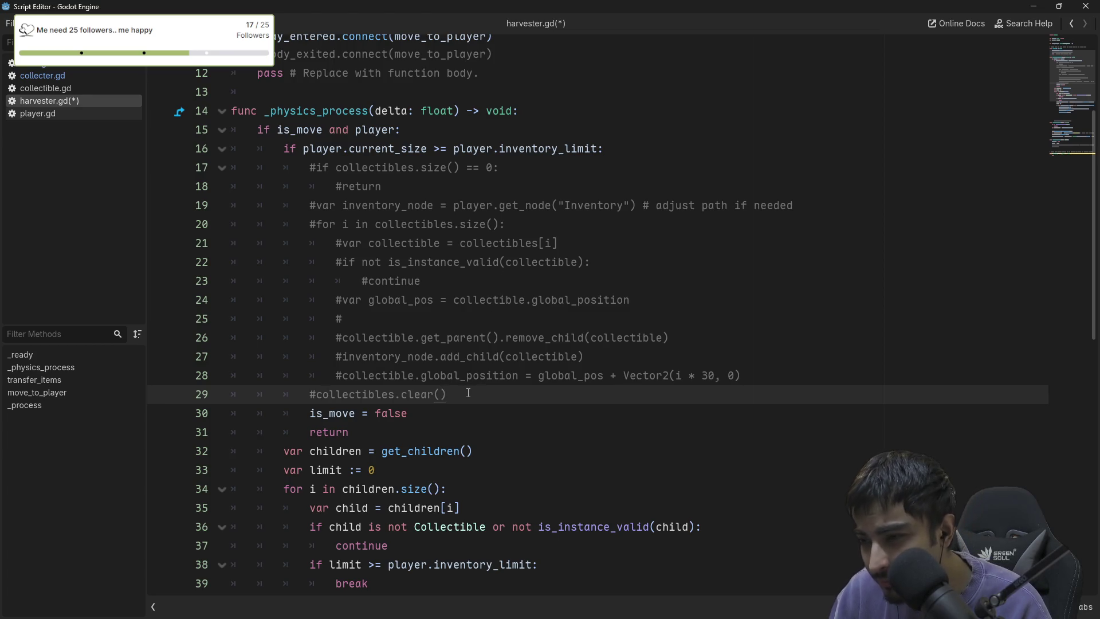
Add 'or' to the inventory-limit check and move 'var children = get_children()' above the if.
left_click(599, 148)
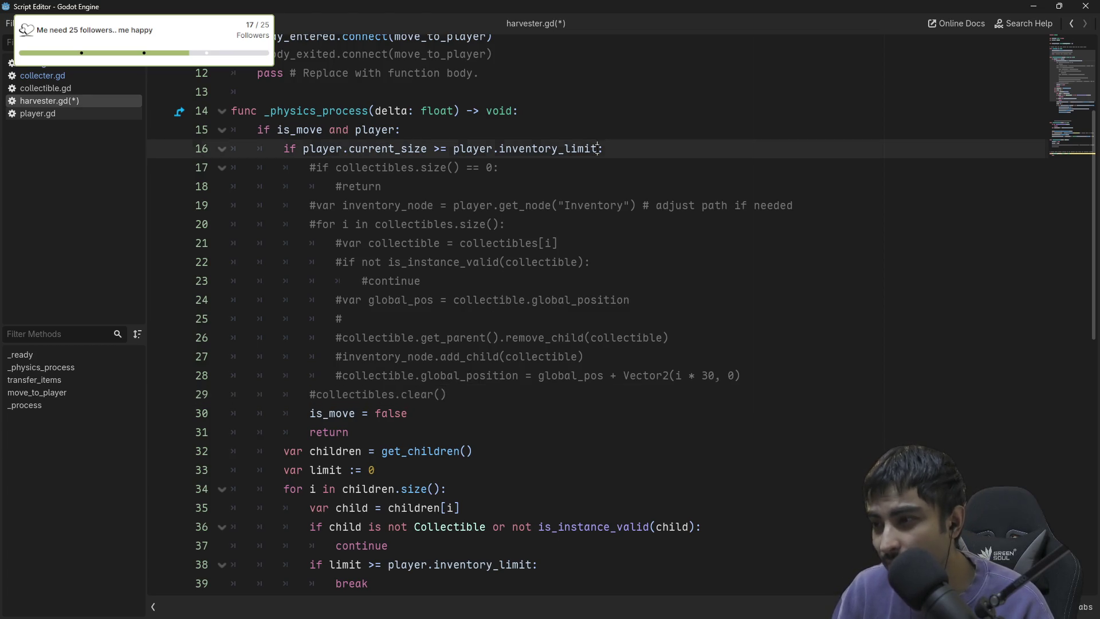
type("or")
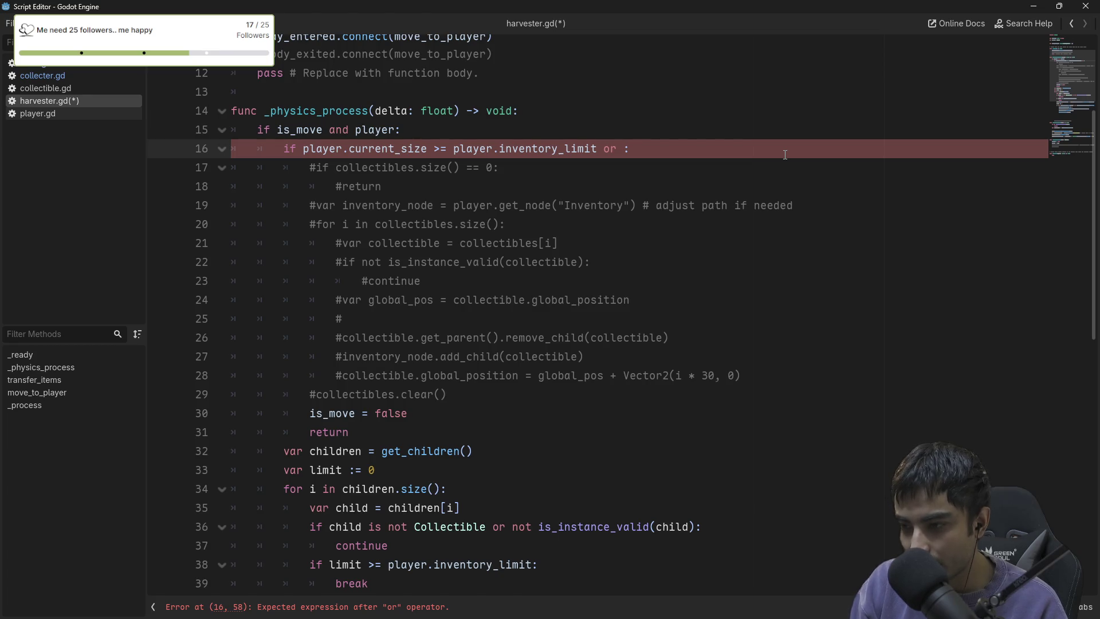
left_click(475, 451)
key("ctrl+x")
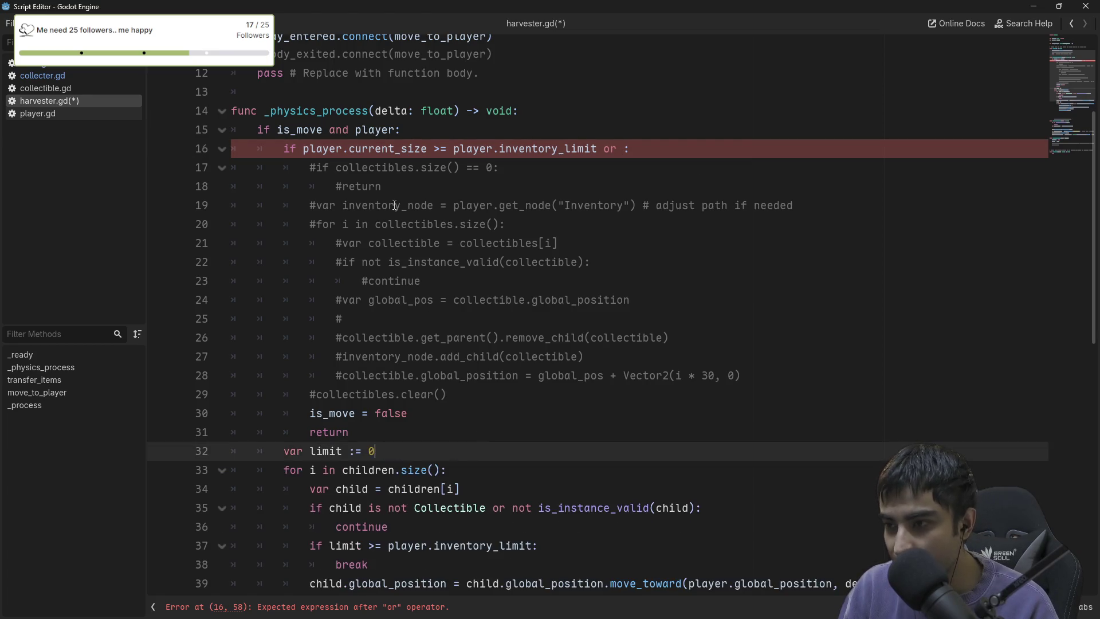
left_click(405, 154)
key("ctrl+v")
Finish the condition with 'not children.size()' and save harvester.gd.
left_click(623, 167)
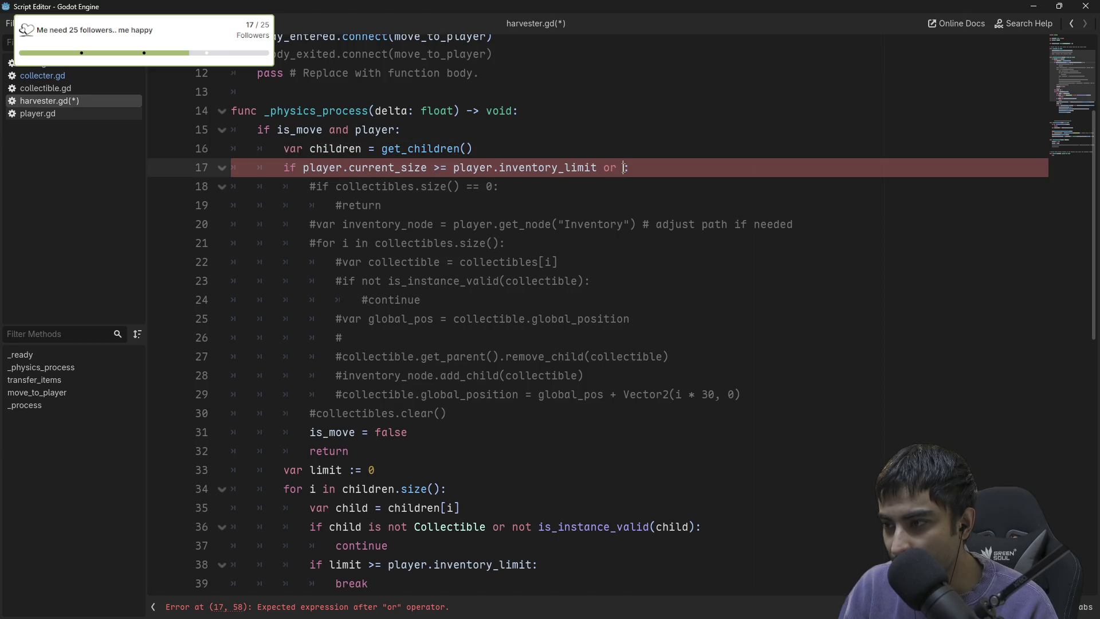
type("children")
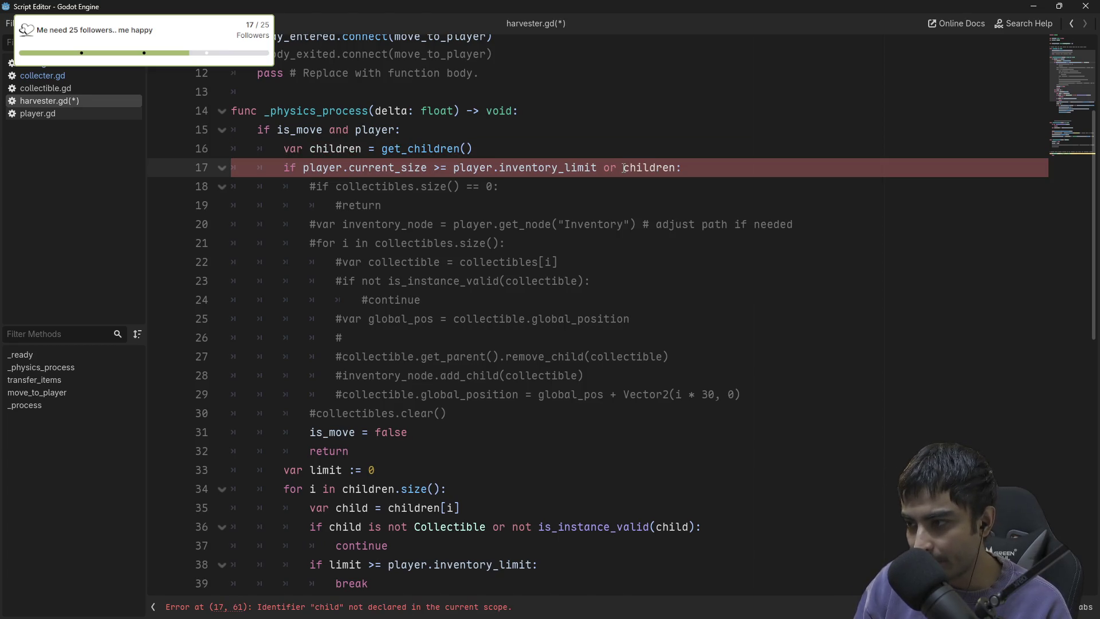
type(".size")
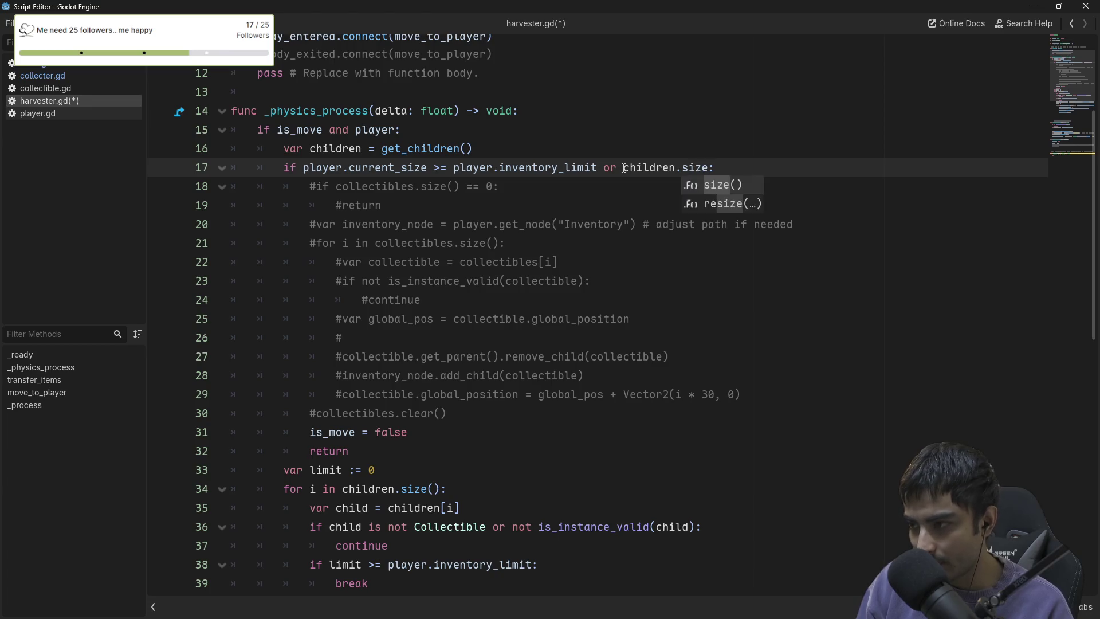
key("Return")
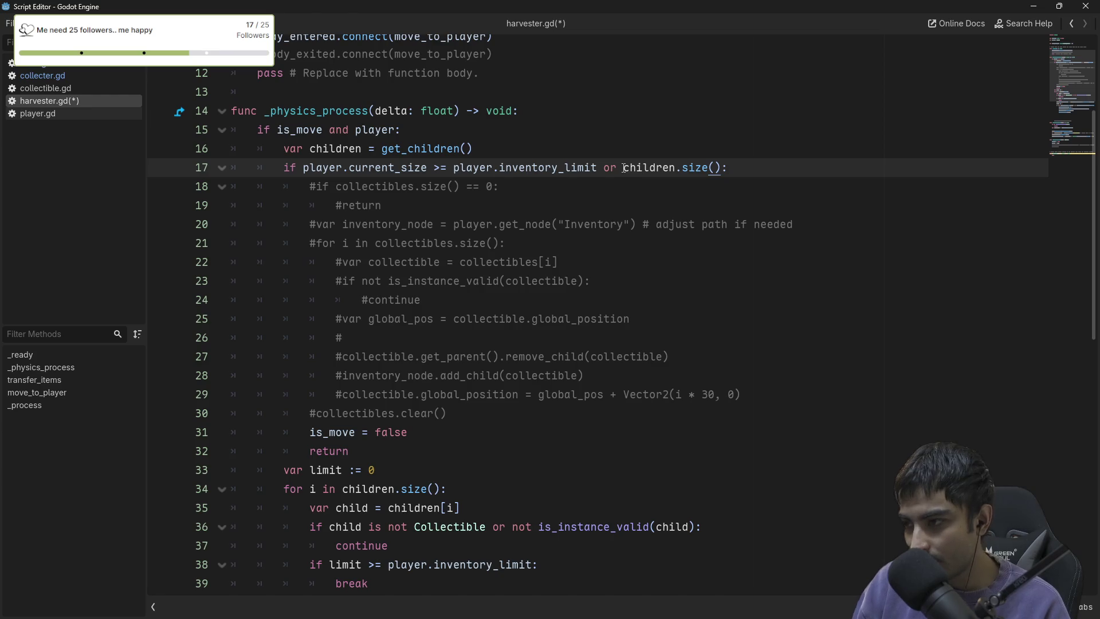
type("not")
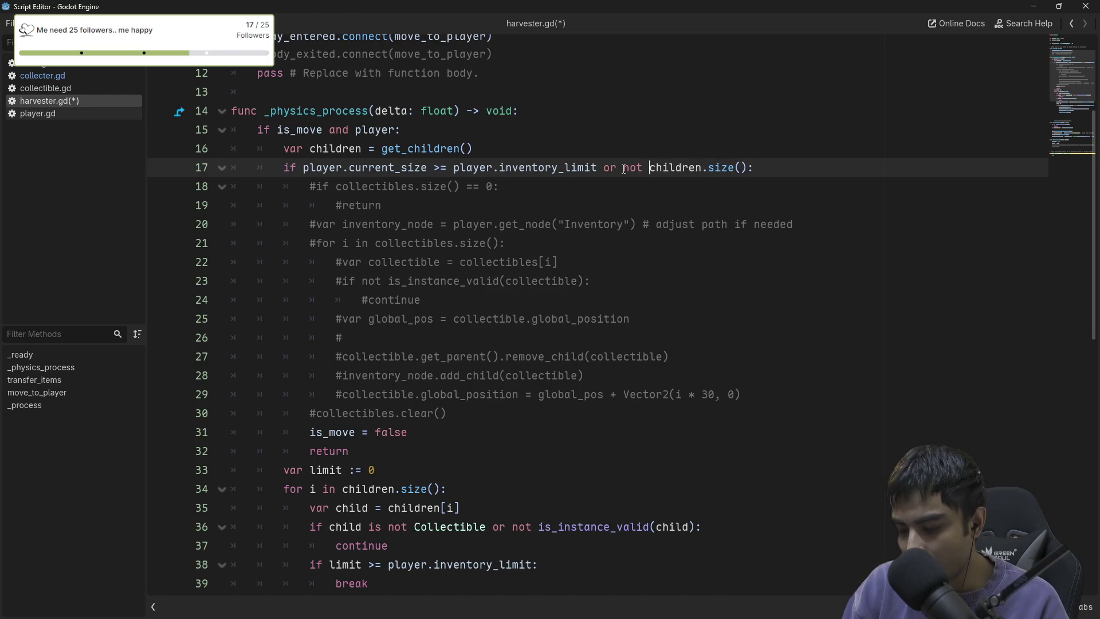
key("ctrl+s")
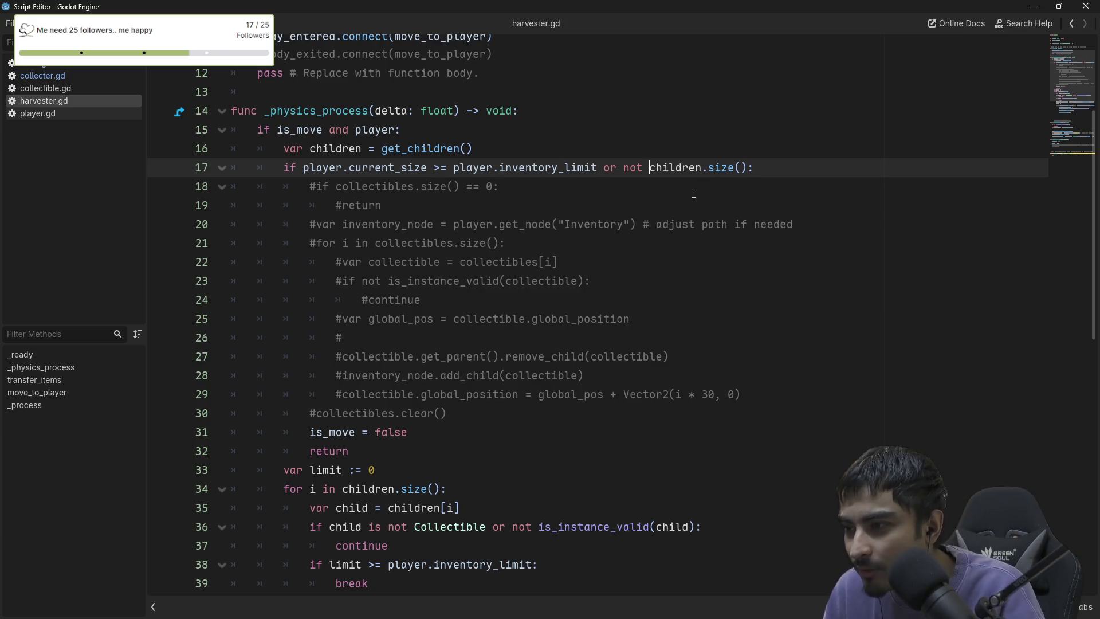
Close the floating script editor and run the project.
scroll(307, 222, "down", 3)
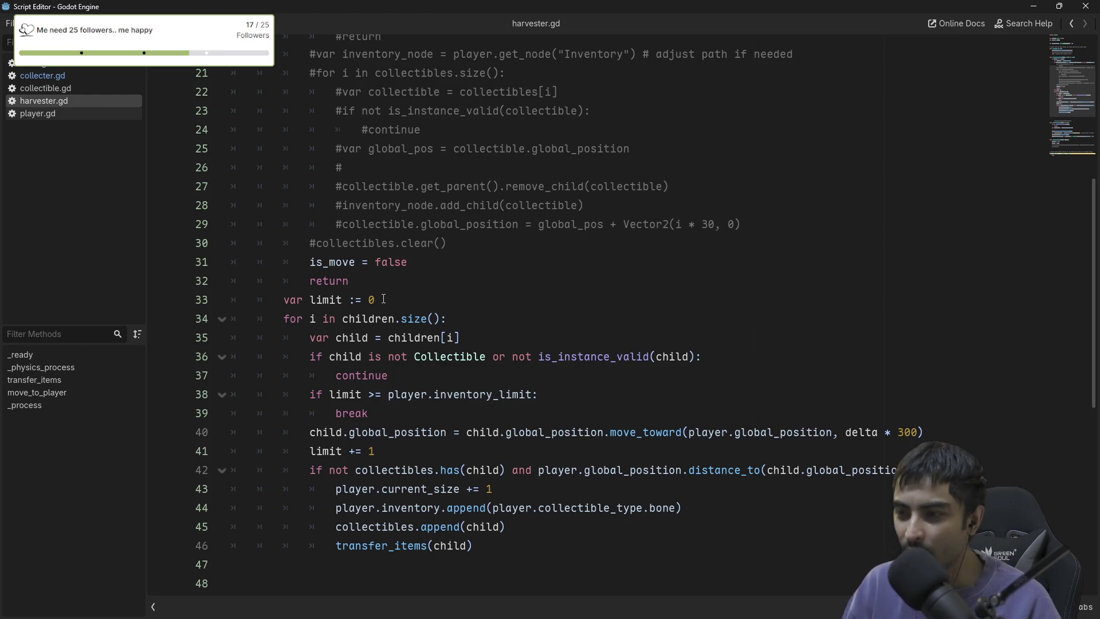
scroll(383, 299, "up", 2)
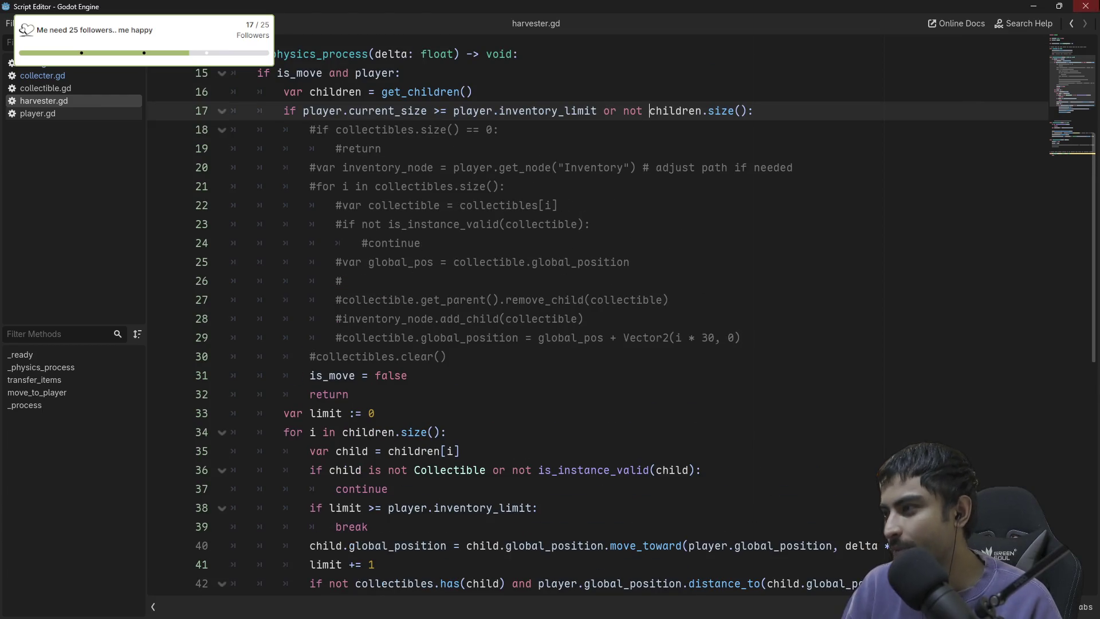
left_click(1085, 5)
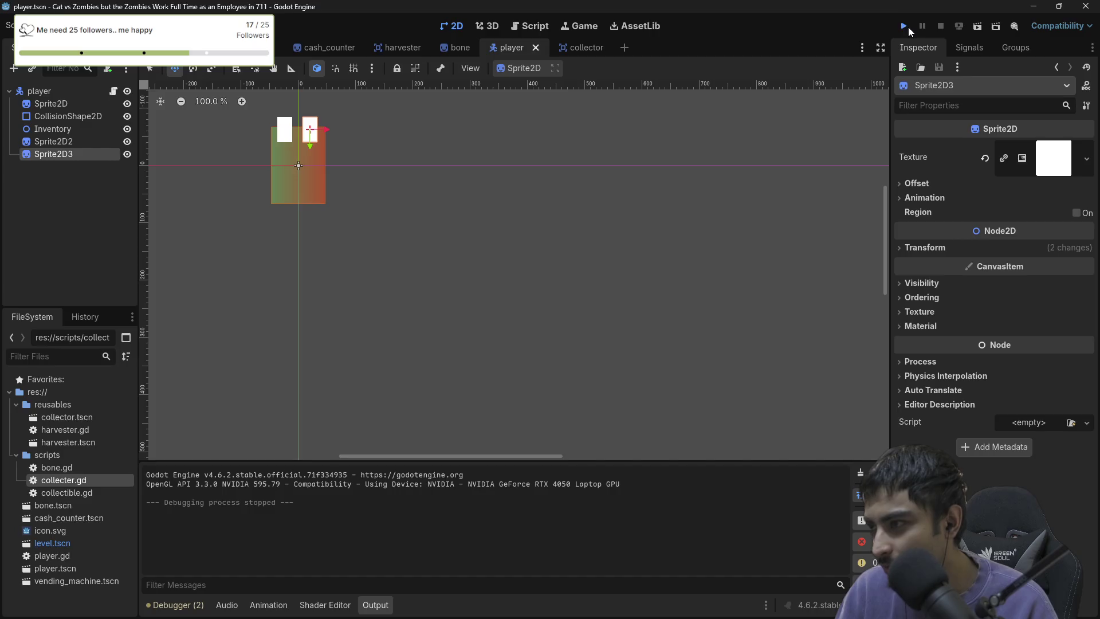
left_click(904, 26)
Ferry white items from the Harvester to the SHELF several times, then stop the game.
key("Right")
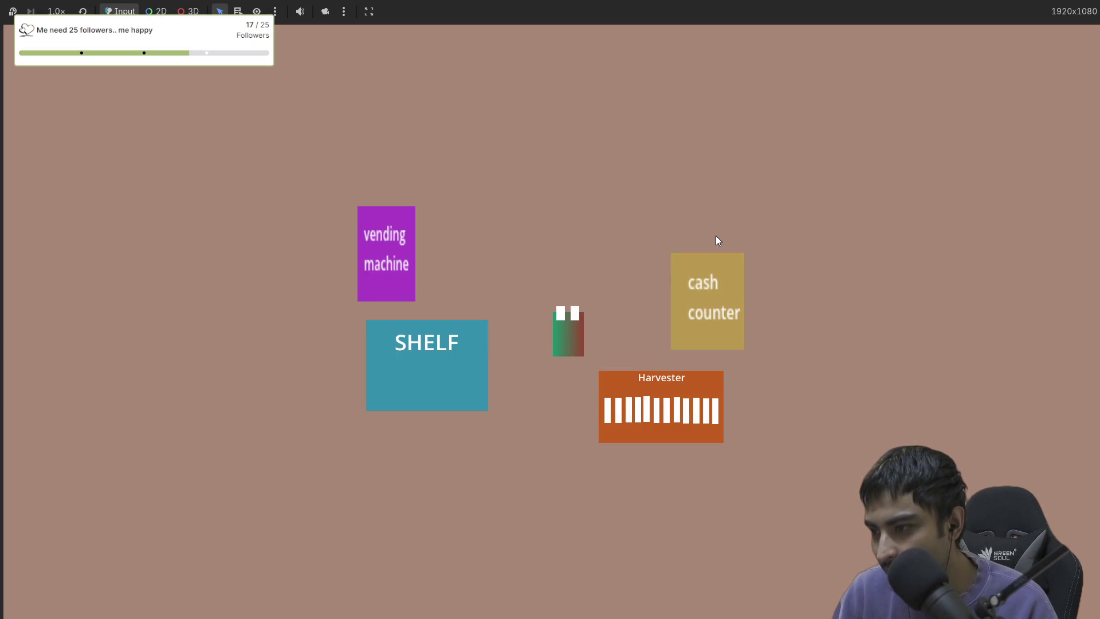
key("Down")
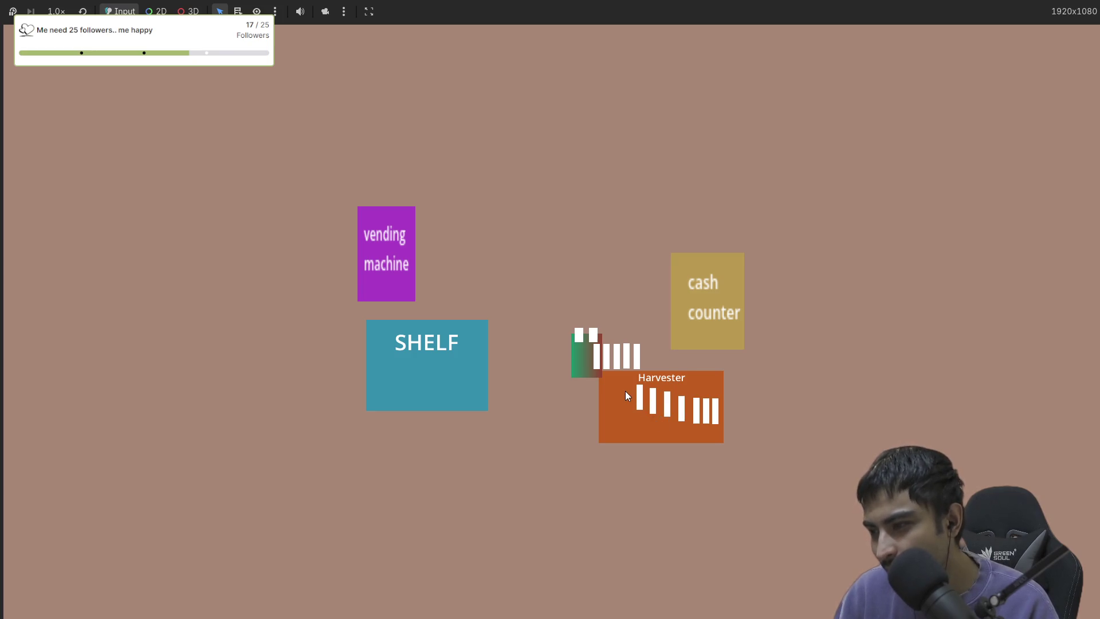
key("Left")
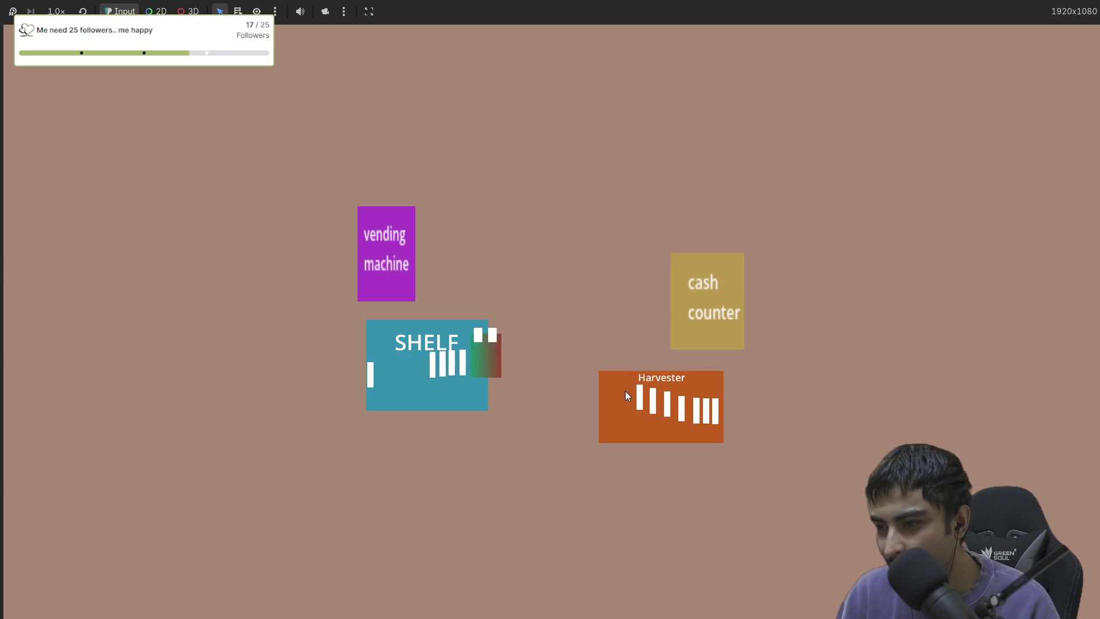
key("Right")
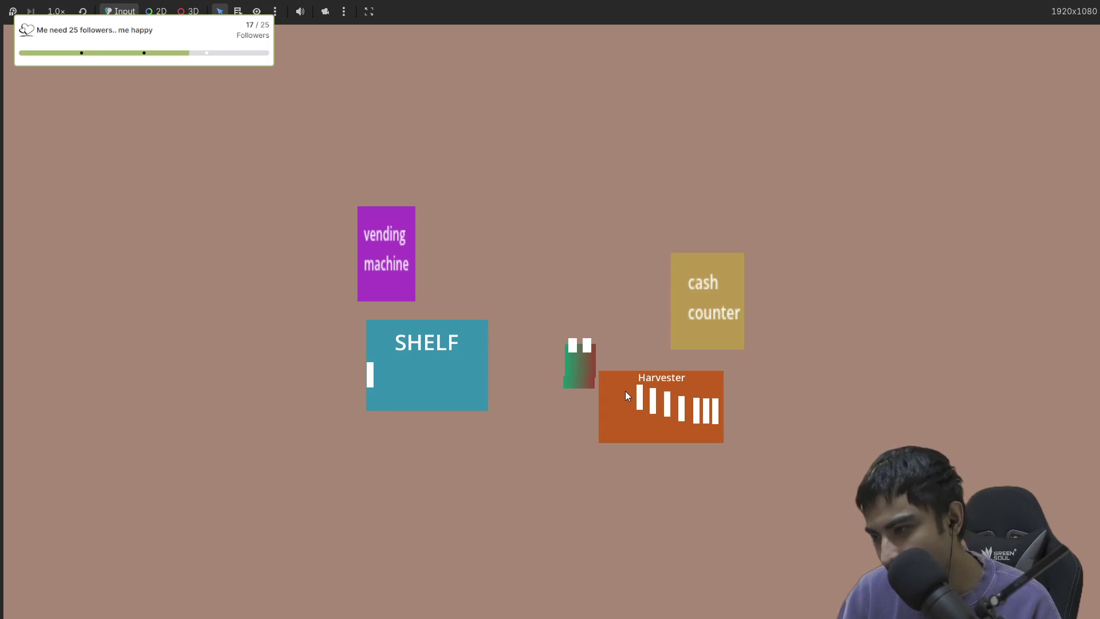
key("Right")
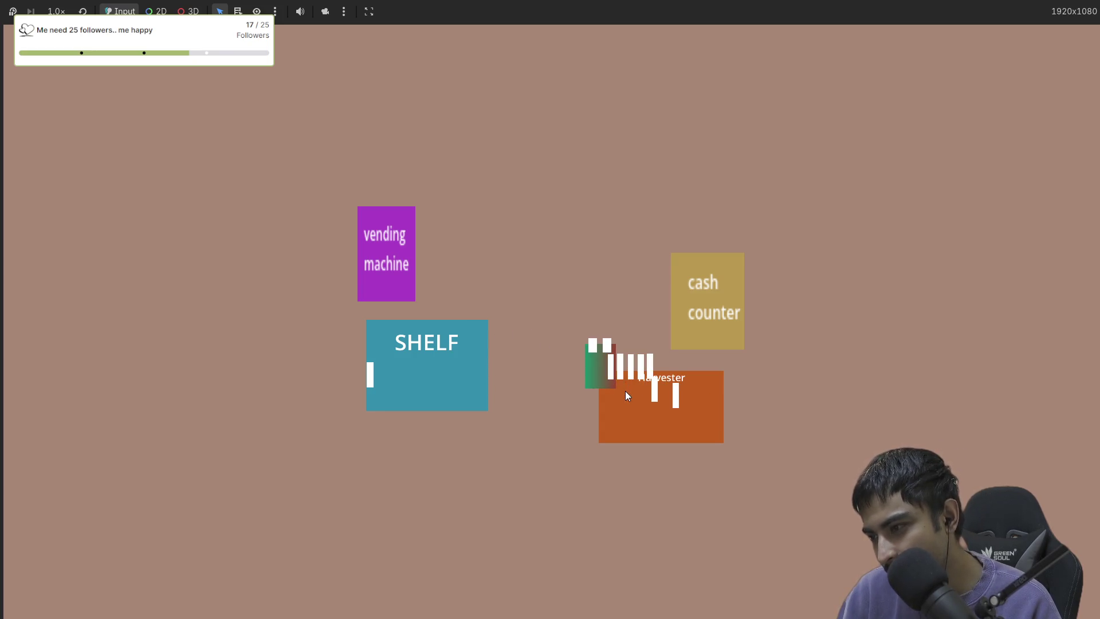
key("Left")
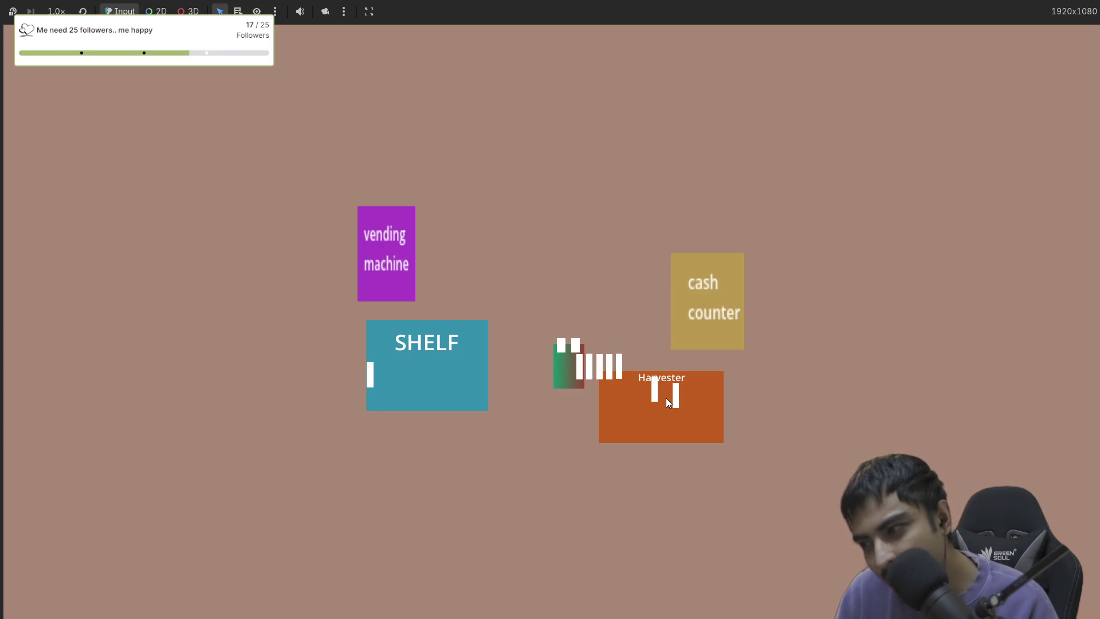
key("Left")
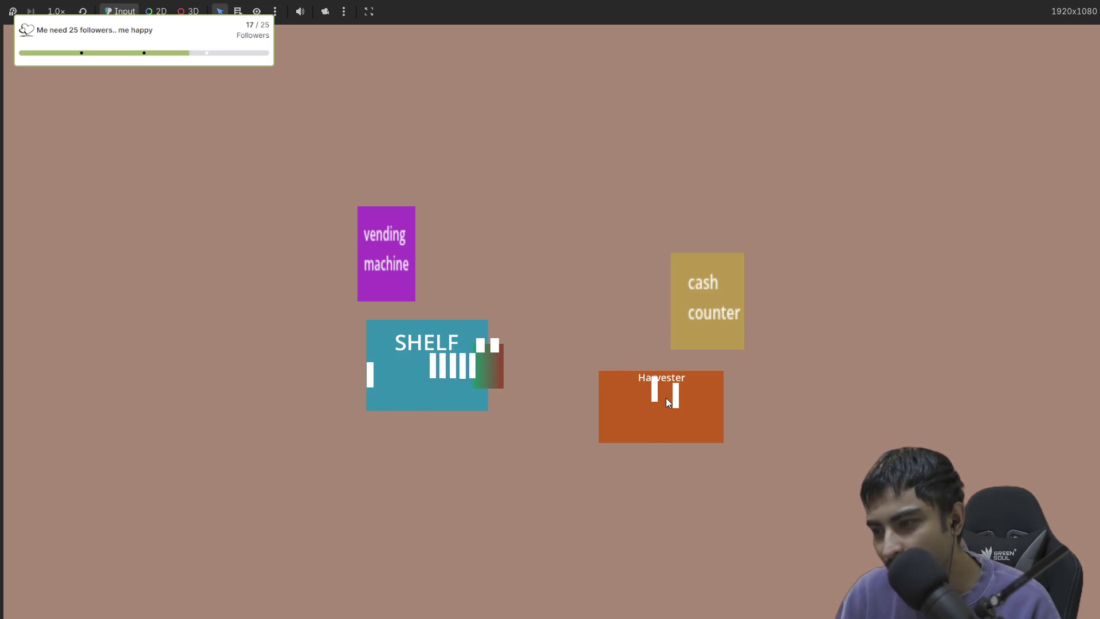
key("Right")
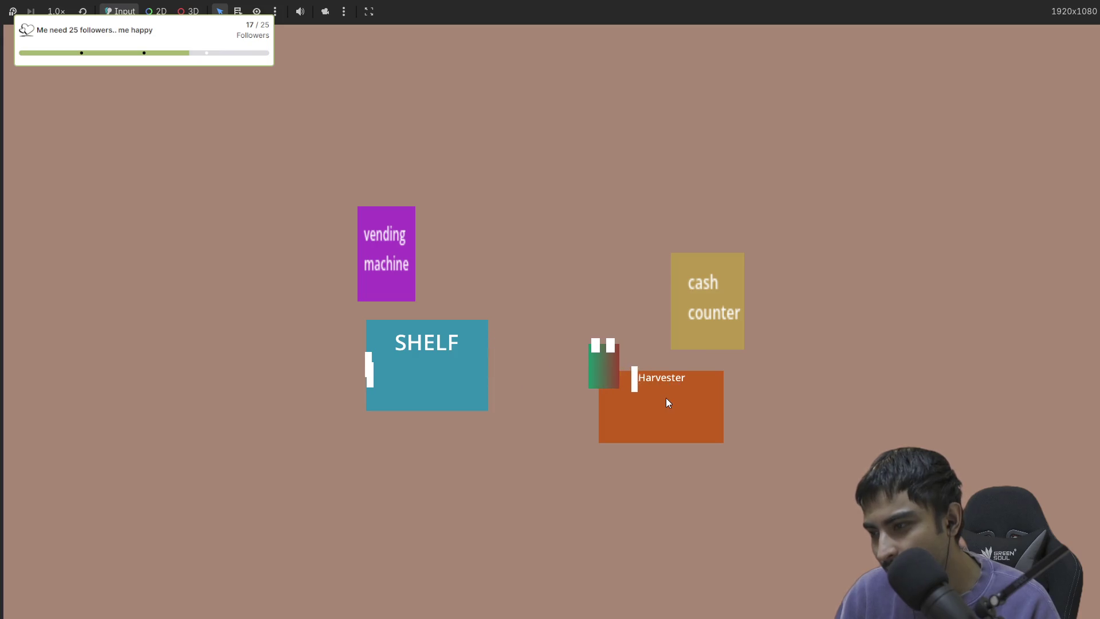
key("Left")
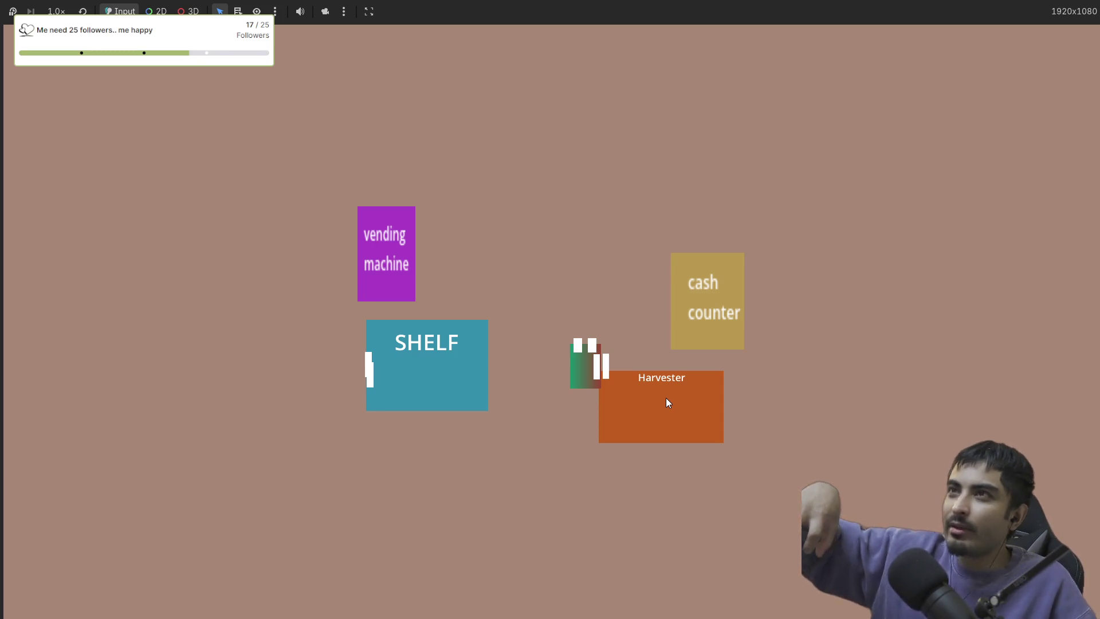
key("Left")
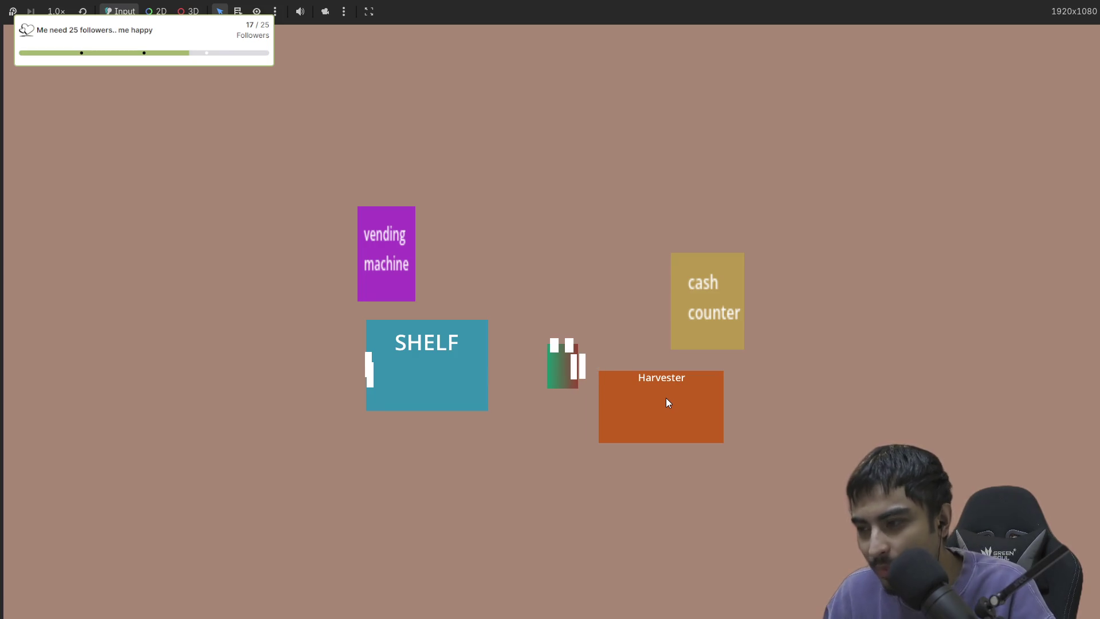
key("Left")
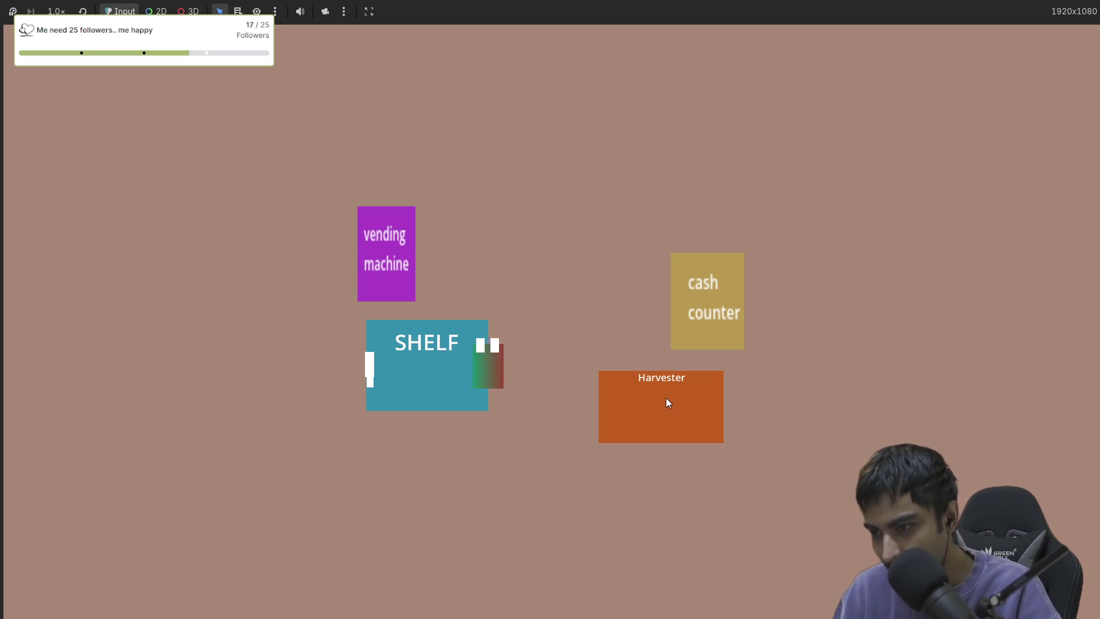
key("Right")
key("Down")
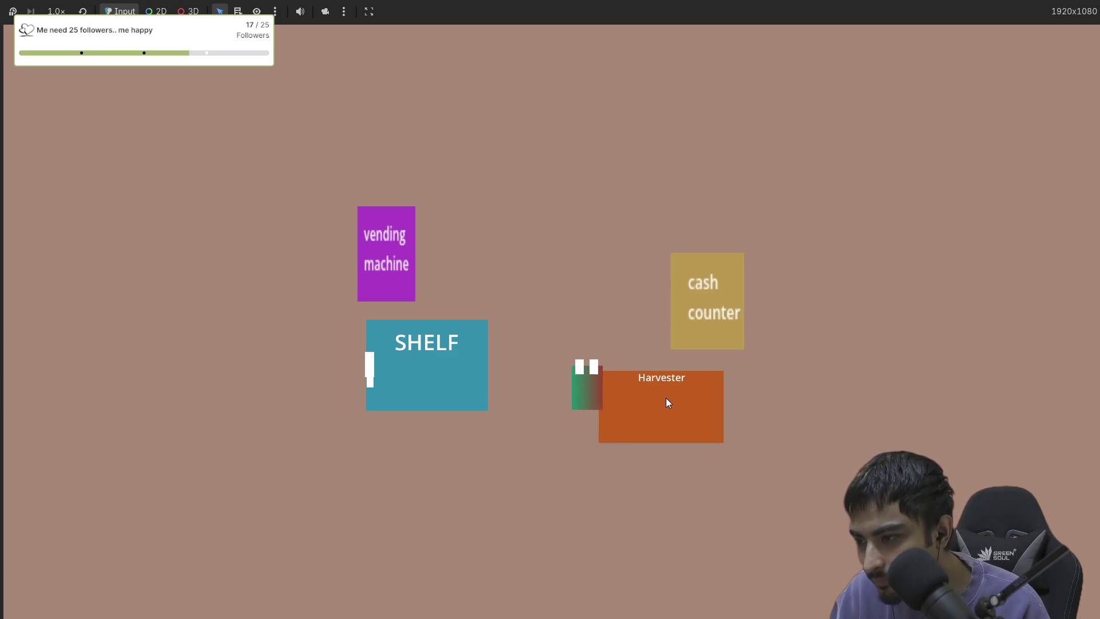
key("Left")
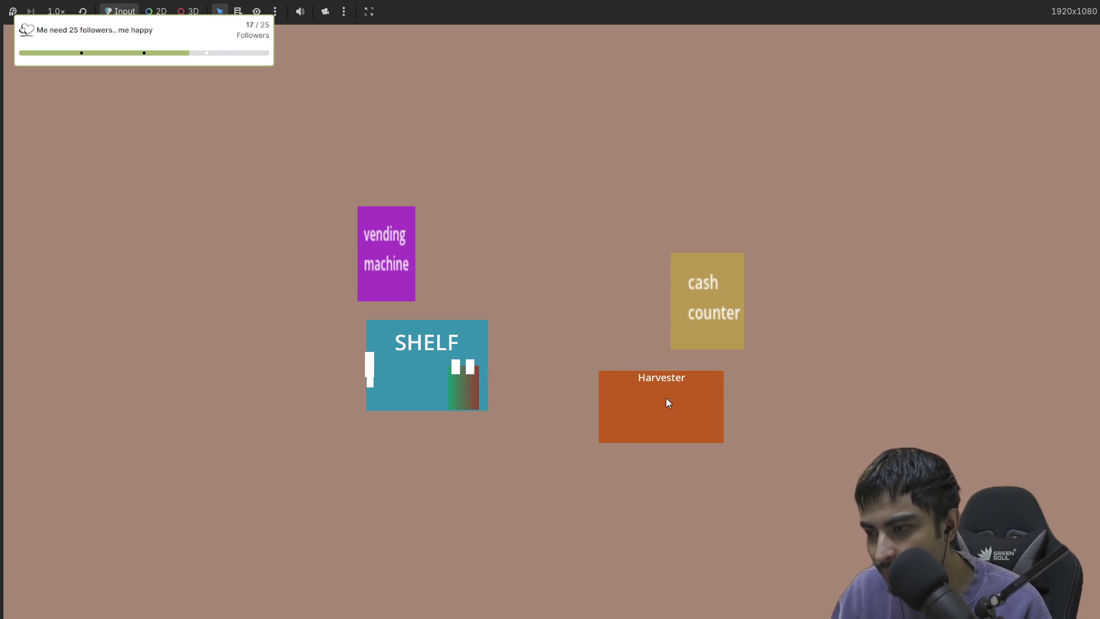
key("F8")
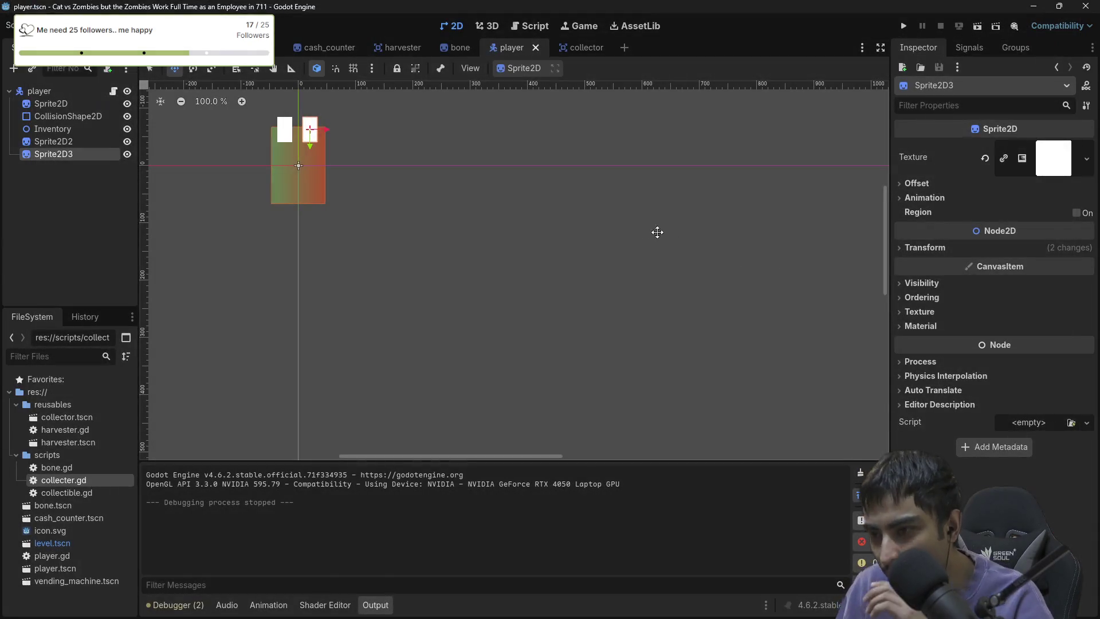
Scroll harvester.gd down to the transfer_items call around line 46.
left_click(531, 26)
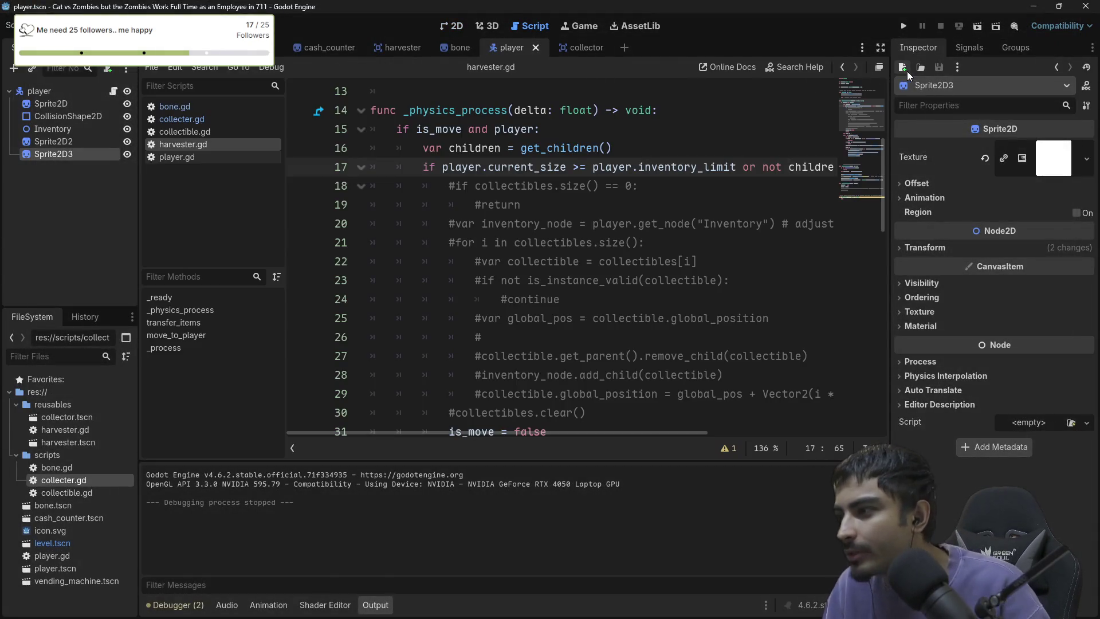
scroll(656, 223, "down", 2)
scroll(656, 223, "down", 4)
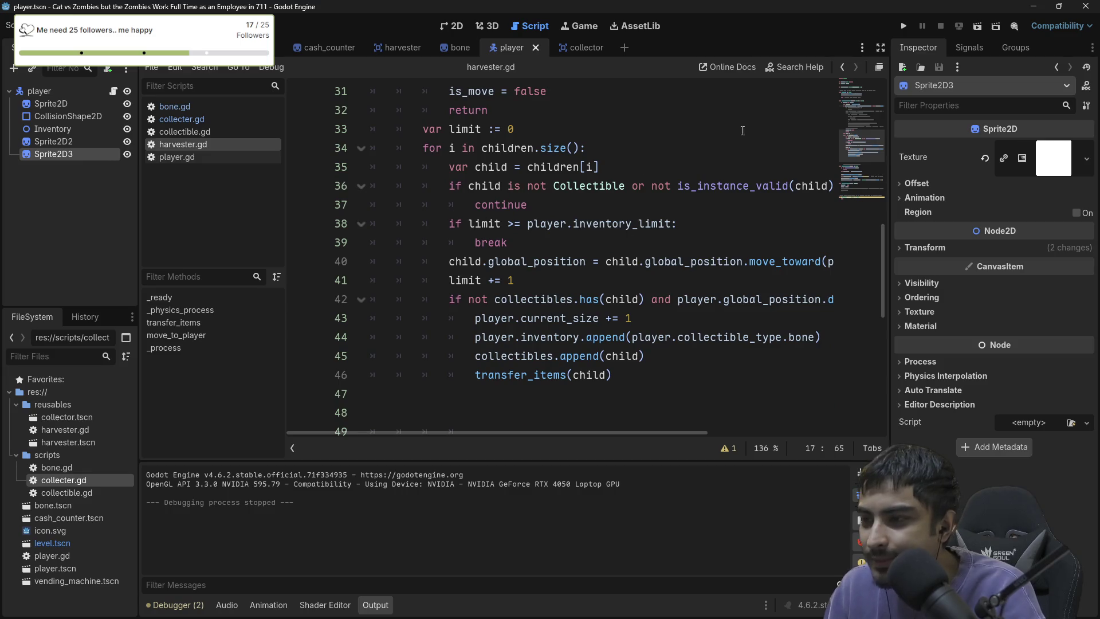
Run the game, walk the player onto the Harvester to stack items, then stop.
left_click(903, 26)
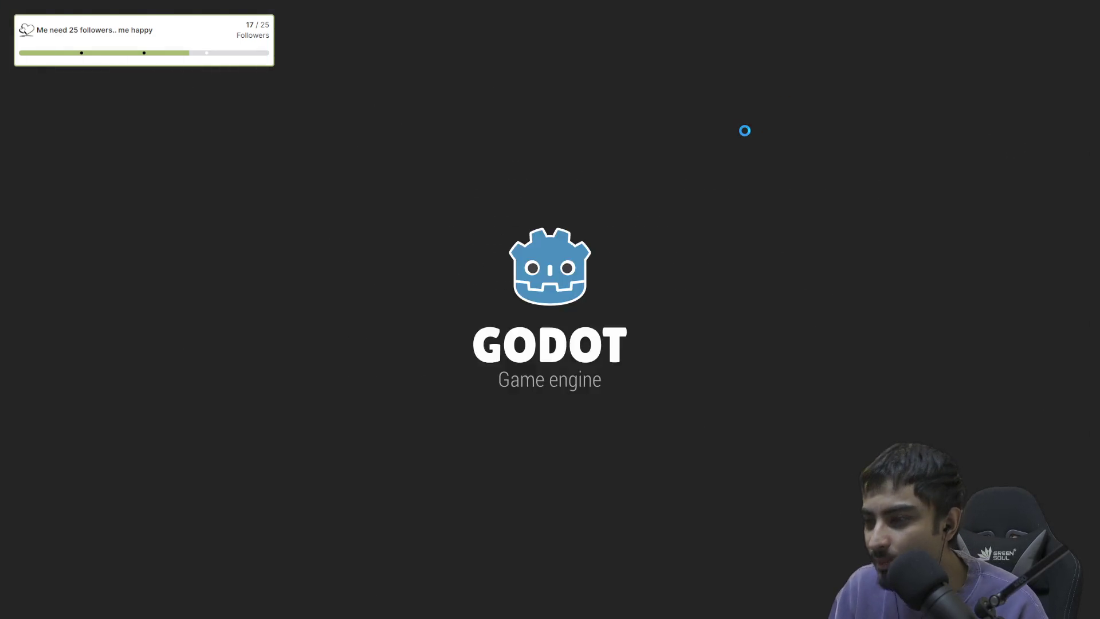
key("Right")
key("Down")
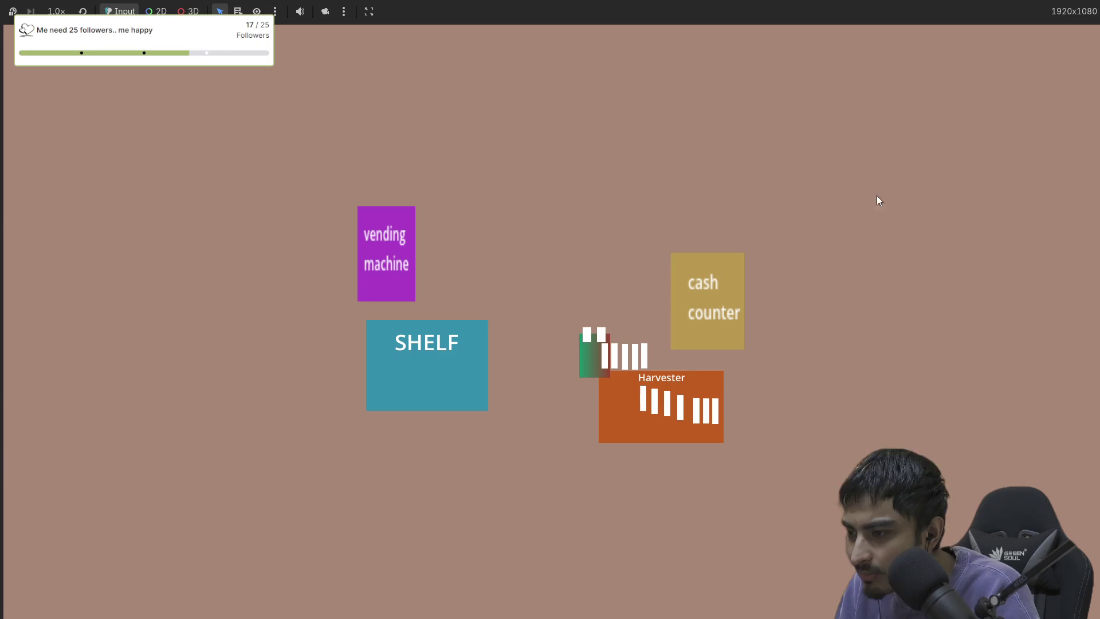
key("F8")
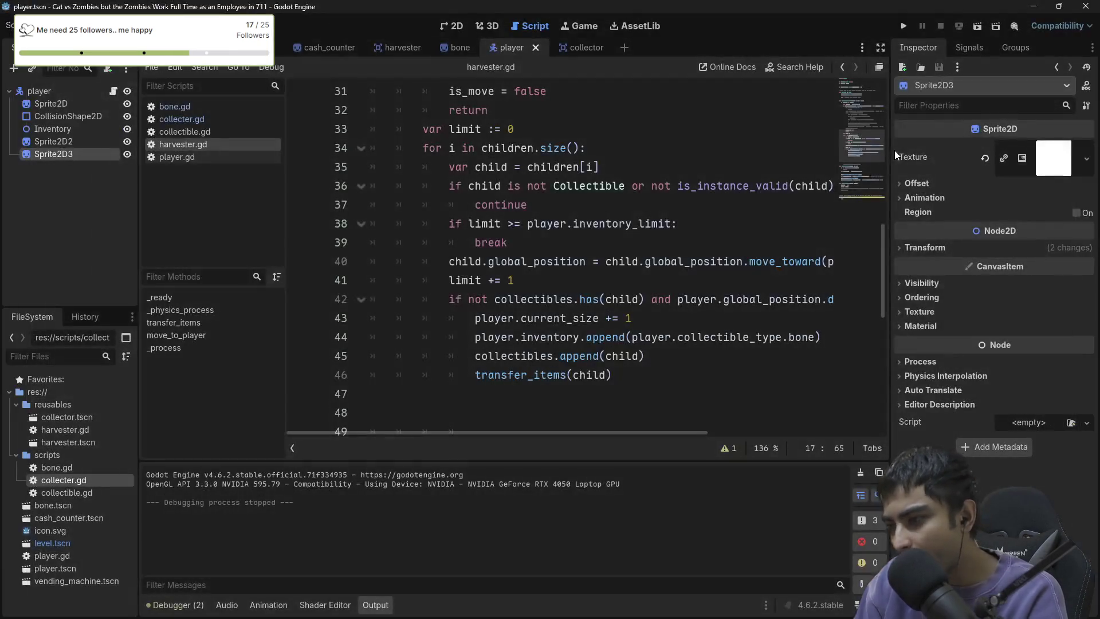
Scroll harvester.gd to the top and toggle distraction-free mode for a full-window code view.
scroll(633, 202, "up", 5)
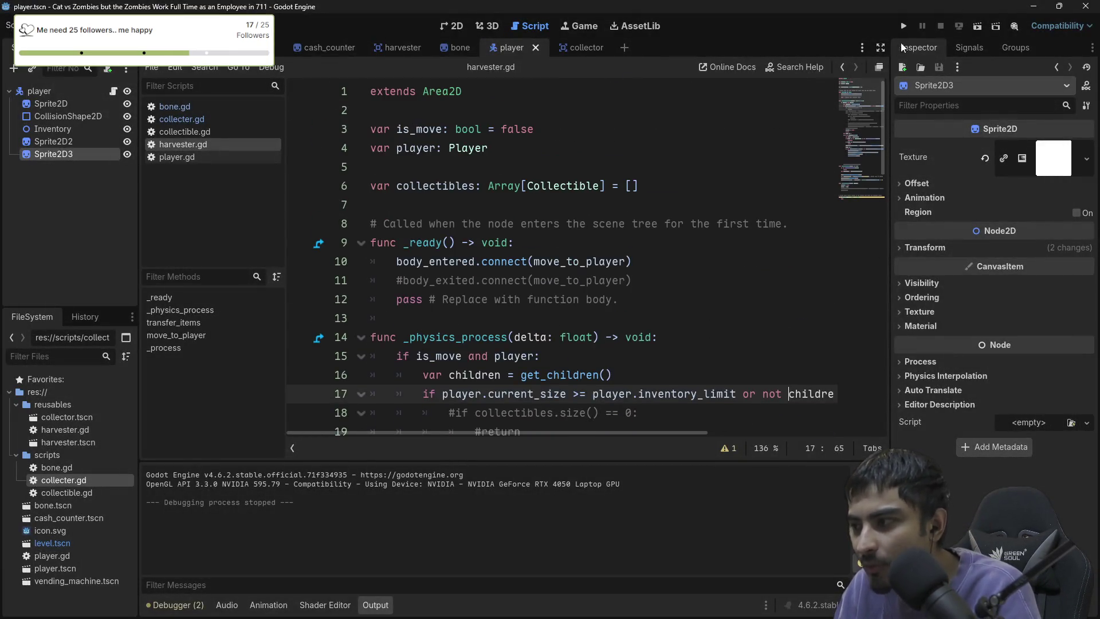
left_click(879, 64)
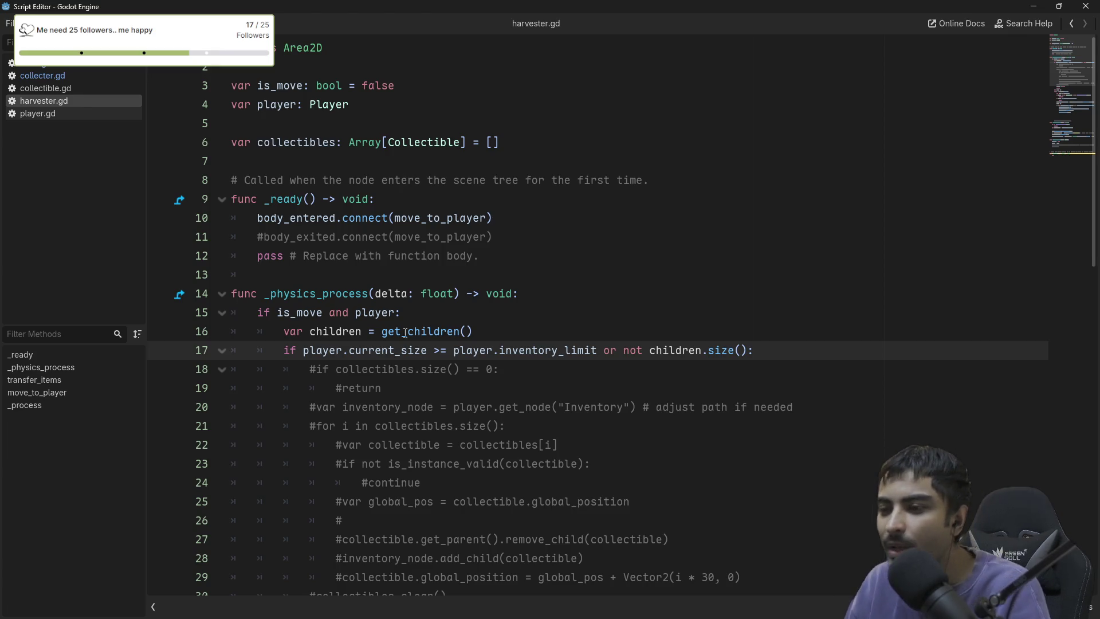
scroll(405, 333, "down", 10)
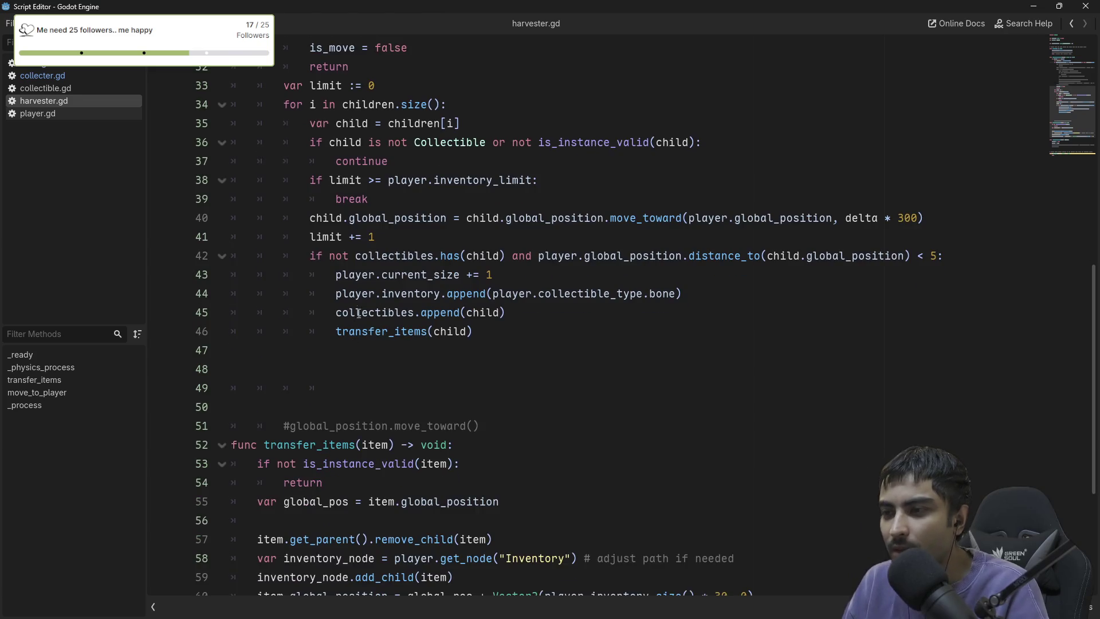
scroll(378, 167, "up", 2)
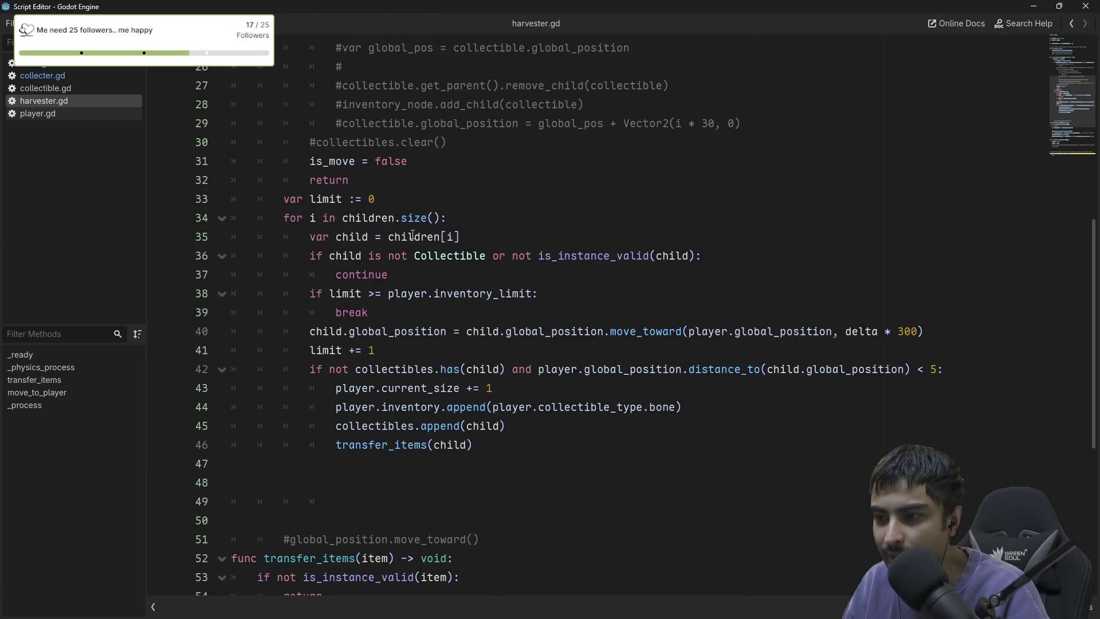
left_click_drag(375, 201, 282, 202)
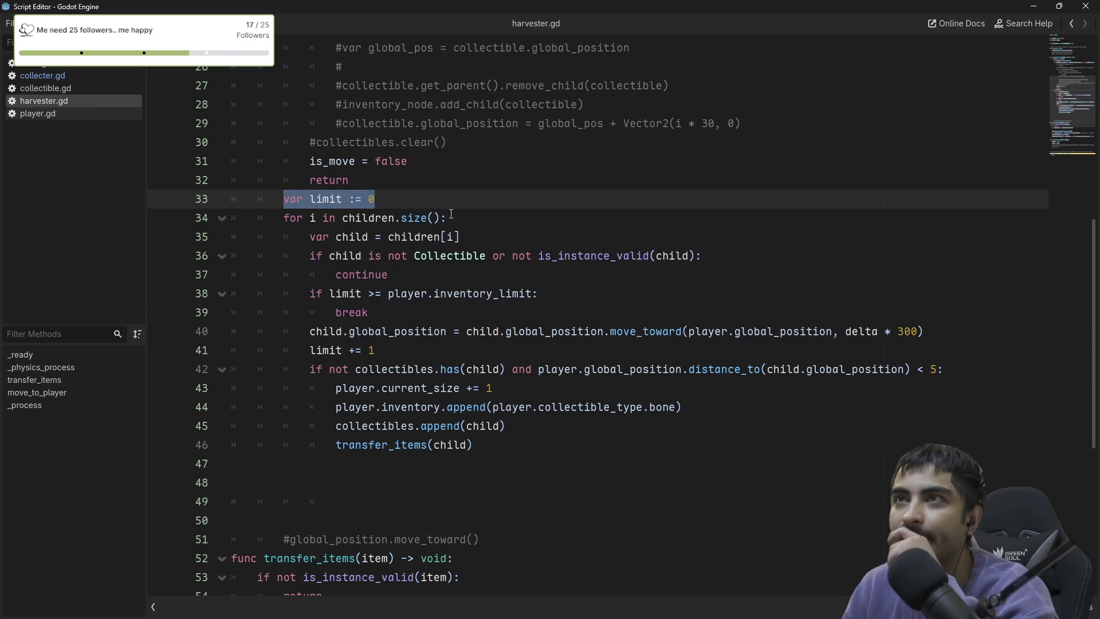
scroll(451, 213, "down", 1)
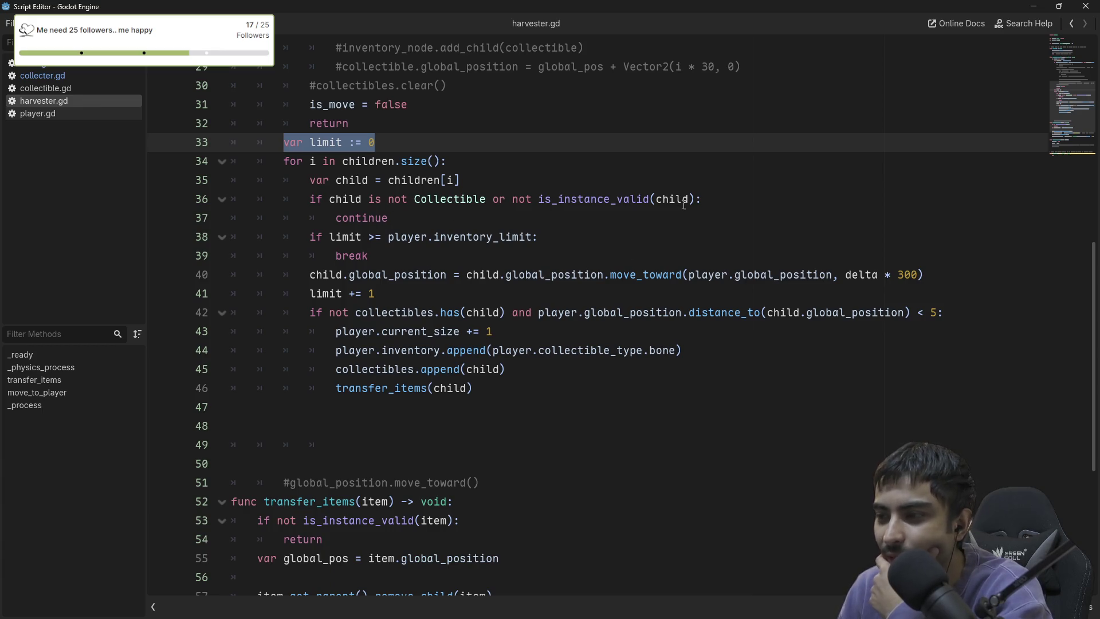
left_click_drag(702, 201, 521, 183)
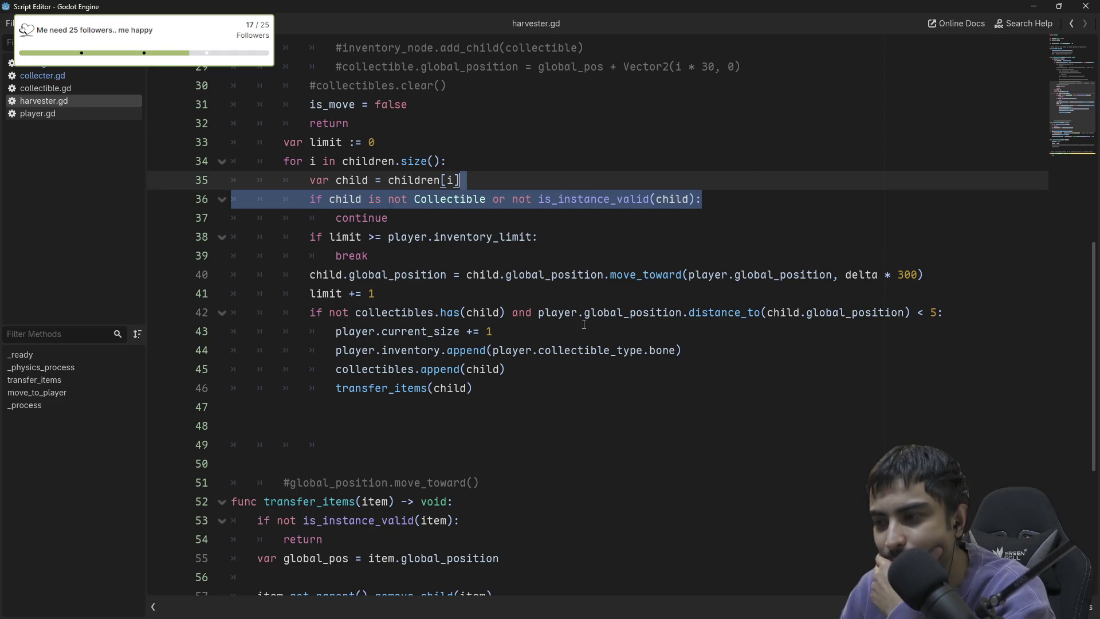
scroll(583, 325, "down", 1)
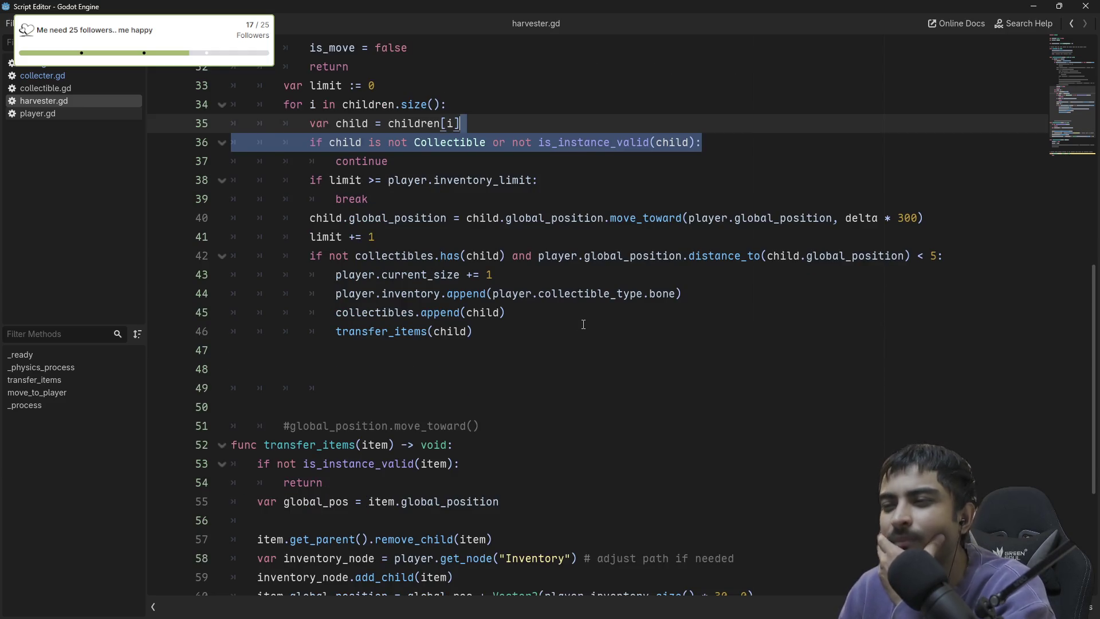
scroll(583, 324, "down", 2)
scroll(583, 323, "up", 6)
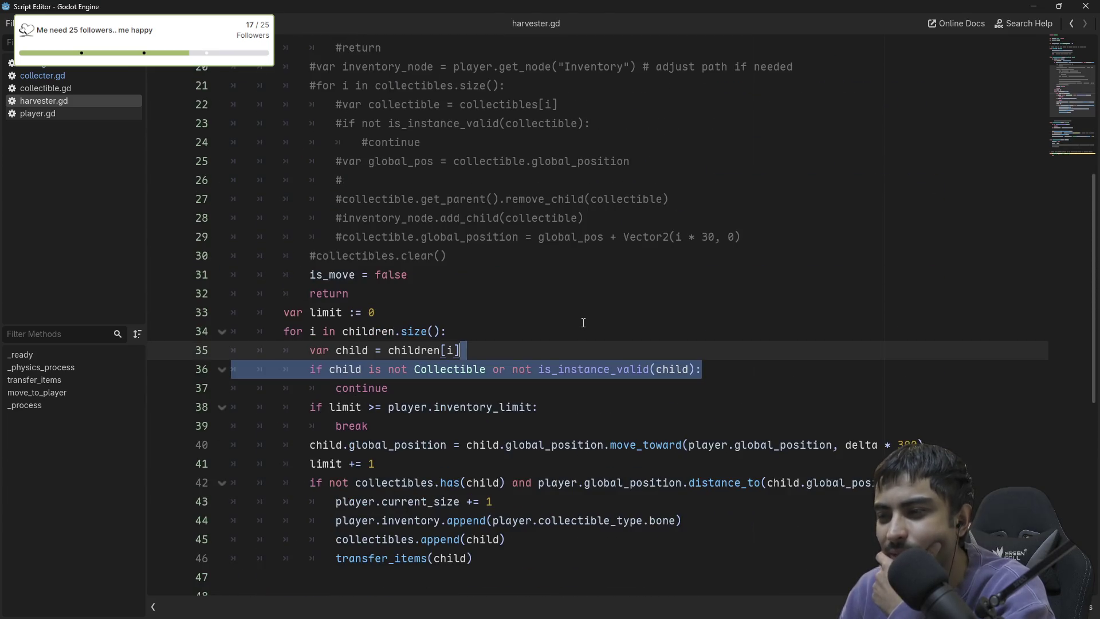
scroll(583, 323, "up", 5)
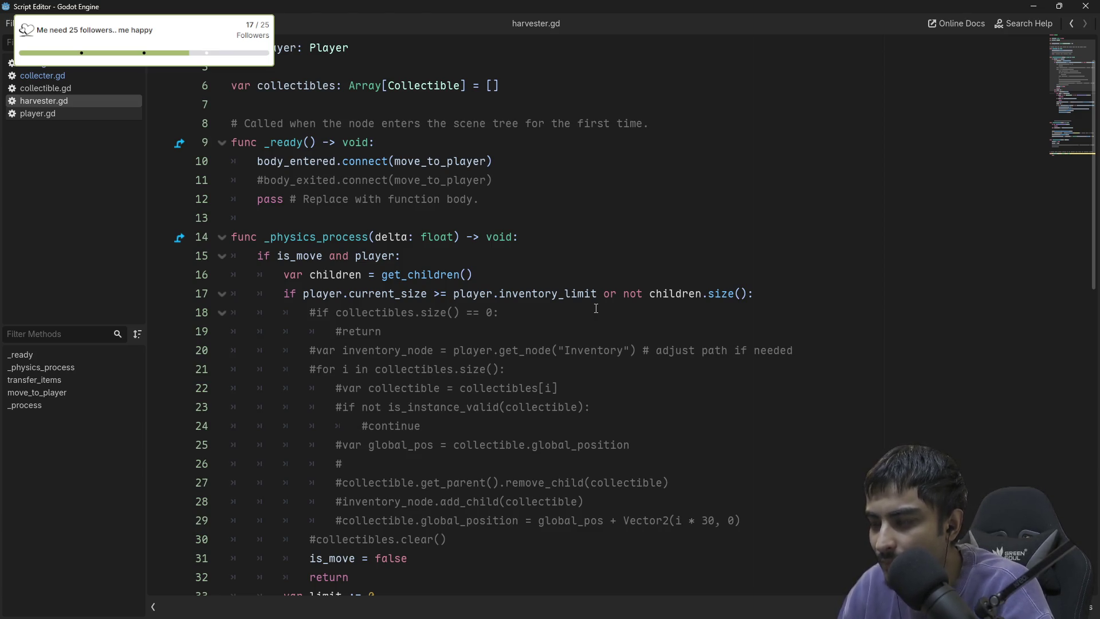
scroll(578, 312, "down", 6)
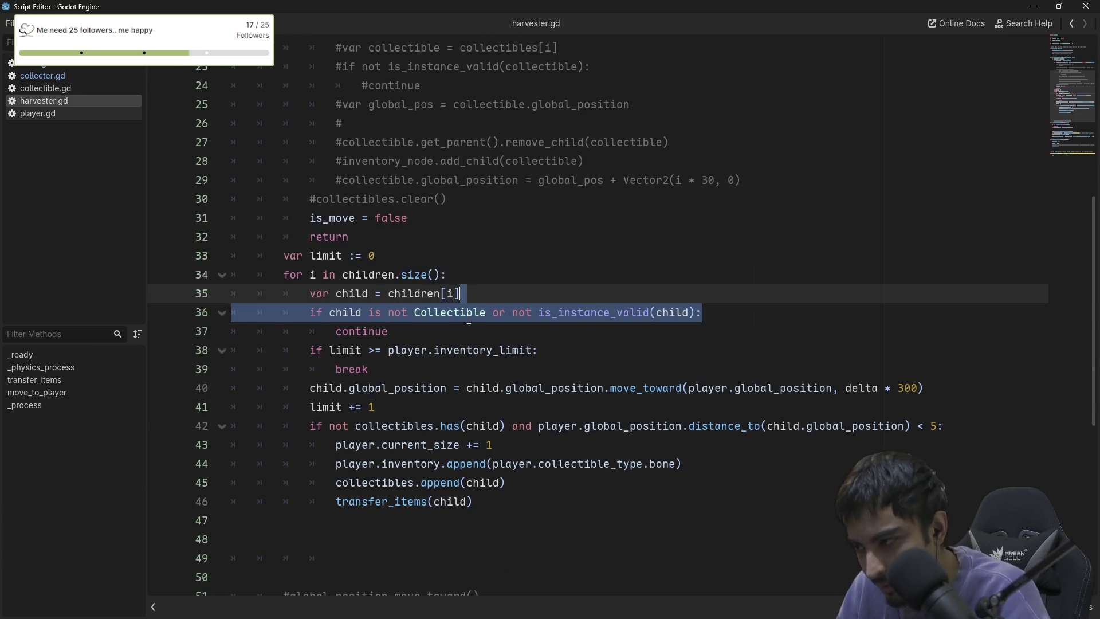
scroll(468, 319, "down", 2)
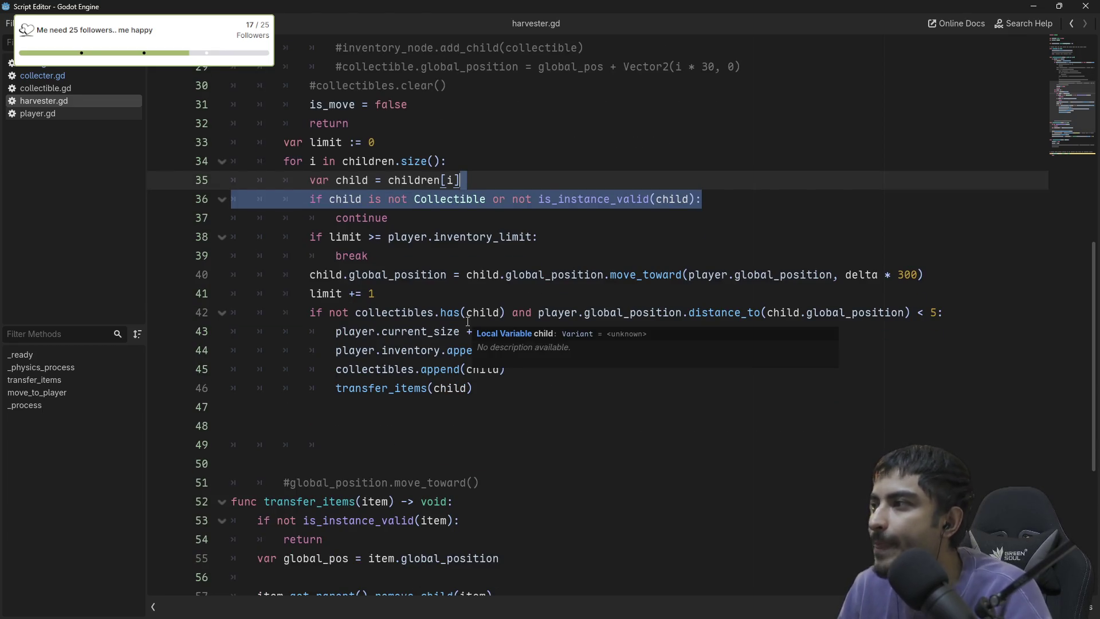
mouse_move(449, 316)
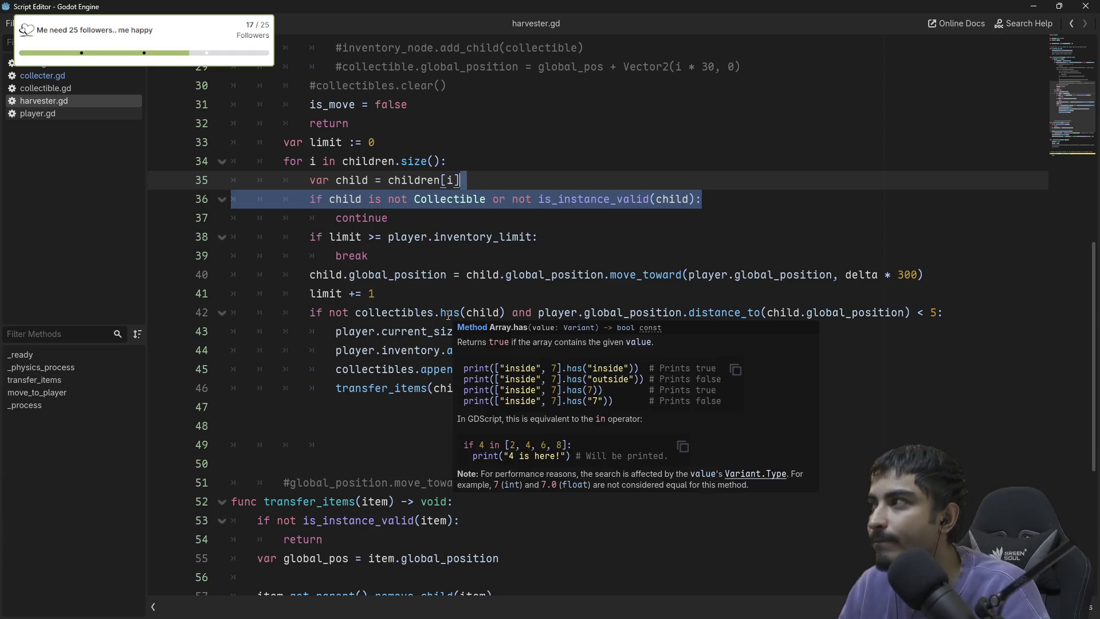
scroll(372, 417, "down", 3)
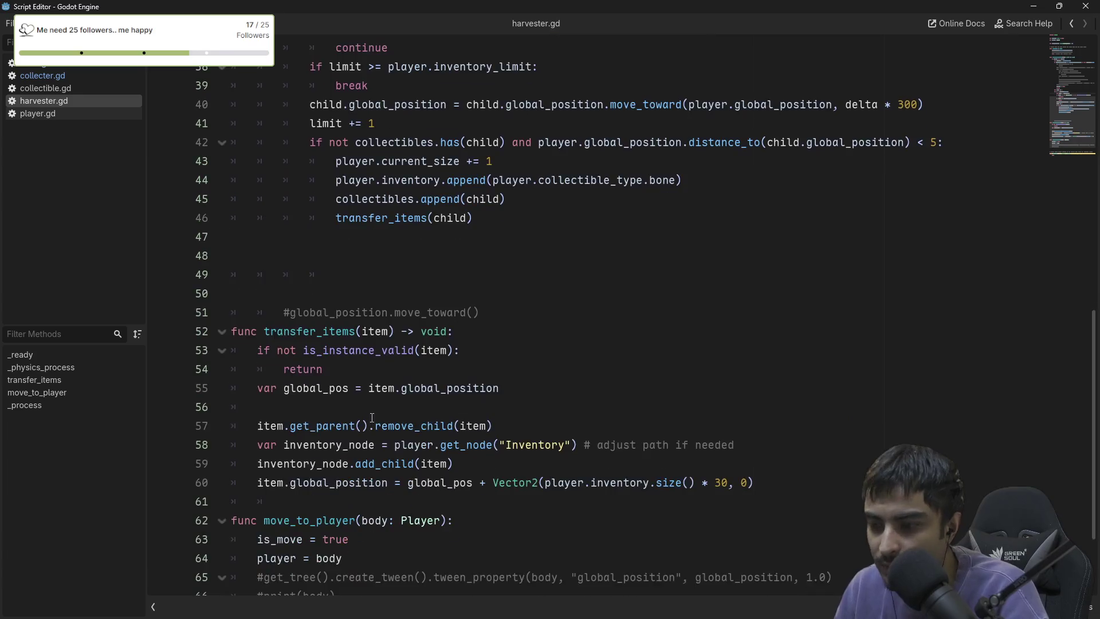
scroll(372, 417, "down", 2)
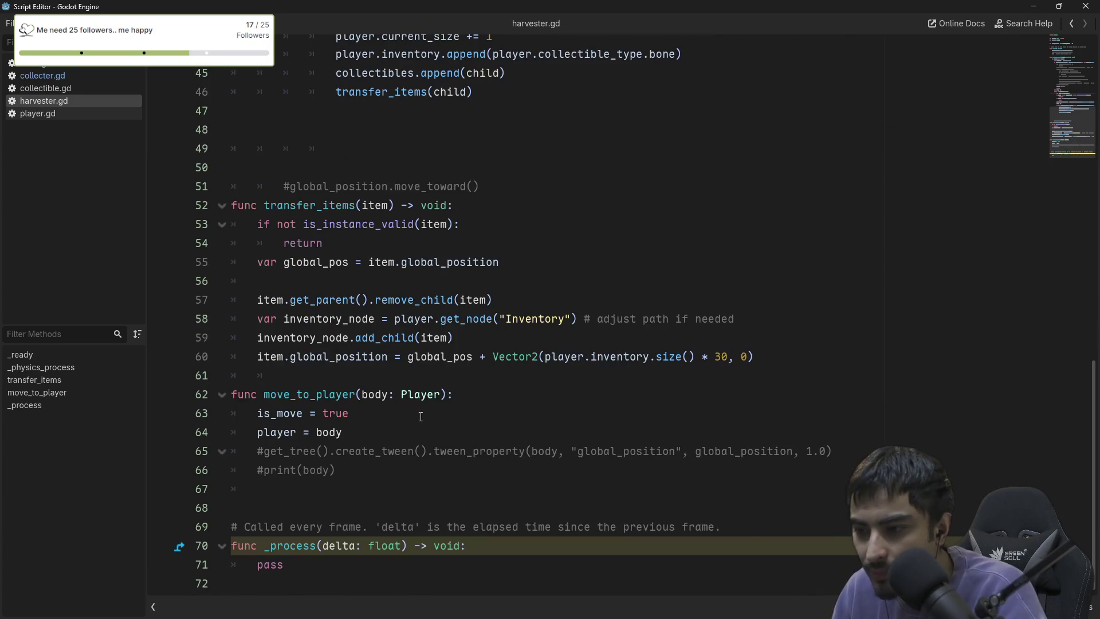
left_click_drag(265, 394, 438, 408)
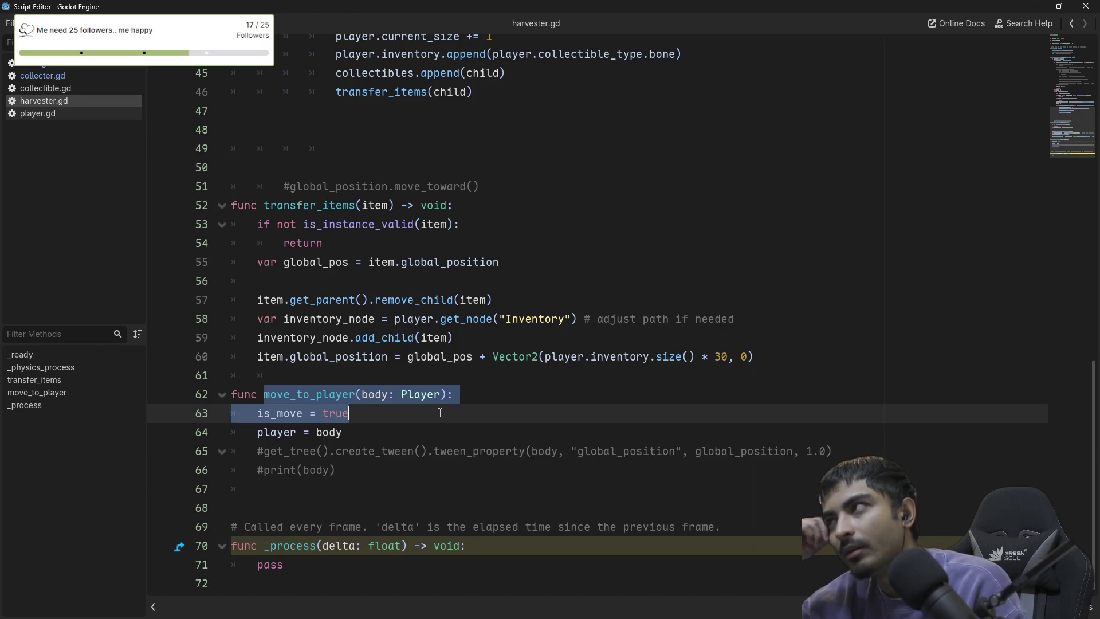
scroll(440, 412, "up", 10)
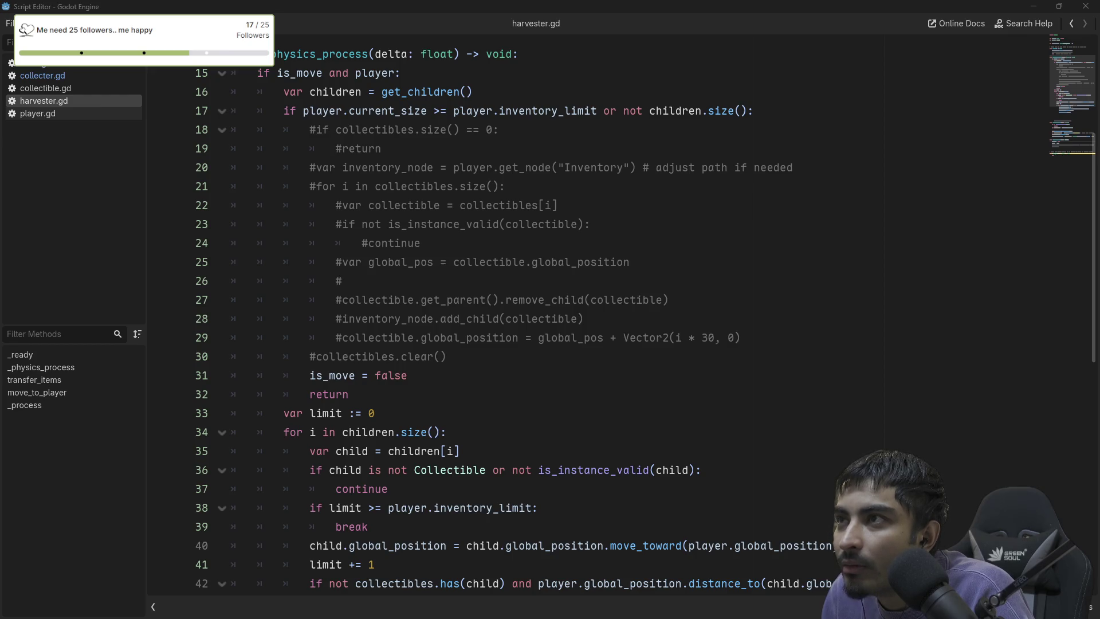
scroll(487, 162, "up", 4)
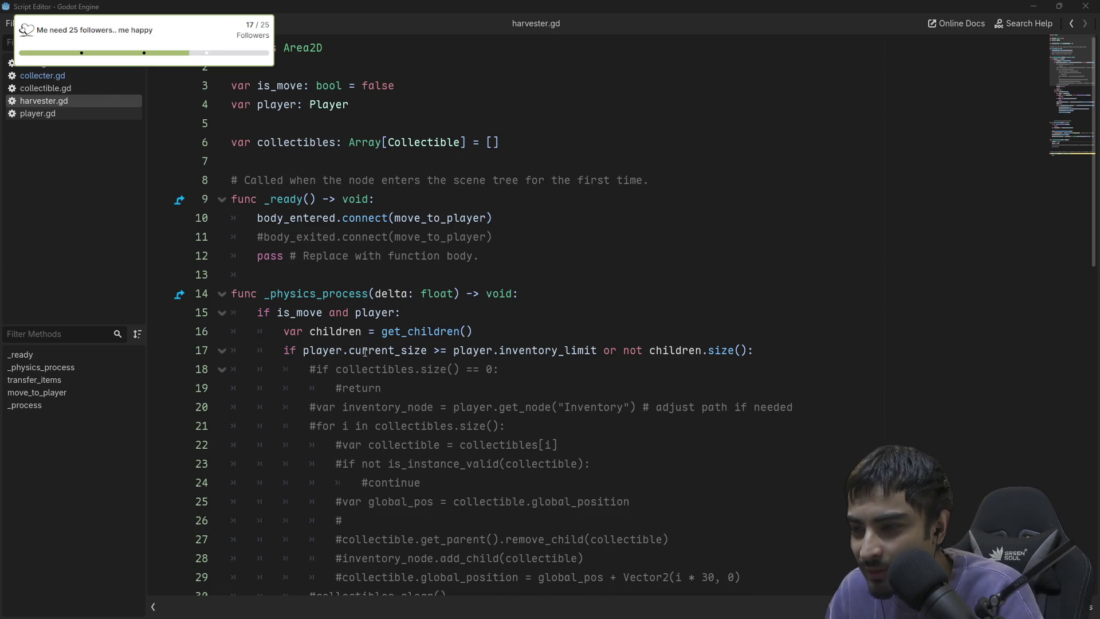
left_click_drag(756, 351, 528, 340)
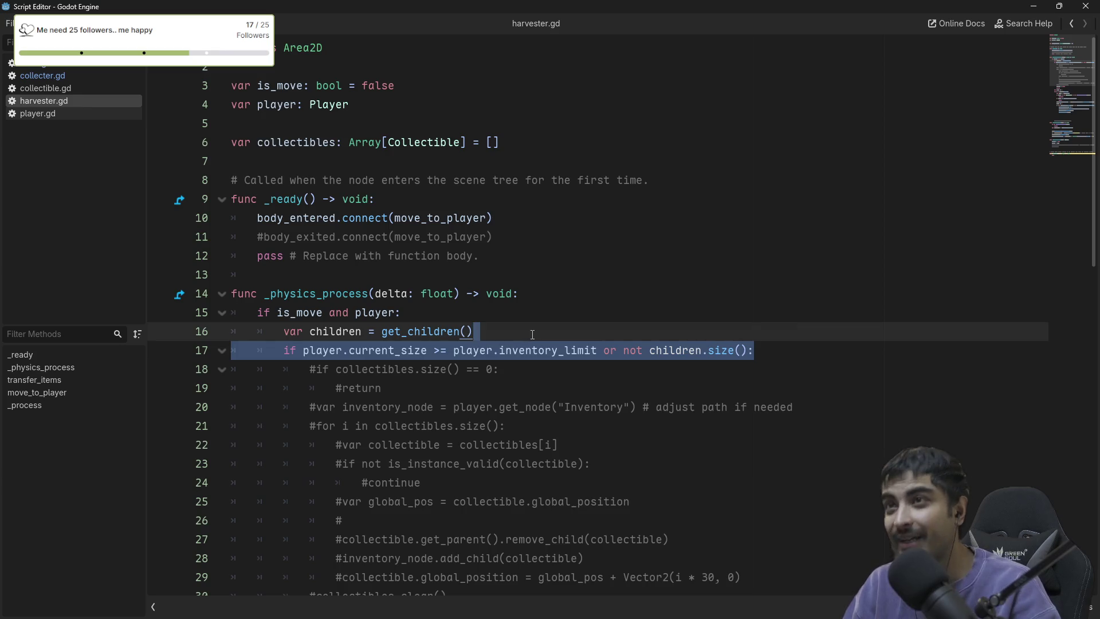
scroll(533, 338, "down", 3)
scroll(353, 247, "down", 4)
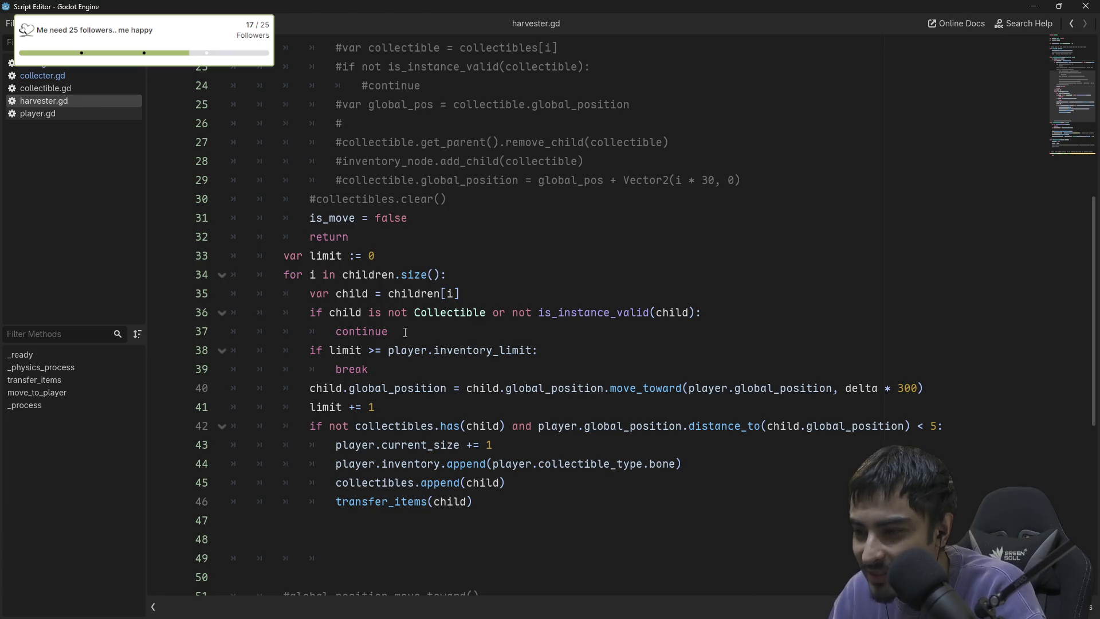
scroll(414, 354, "down", 1)
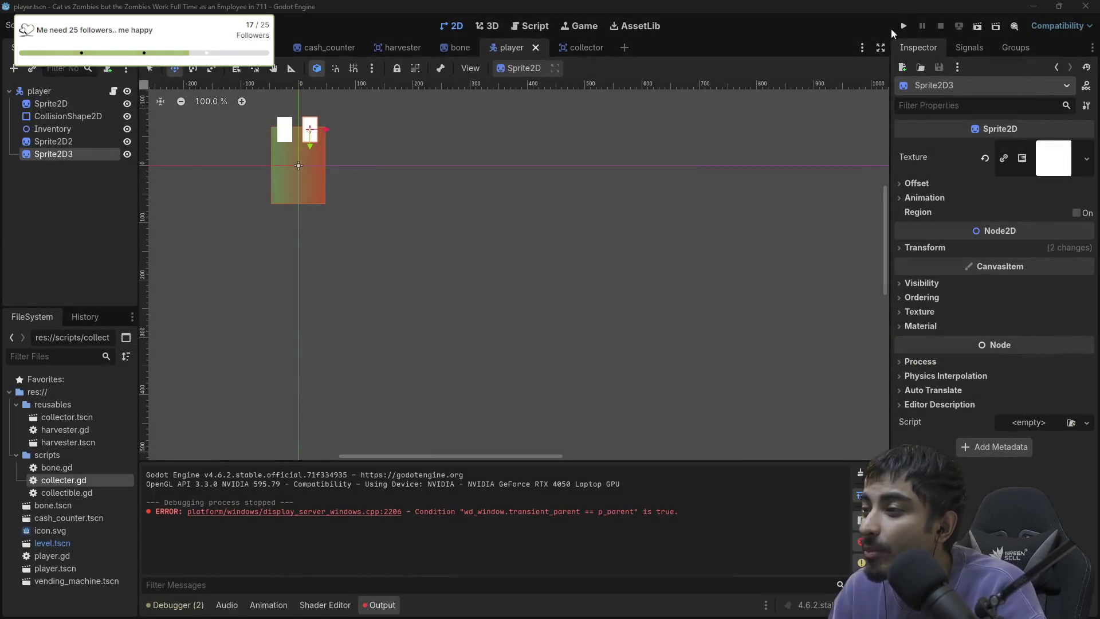
left_click(898, 26)
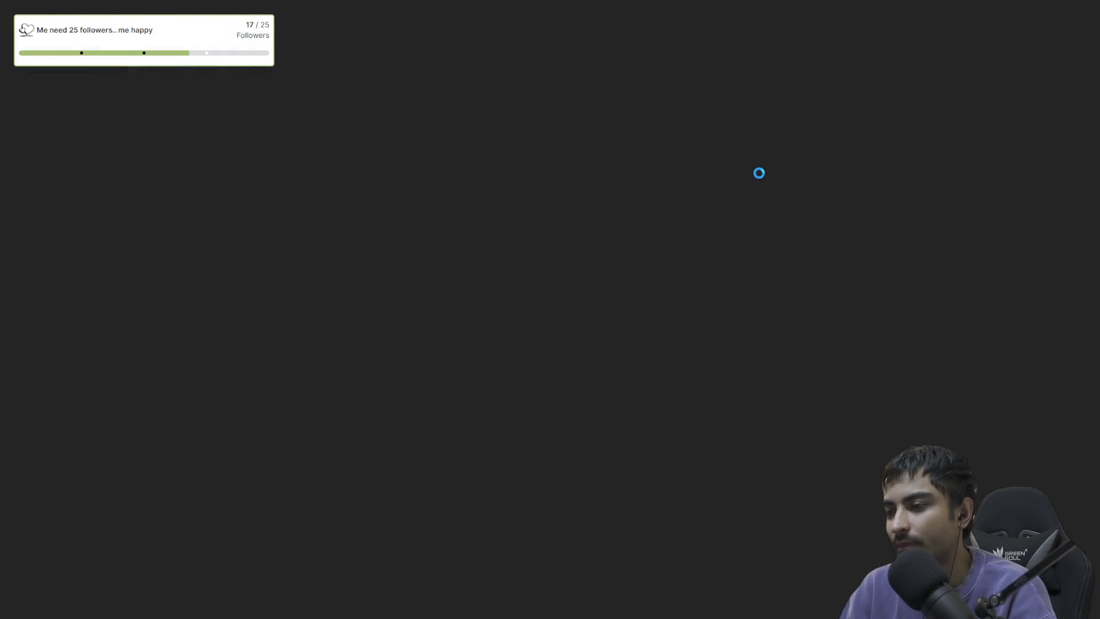
Walk the player back and forth, carrying Harvester items to the SHELF three times.
key("Right")
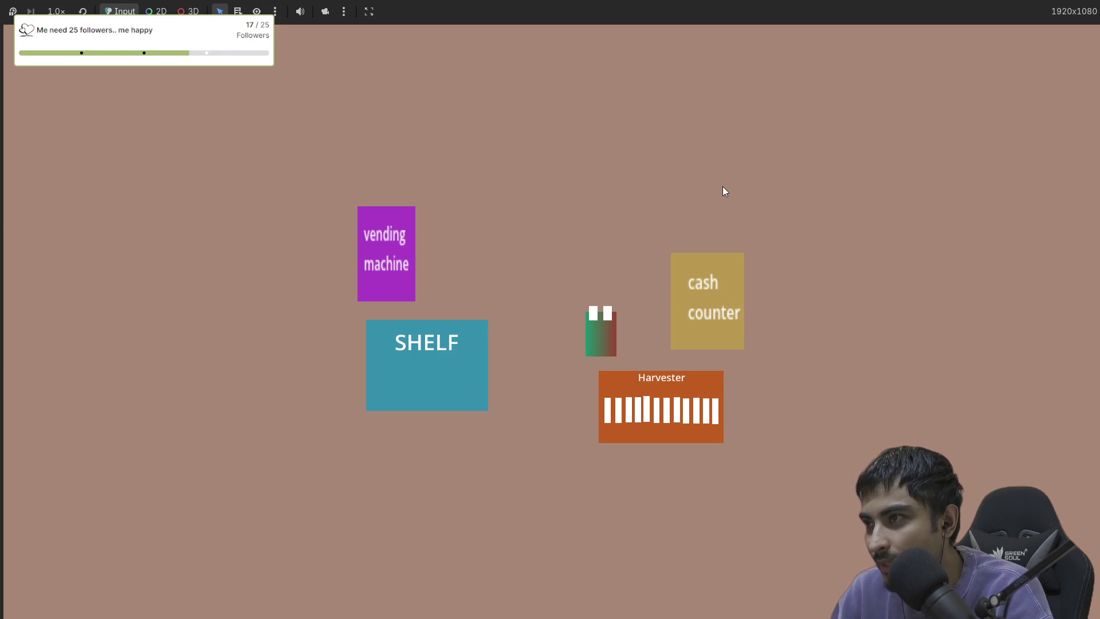
key("Down")
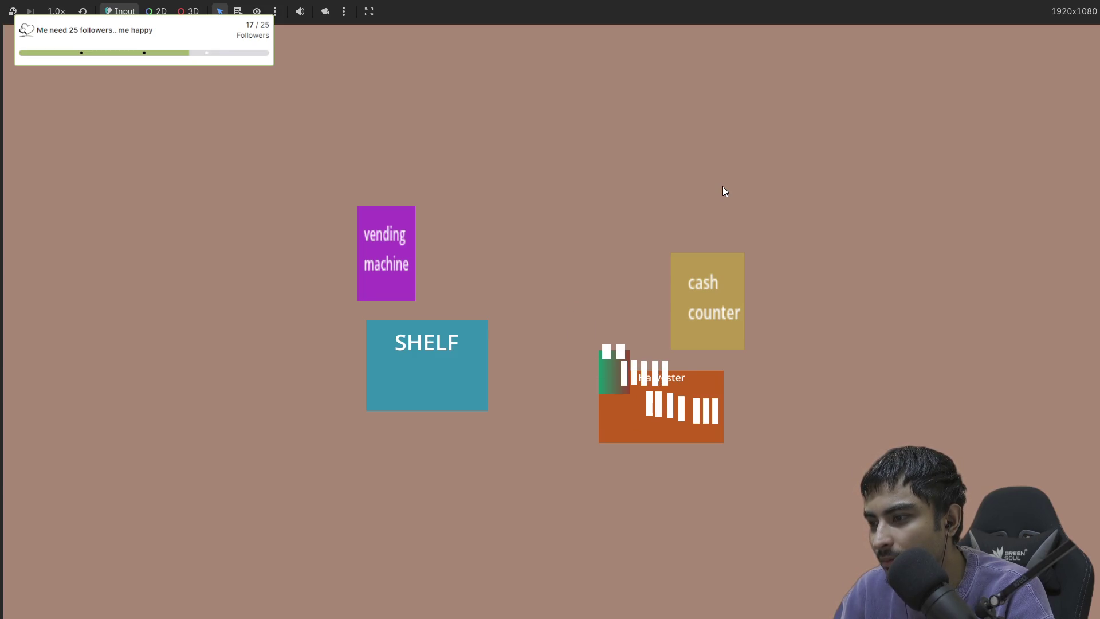
key("Left")
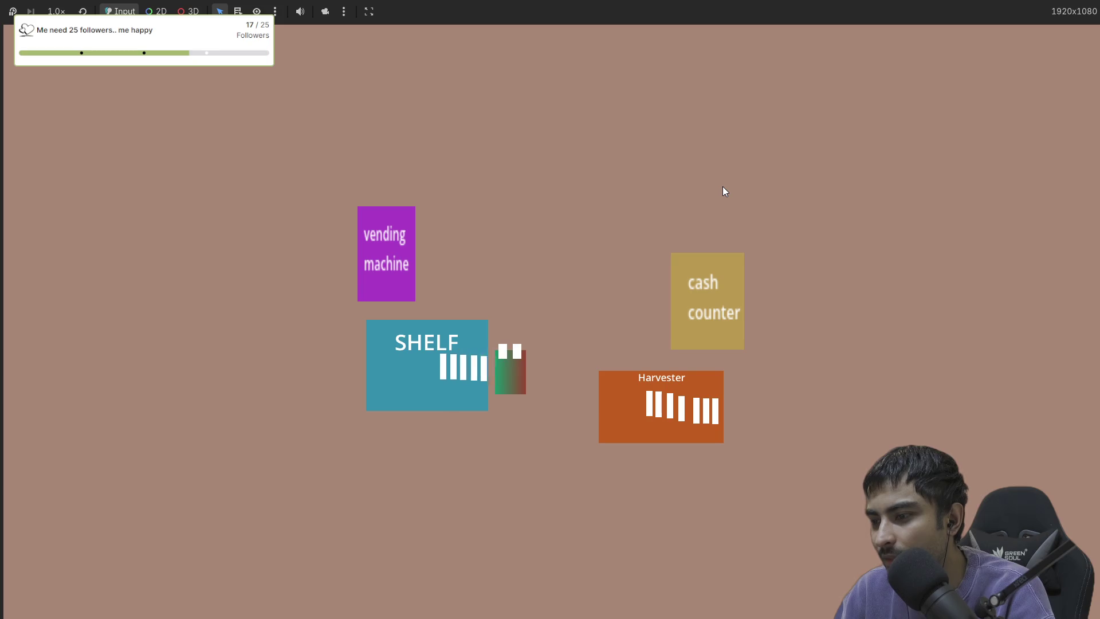
key("Right")
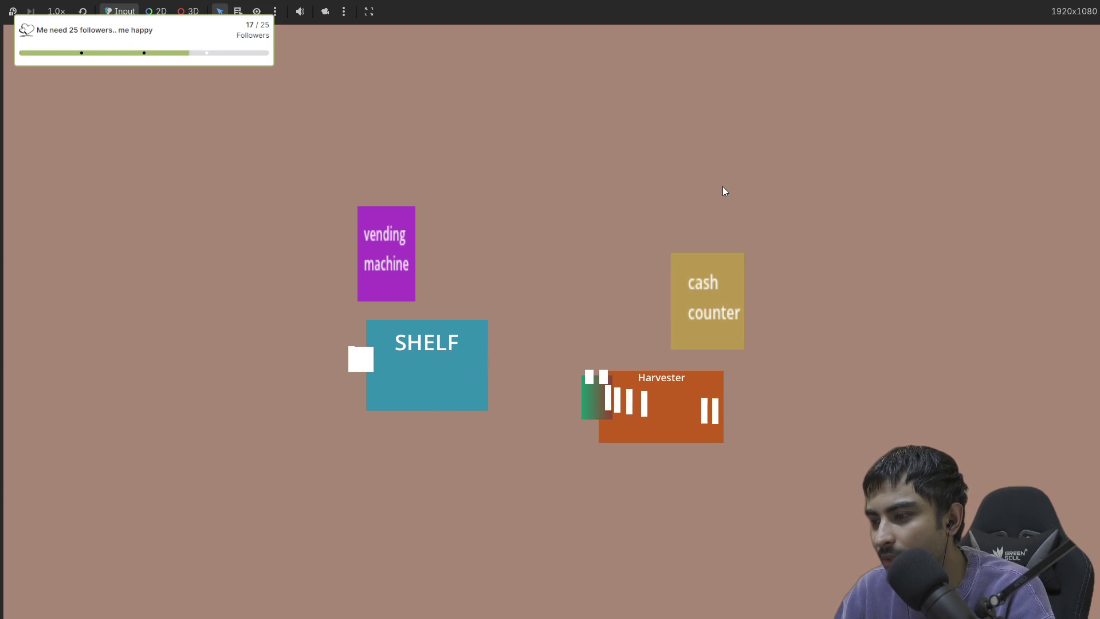
key("Left")
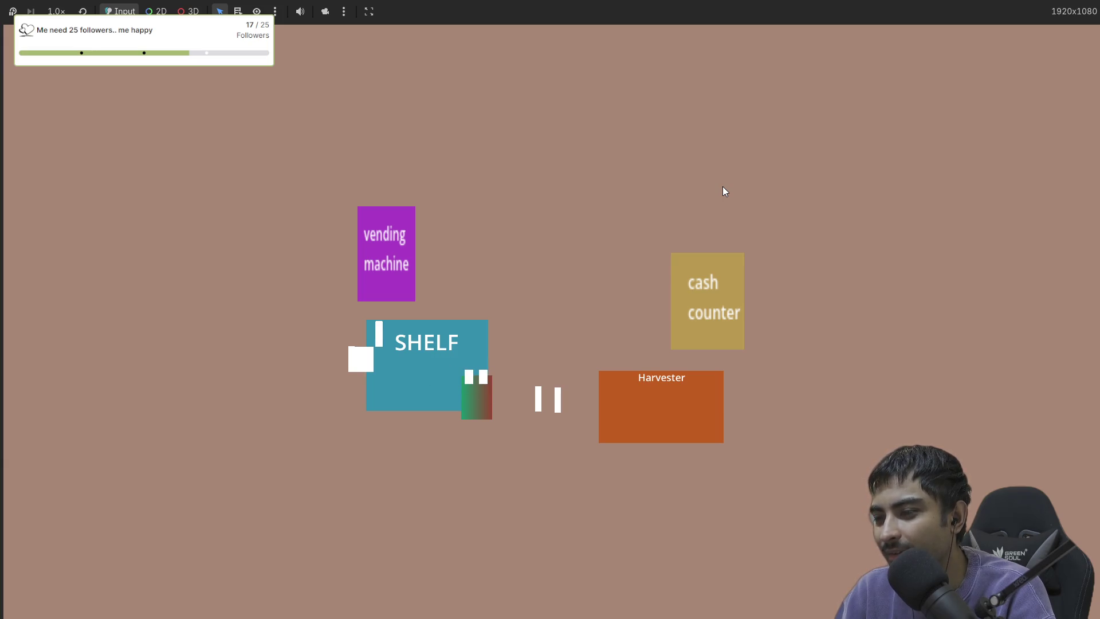
key("Right")
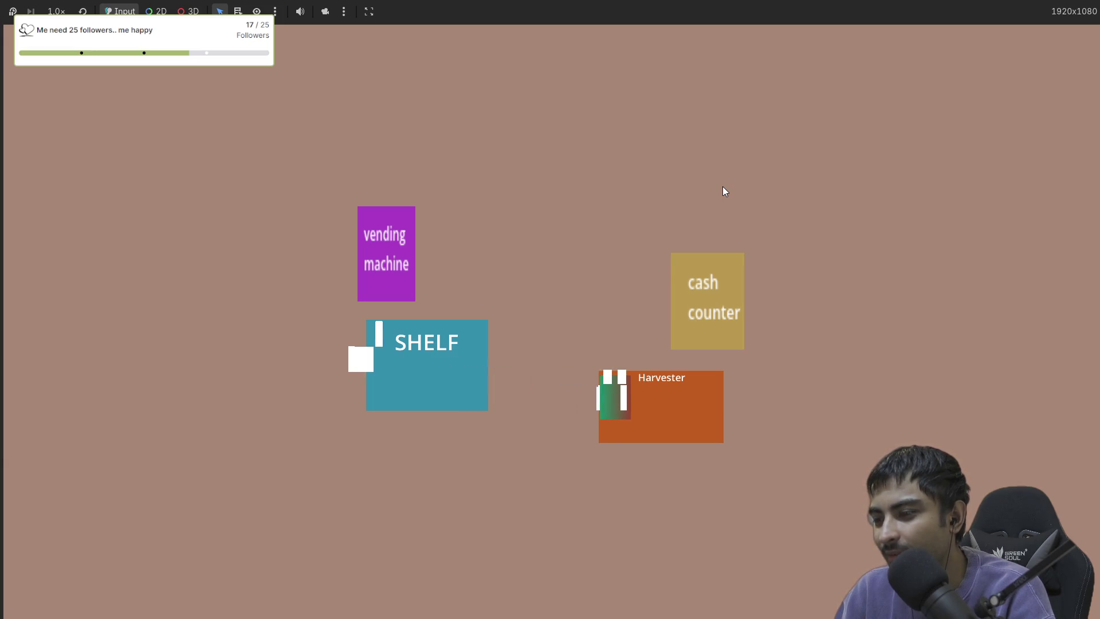
key("Left")
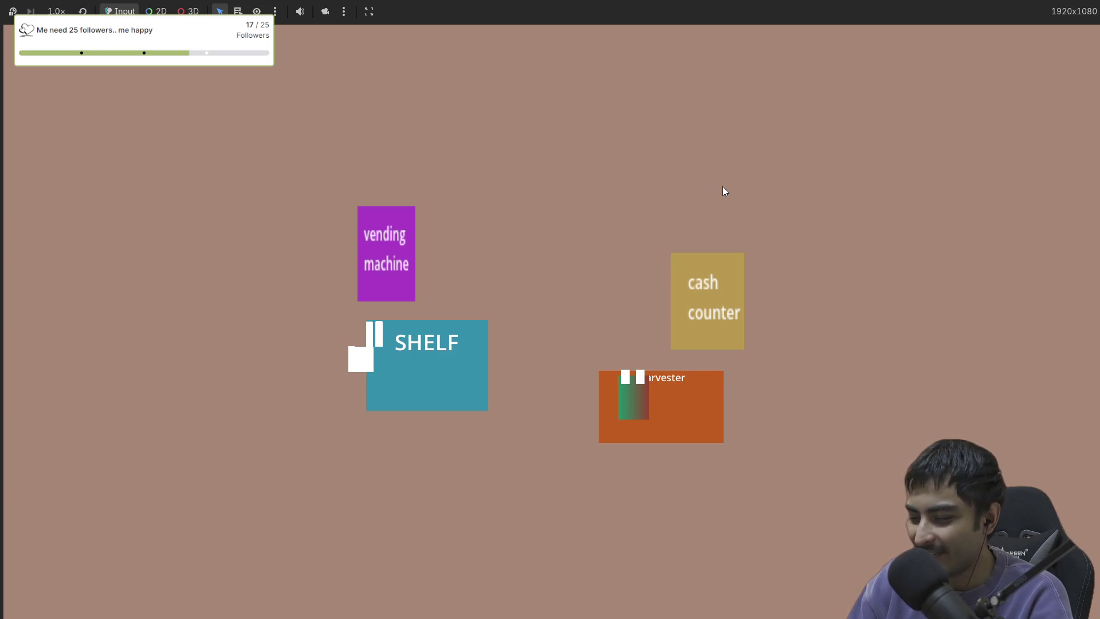
Stop the game, run it again with F5, then stop it.
key("F8")
key("F5")
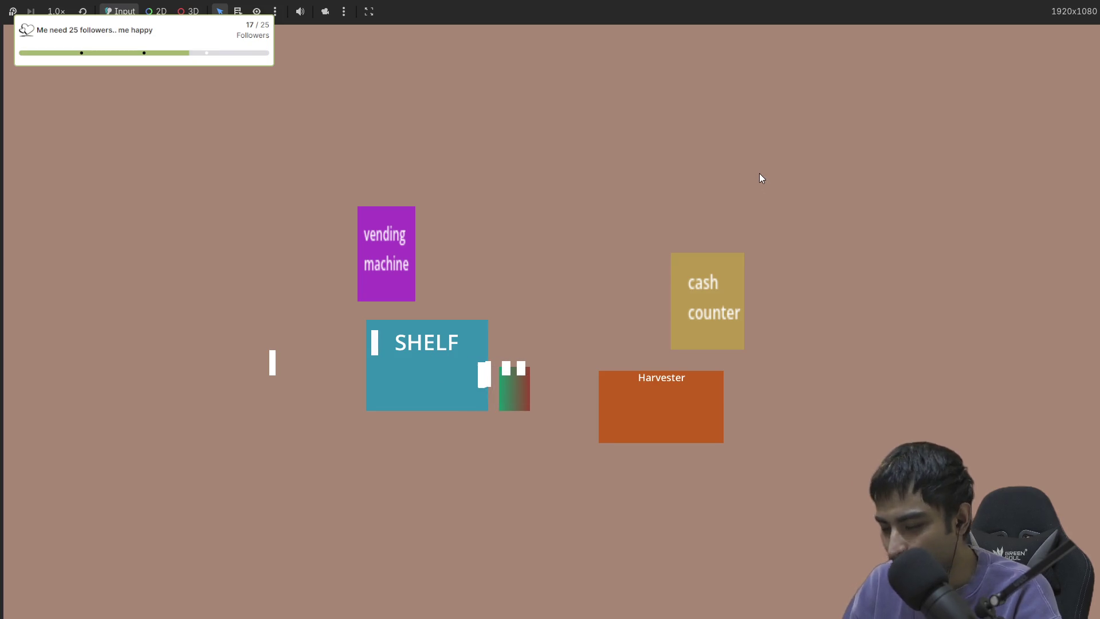
key("F8")
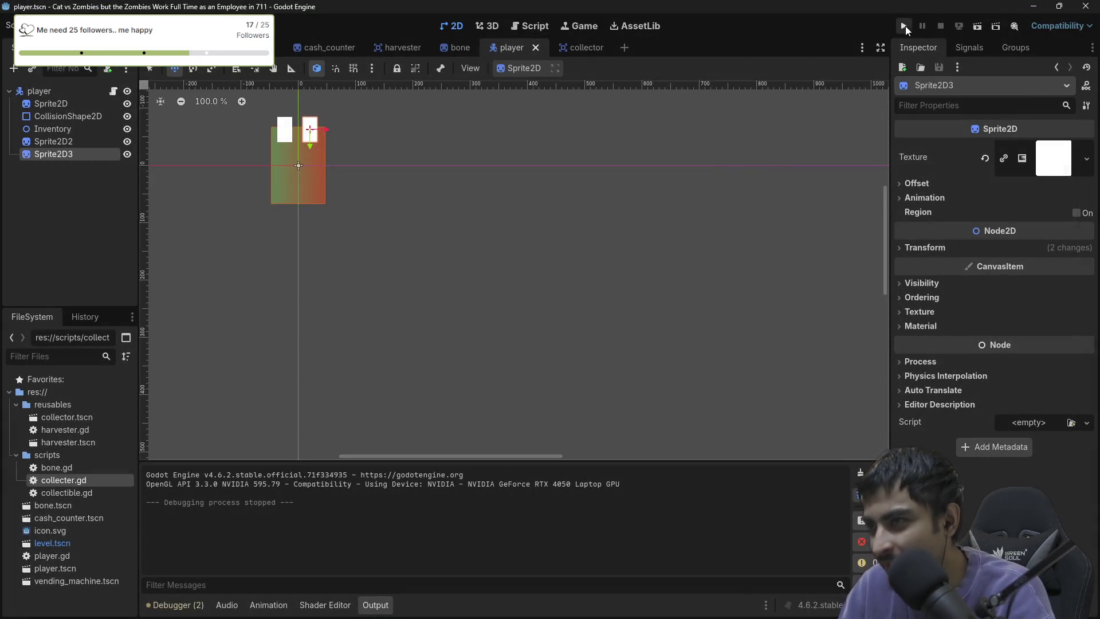
Run the project again for another harvesting test.
left_click(904, 26)
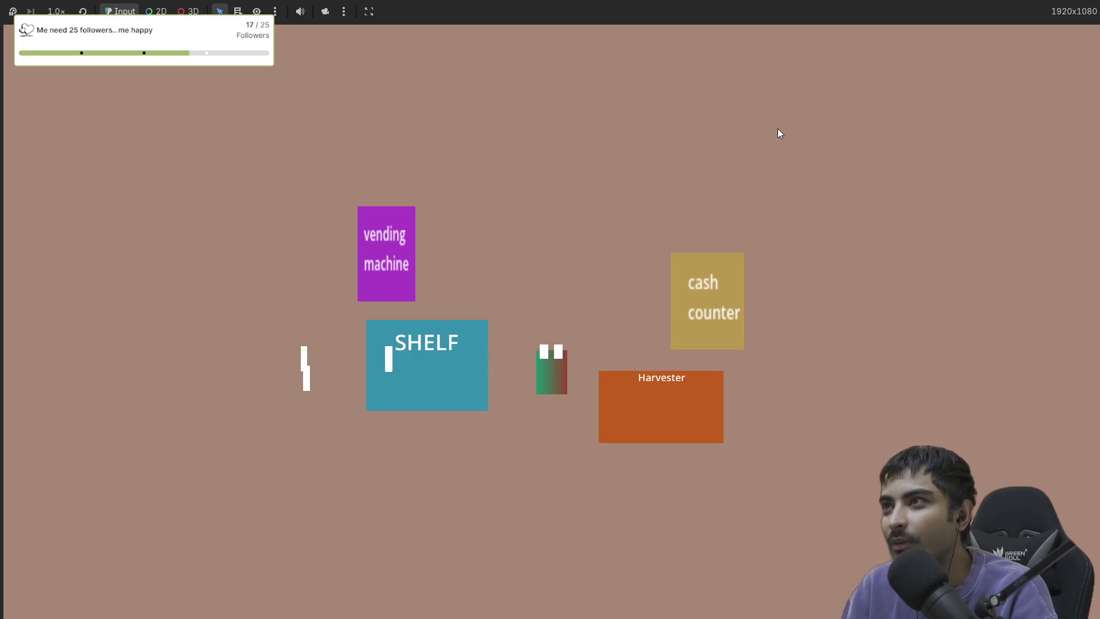
Restart the game and carry collected Harvester items over to the SHELF.
key("F8")
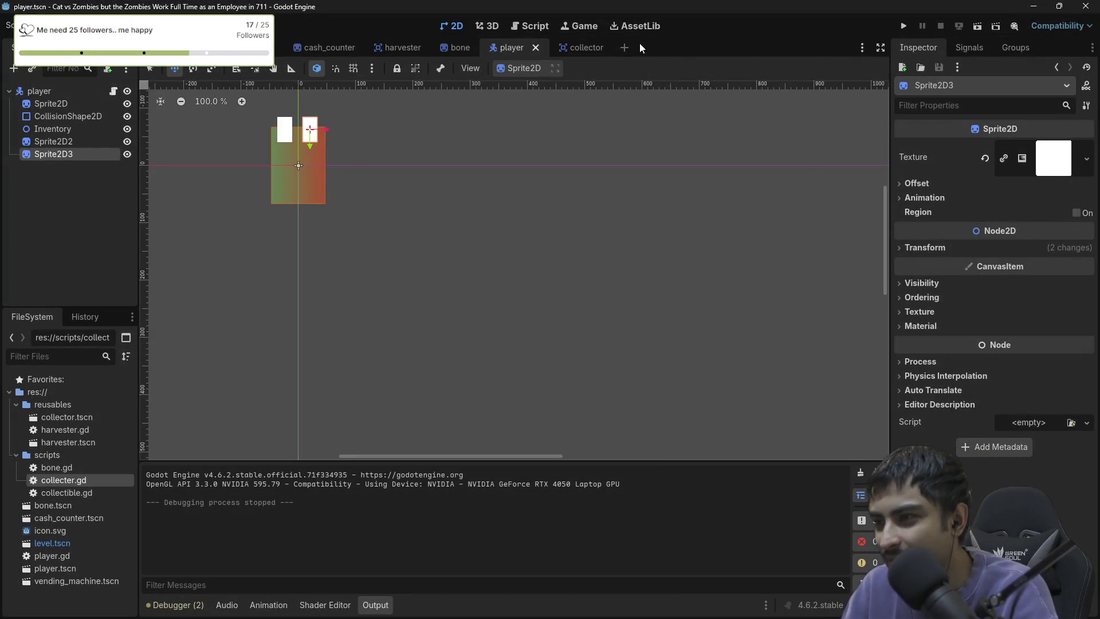
left_click(905, 26)
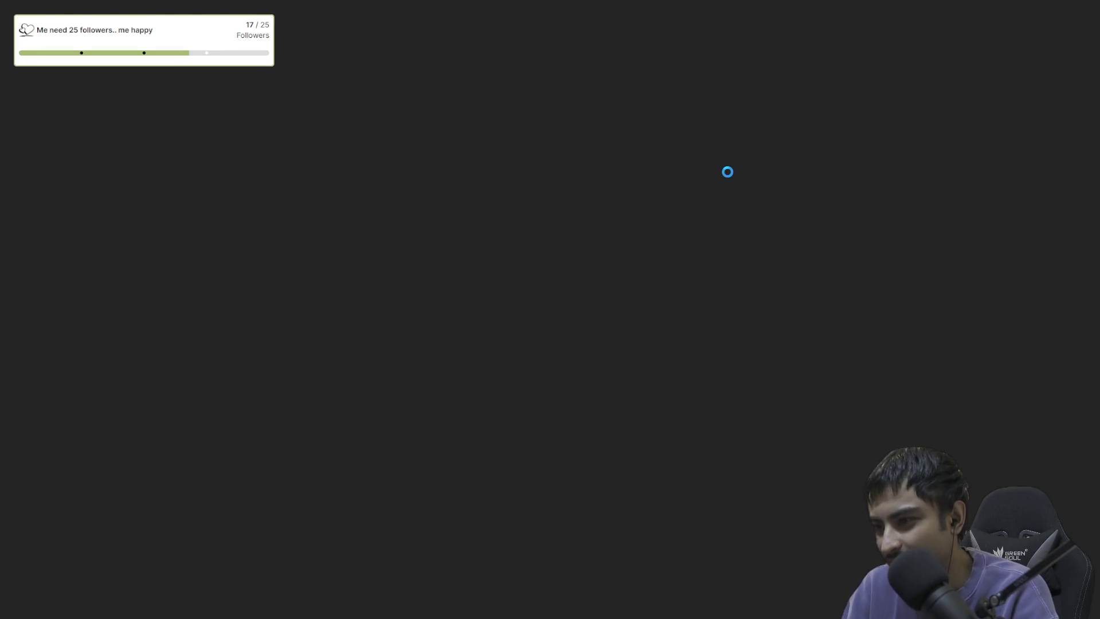
key("Right")
key("Left")
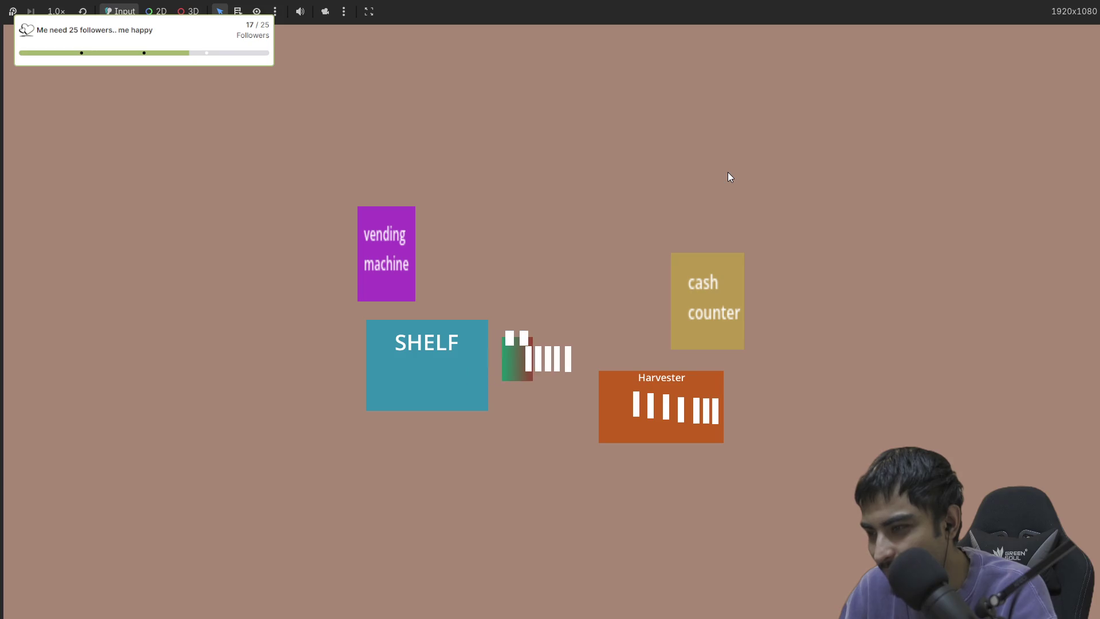
key("Left")
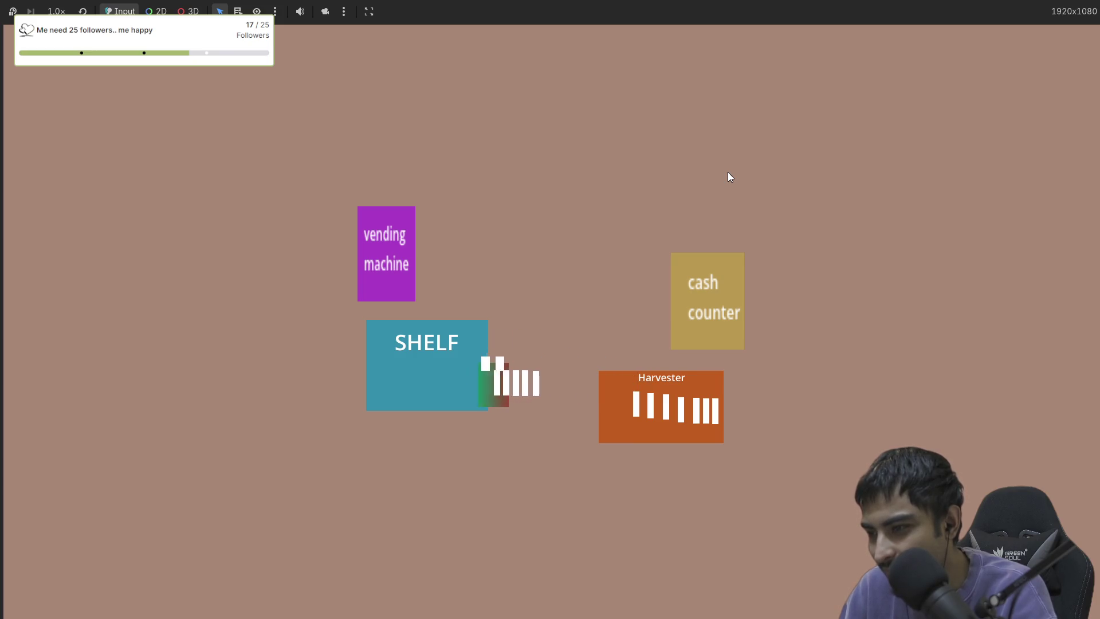
key("Right")
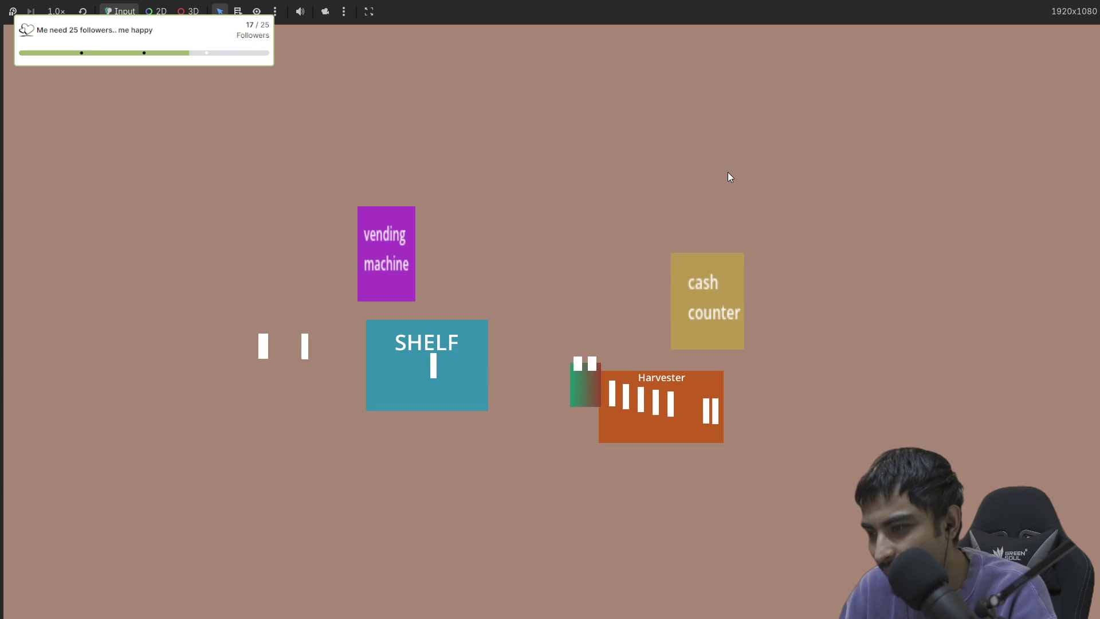
key("Left")
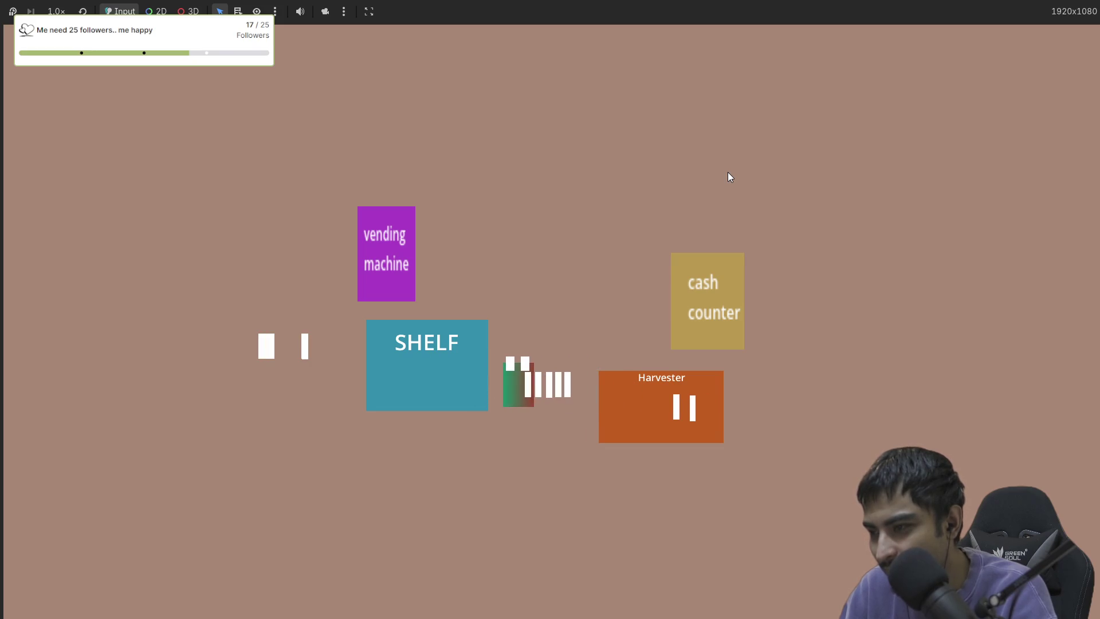
key("Left")
key("Right")
key("Right")
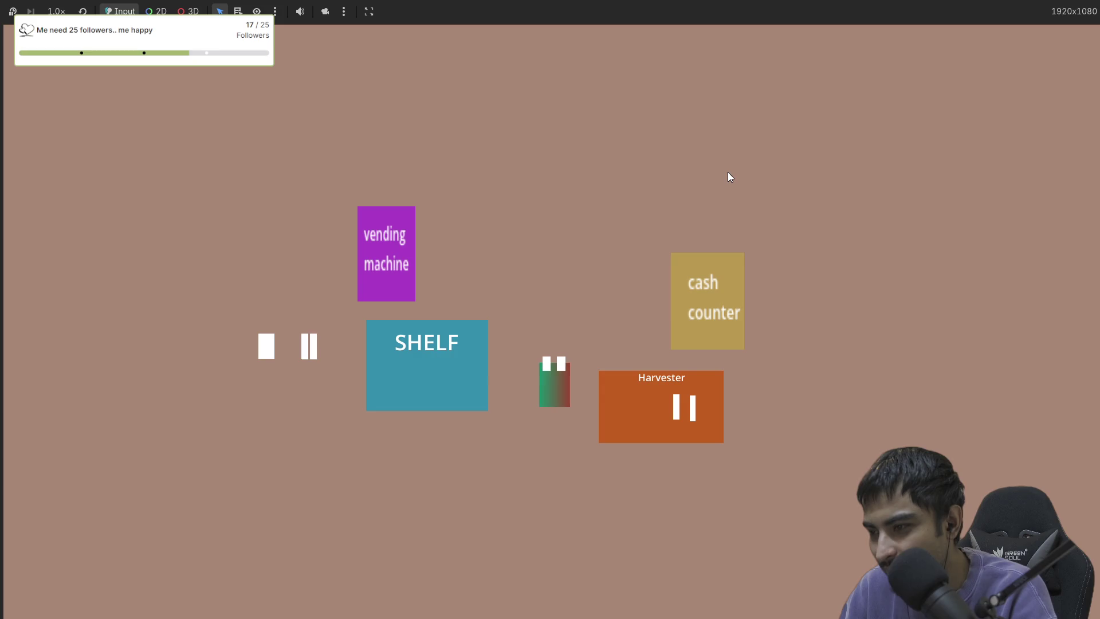
key("Left")
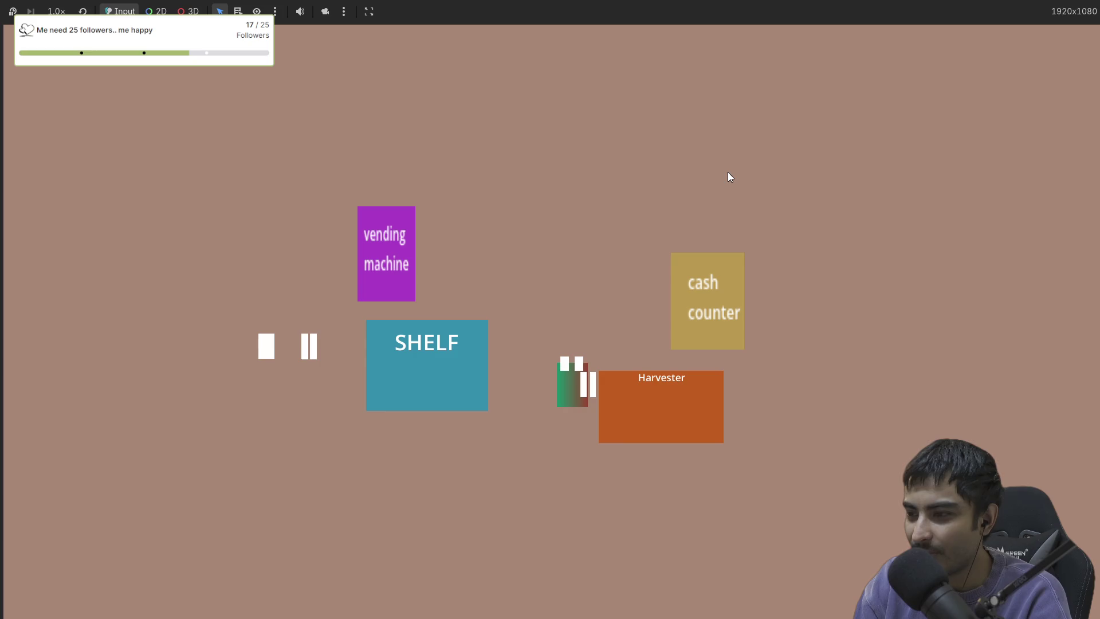
Restart with F5, pick up Harvester bars one at a time, bring them to the shelf, then stop.
key("F8")
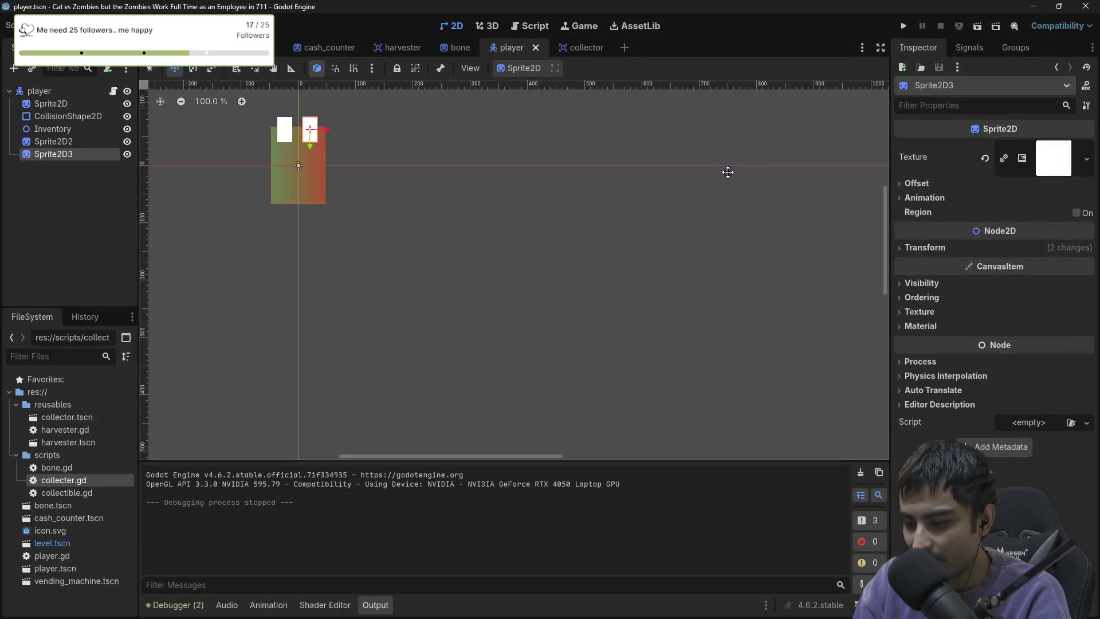
key("F5")
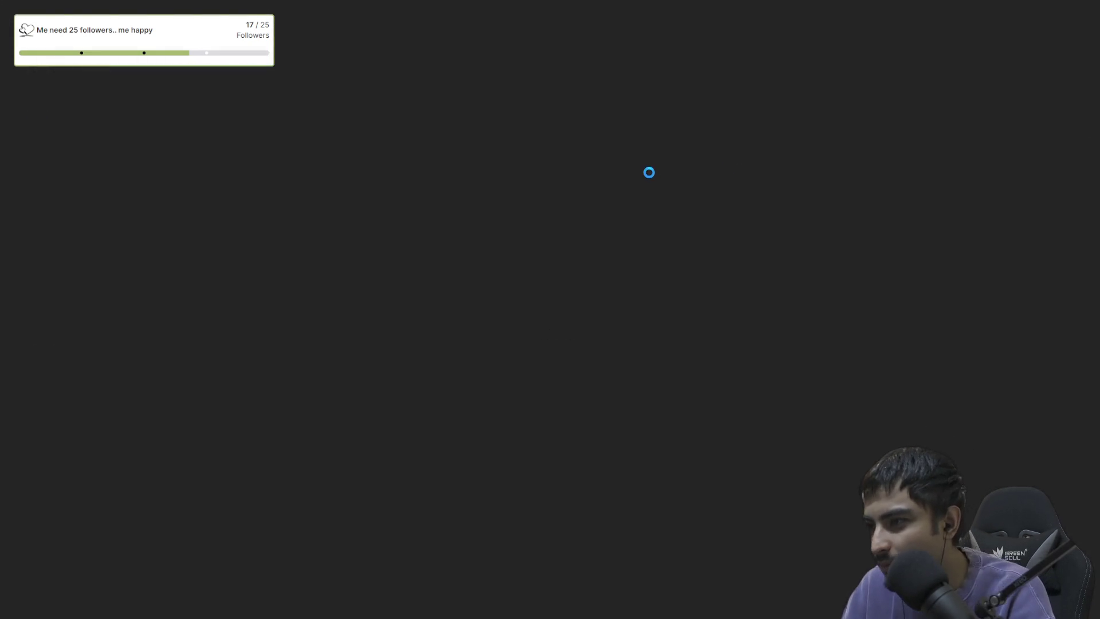
key("Right")
key("Left")
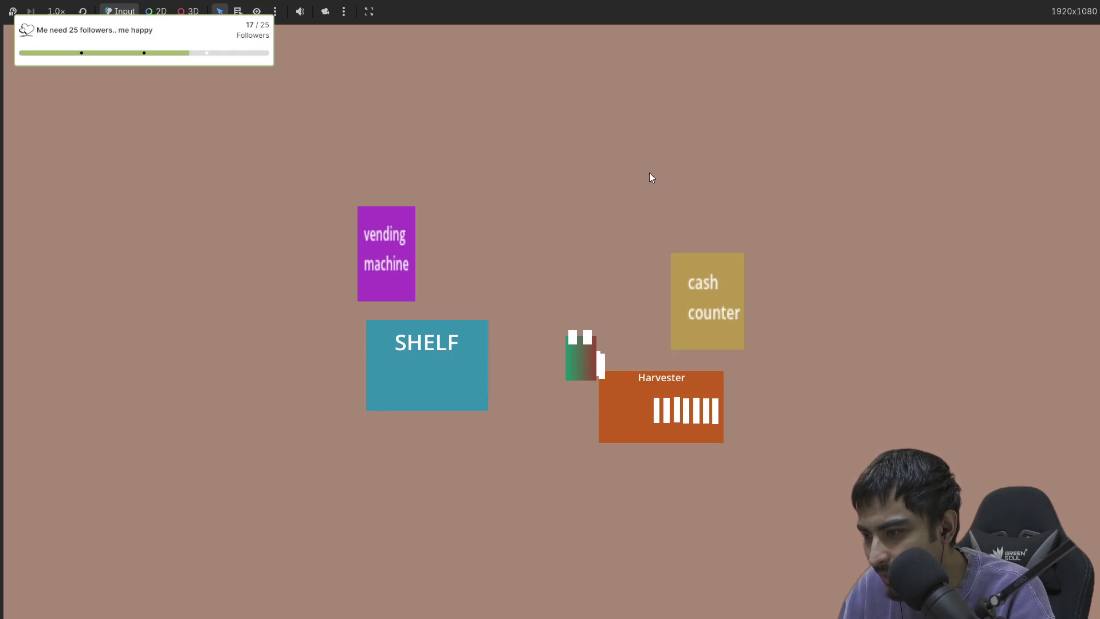
key("Right")
key("Left")
key("Right")
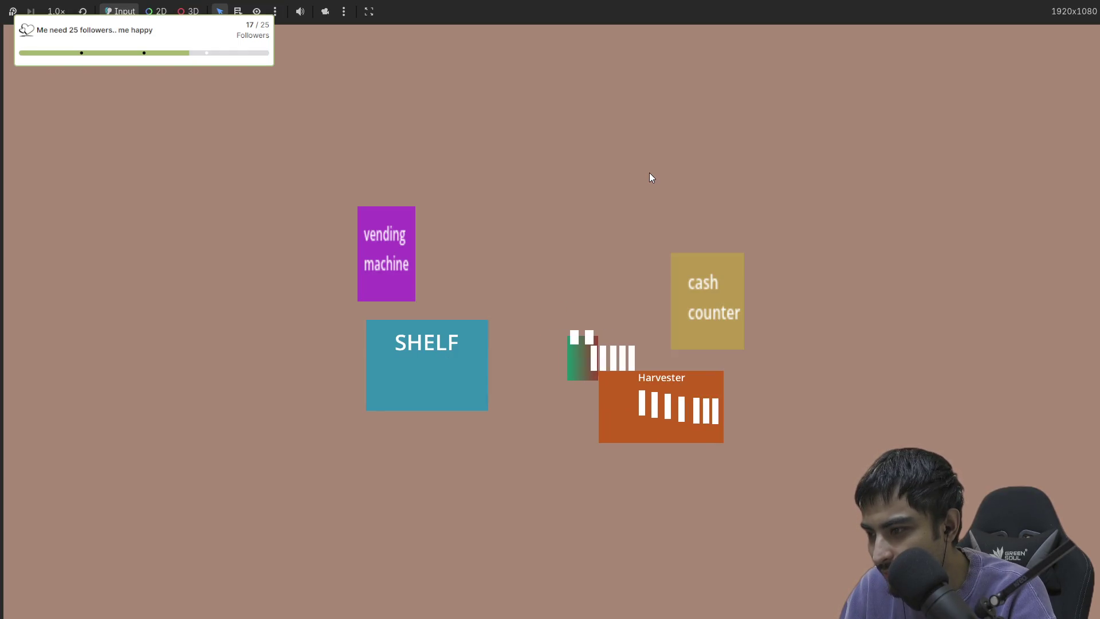
key("Left")
key("Right")
key("Left")
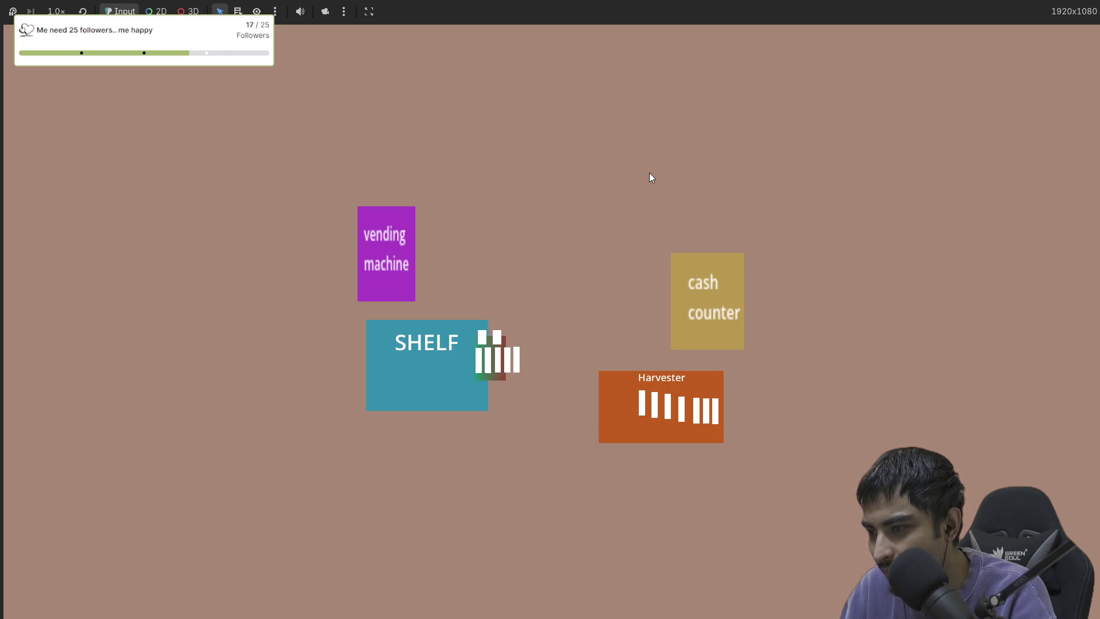
key("Right")
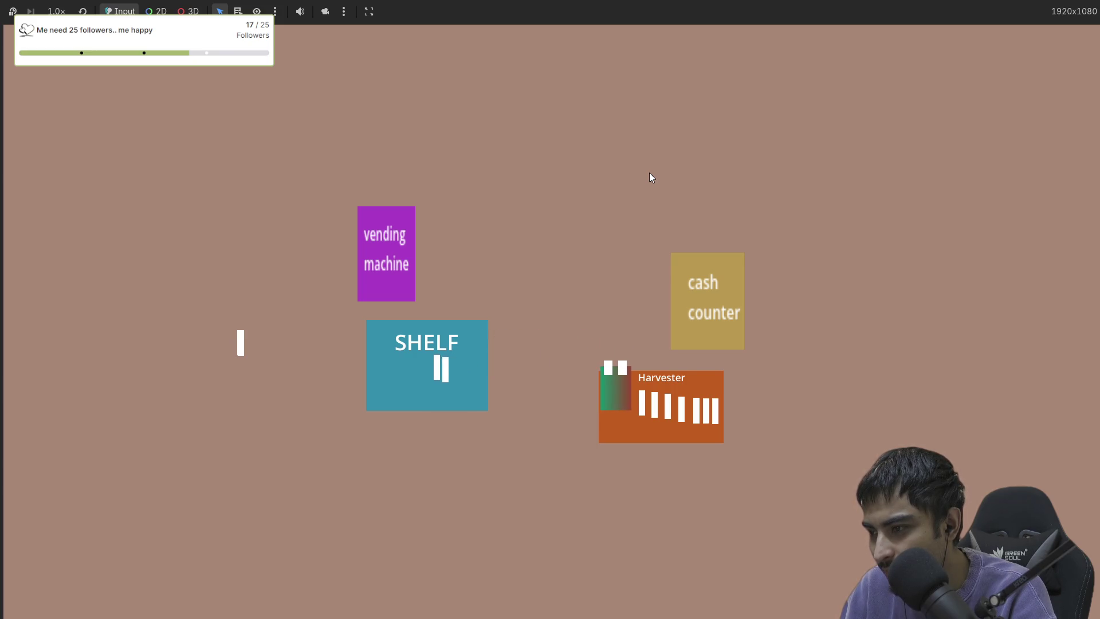
key("Left")
key("Right")
key("Left")
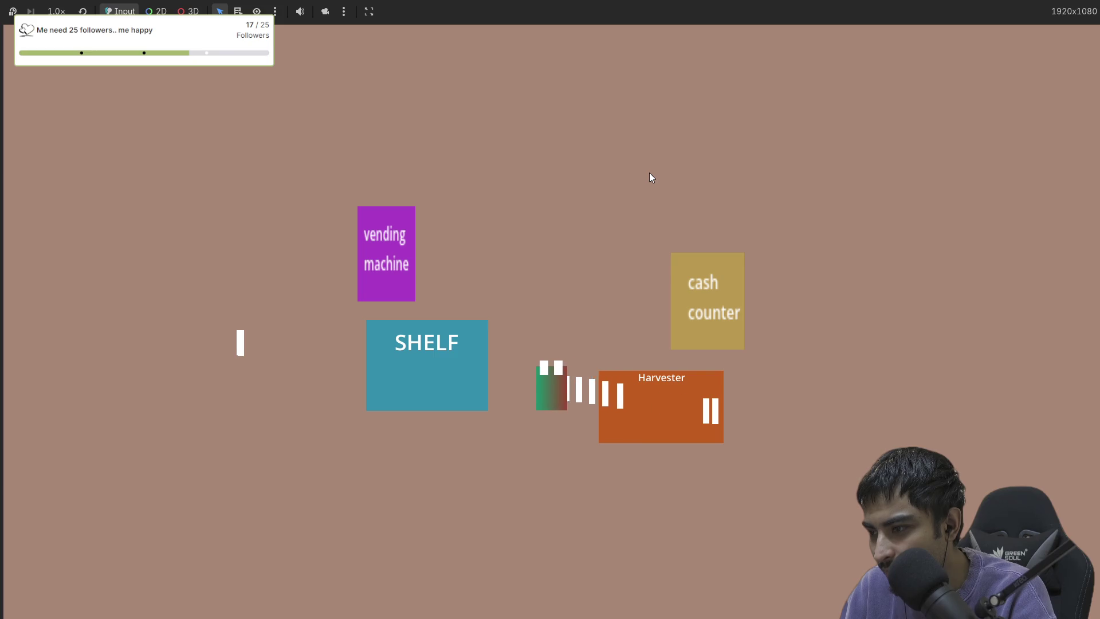
key("Right")
key("Left")
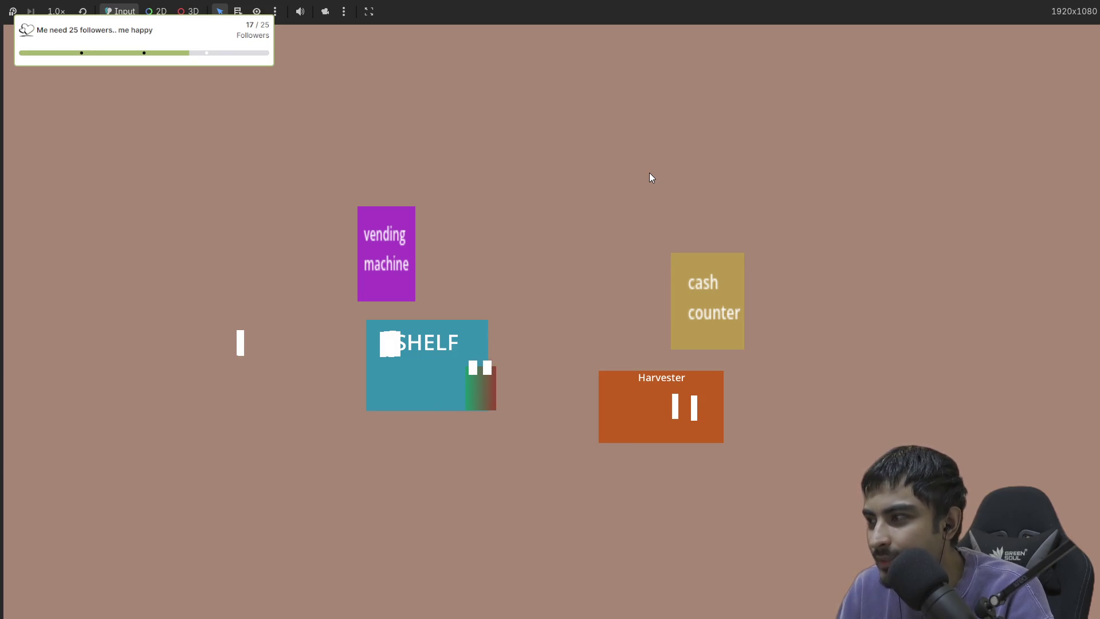
key("F8")
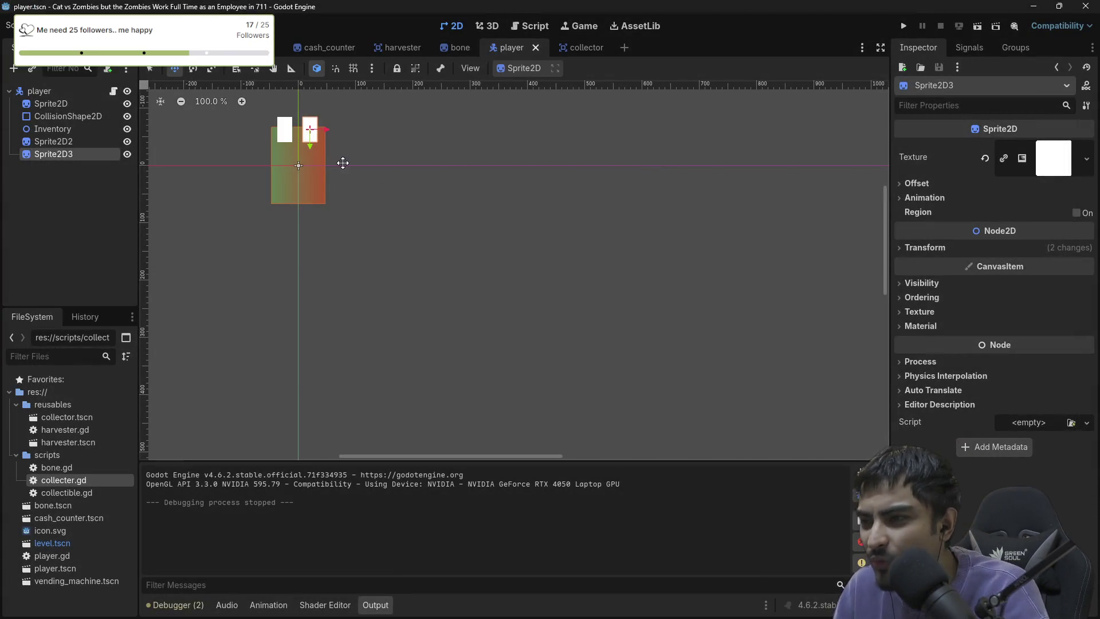
Open harvester.gd and scroll through its transfer_items code.
left_click(532, 28)
scroll(534, 236, "down", 3)
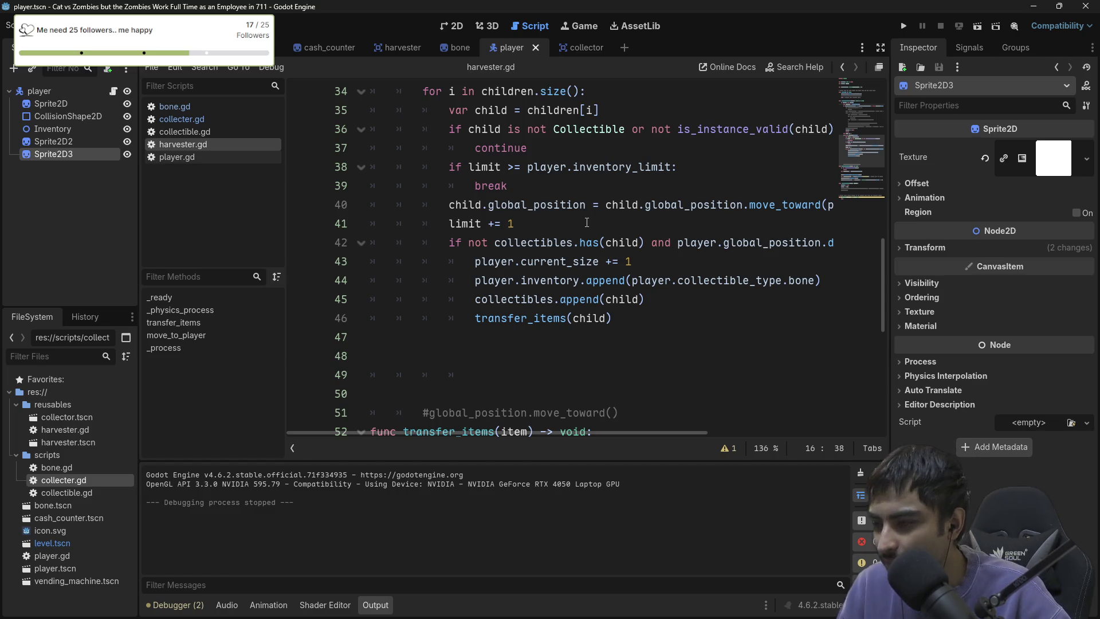
scroll(632, 311, "down", 6)
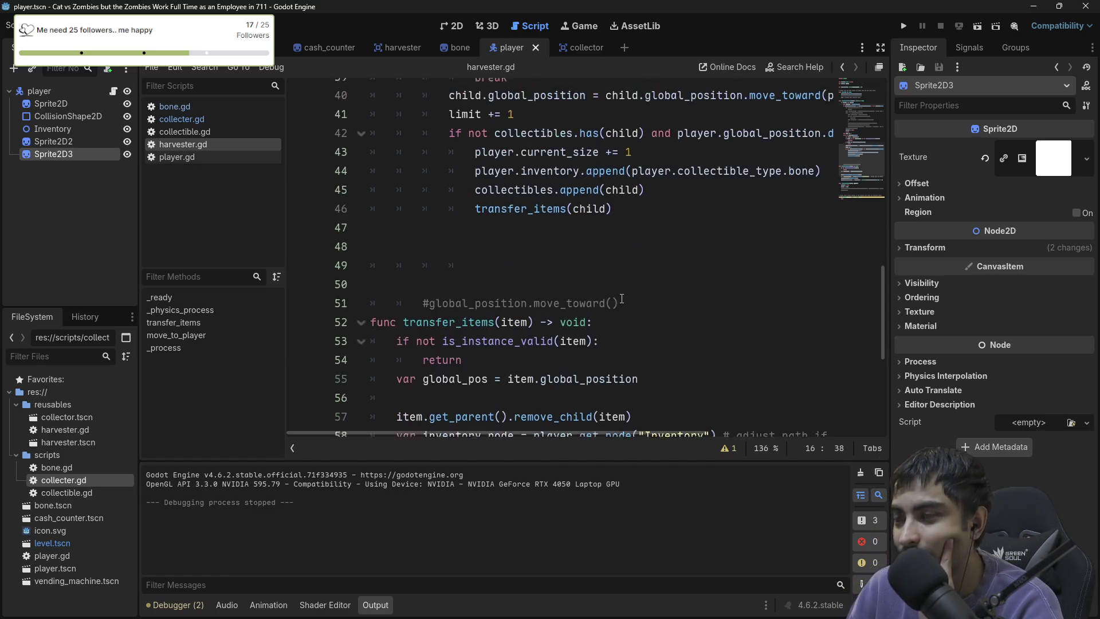
scroll(538, 261, "down", 1)
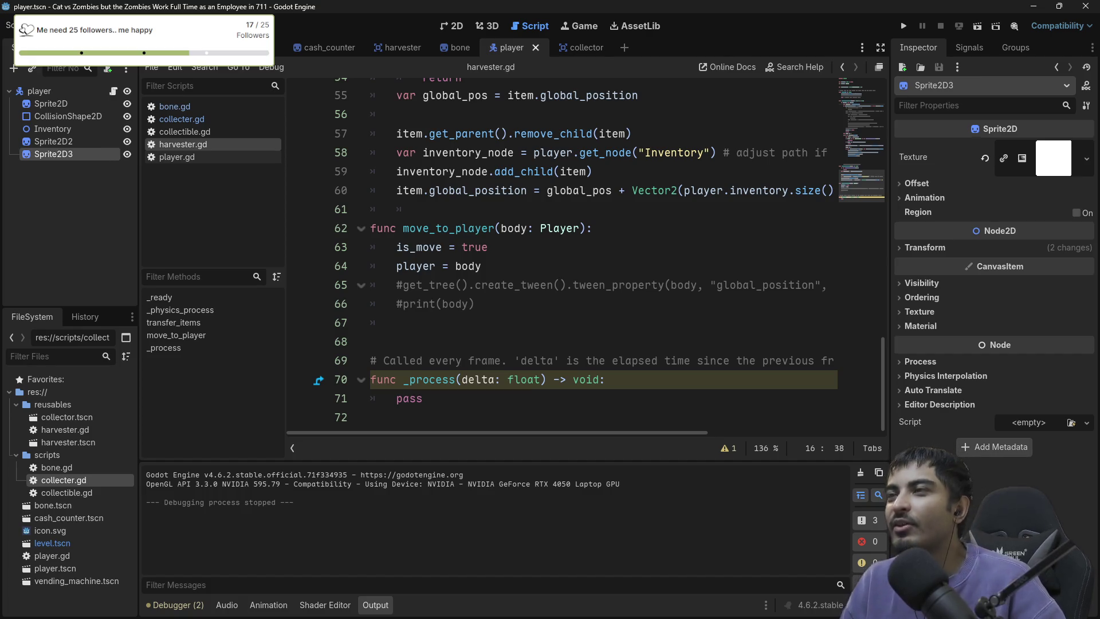
scroll(480, 240, "up", 2)
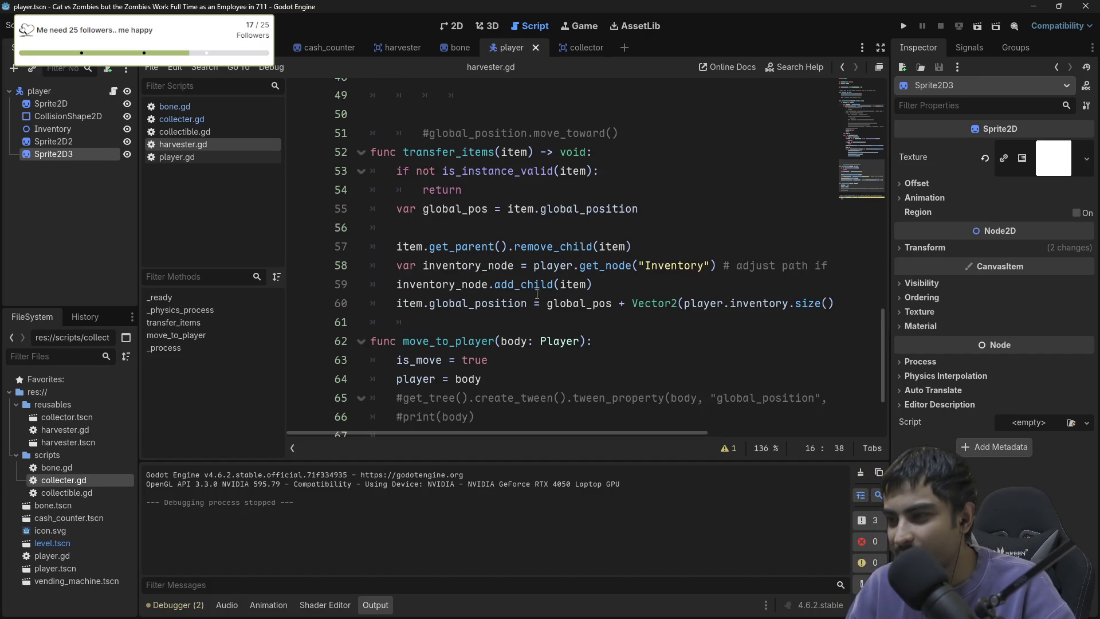
scroll(537, 294, "up", 4)
Revert harvester.gd to the version without transfer_items, save it, and run the game.
left_click(565, 296)
key("ctrl+a")
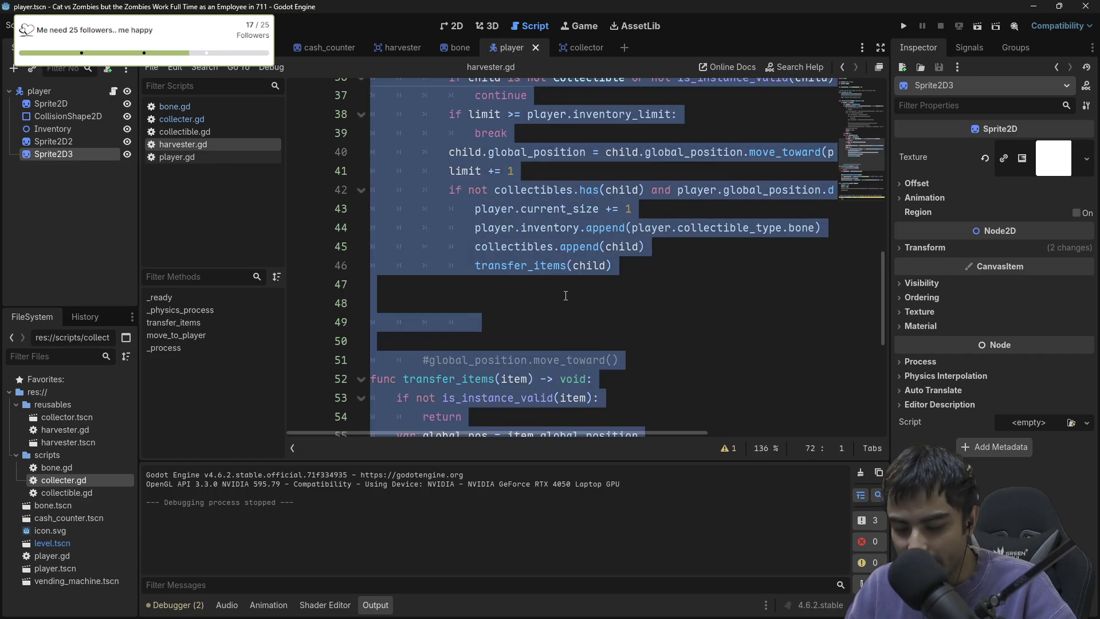
left_click(873, 67)
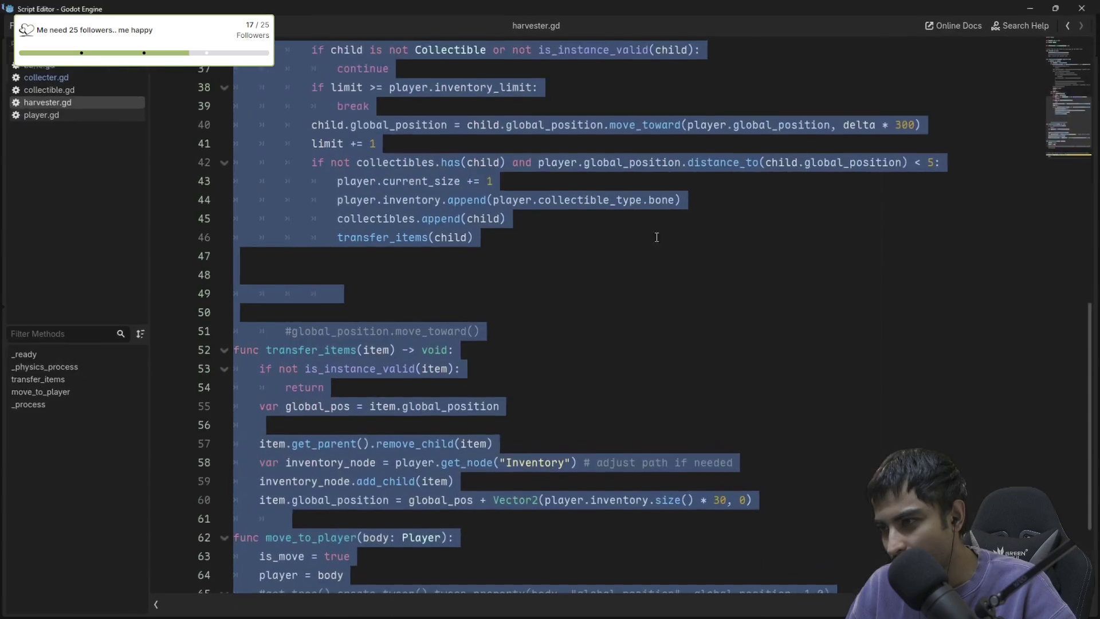
key("ctrl+z")
key("ctrl+z")
key("ctrl+z")
key("ctrl+z")
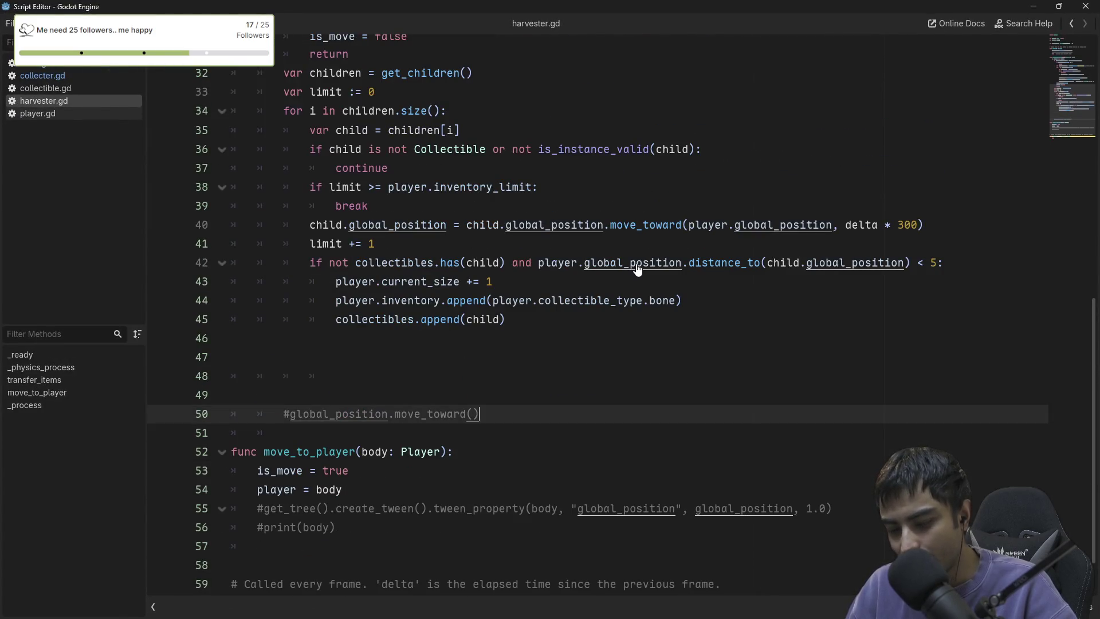
key("ctrl+s")
left_click(1085, 7)
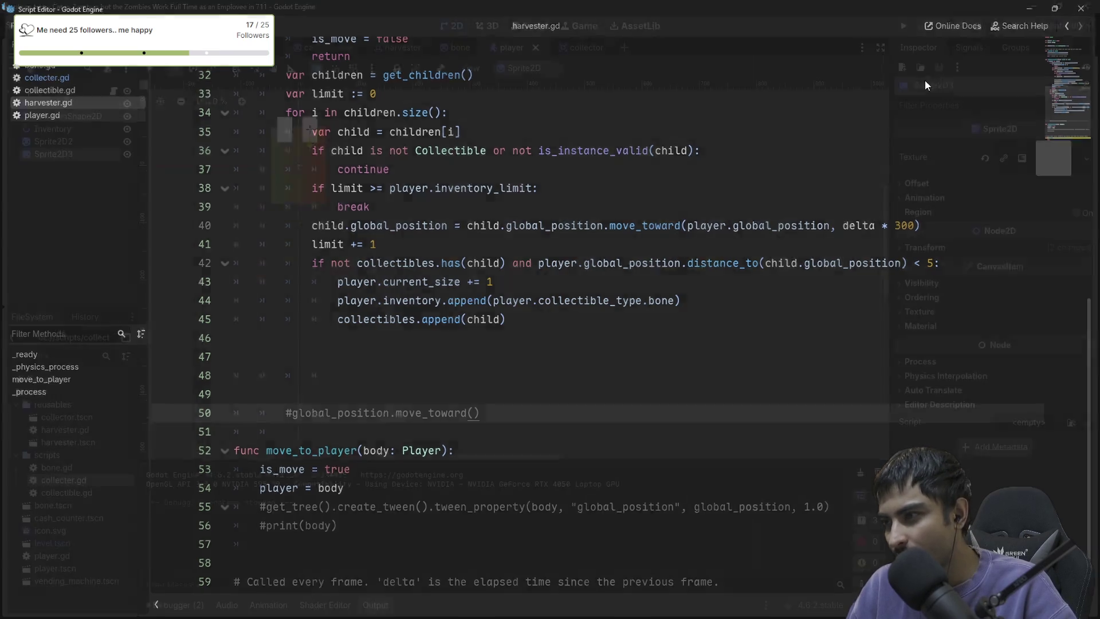
left_click(900, 27)
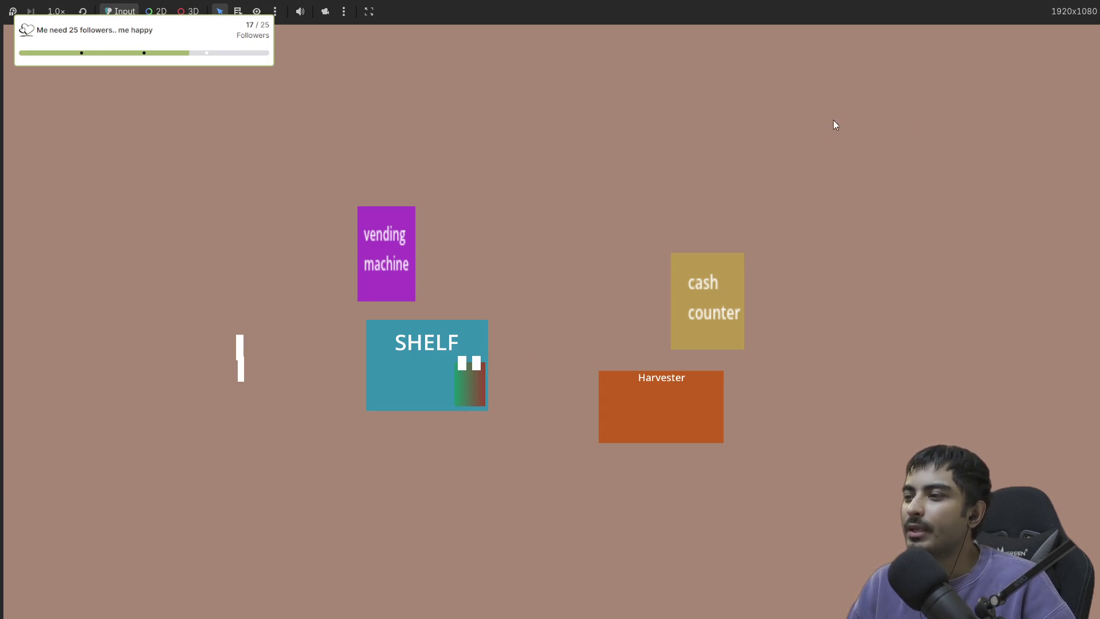
Stop the test run of the harvester without transfer_items.
key("F8")
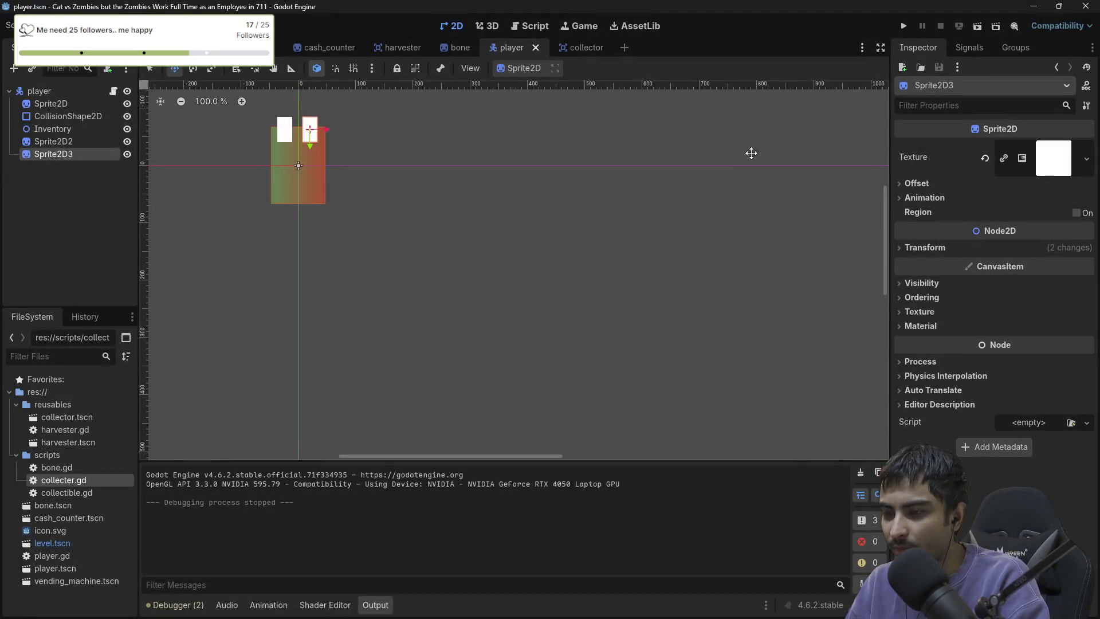
Replace harvester.gd with the transfer_items version, then briefly run and stop the game.
left_click(534, 29)
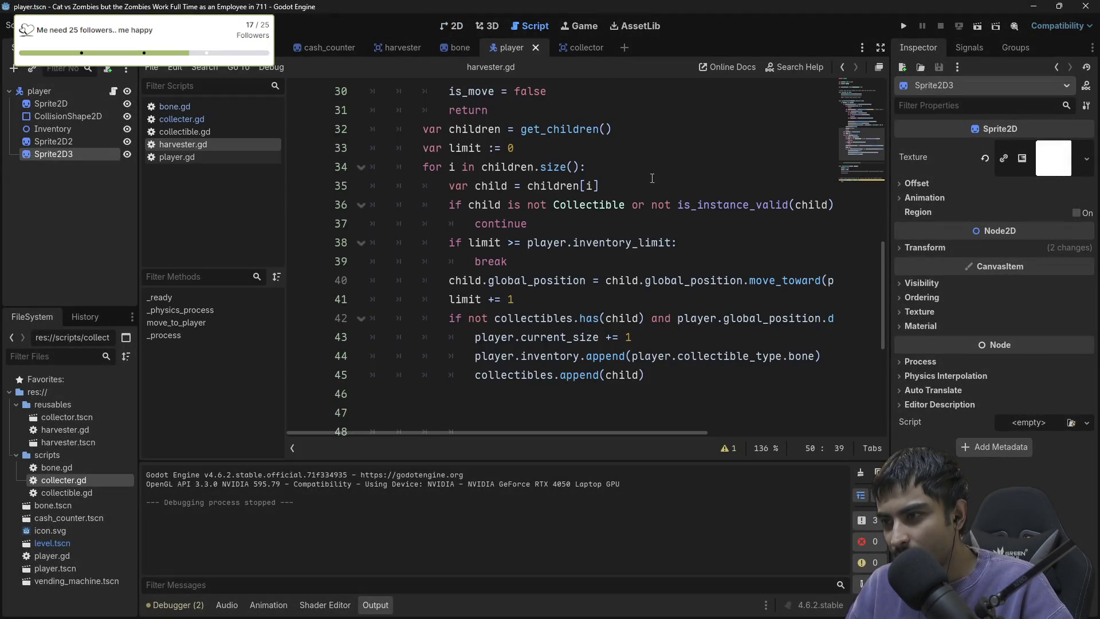
left_click(698, 241)
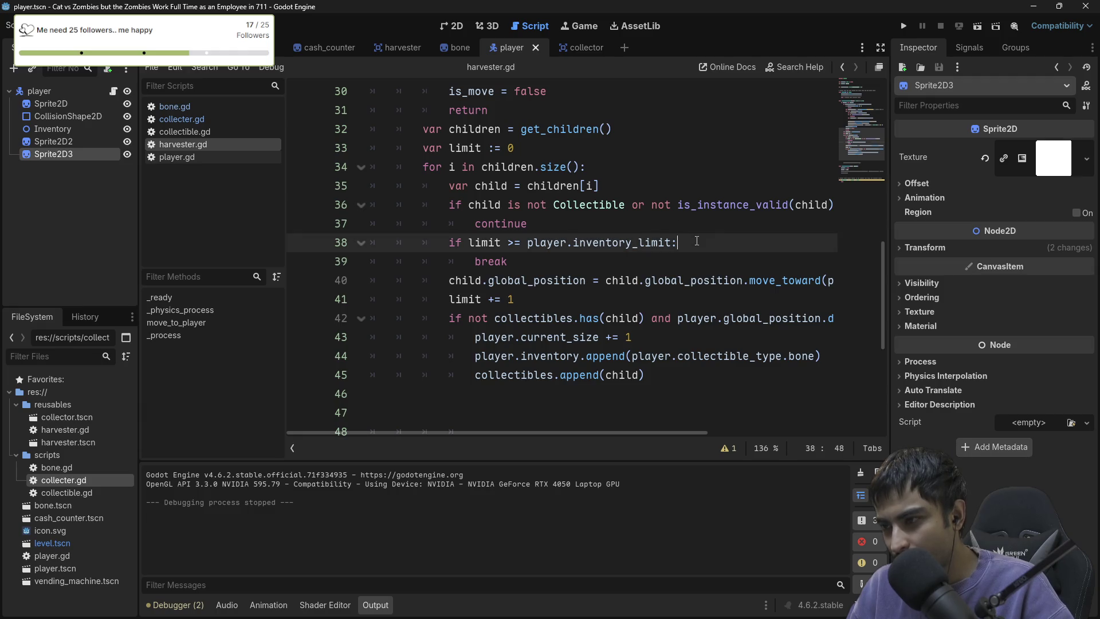
key("ctrl+a")
key("Right")
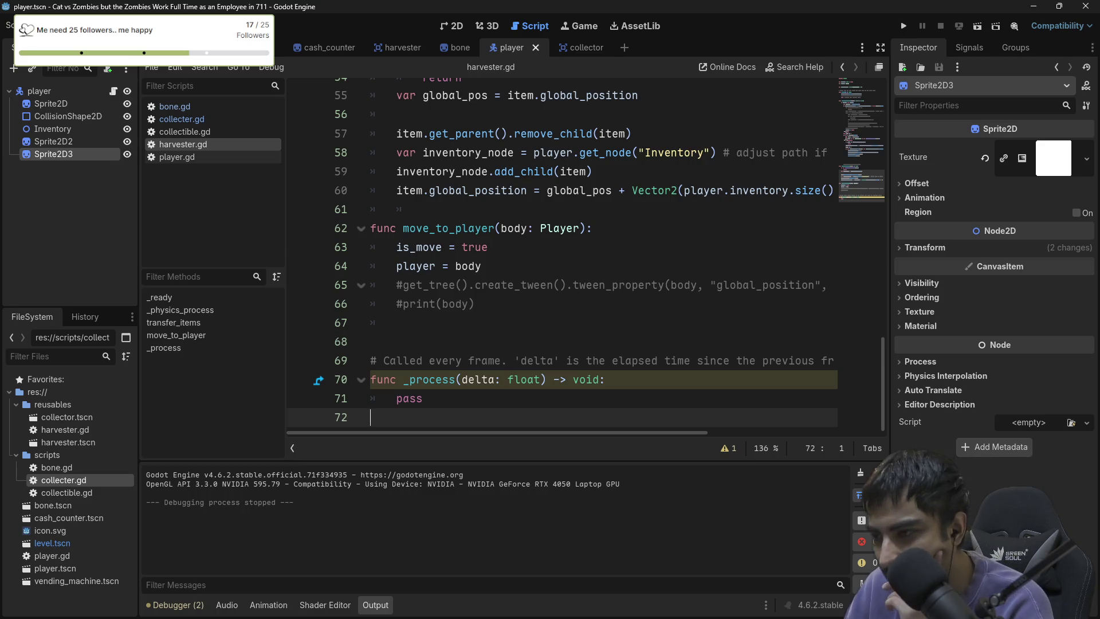
left_click(900, 29)
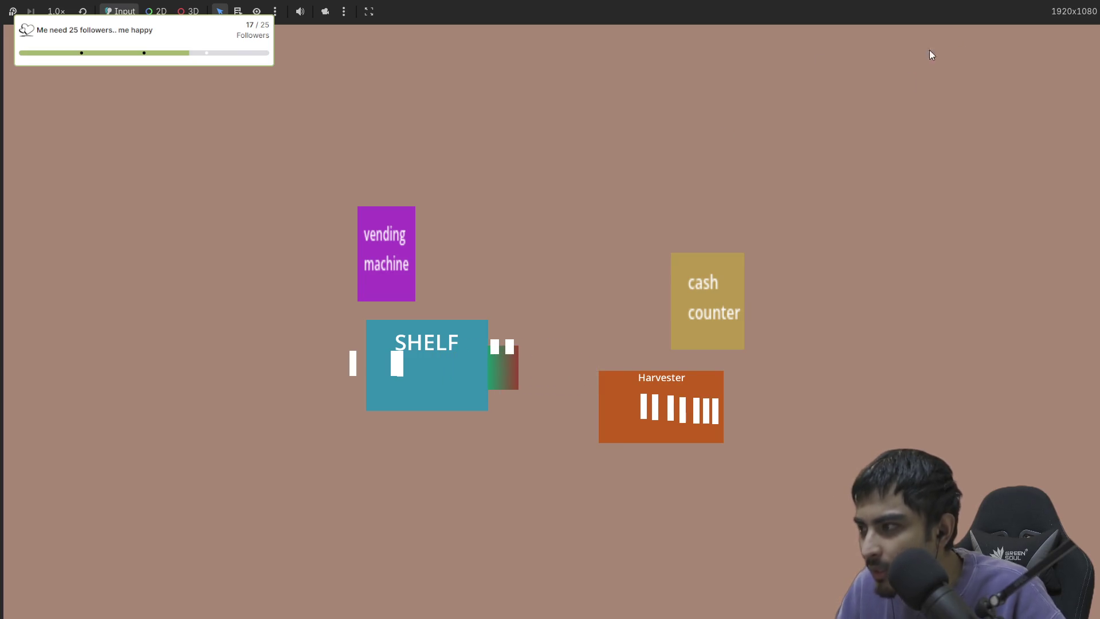
key("F8")
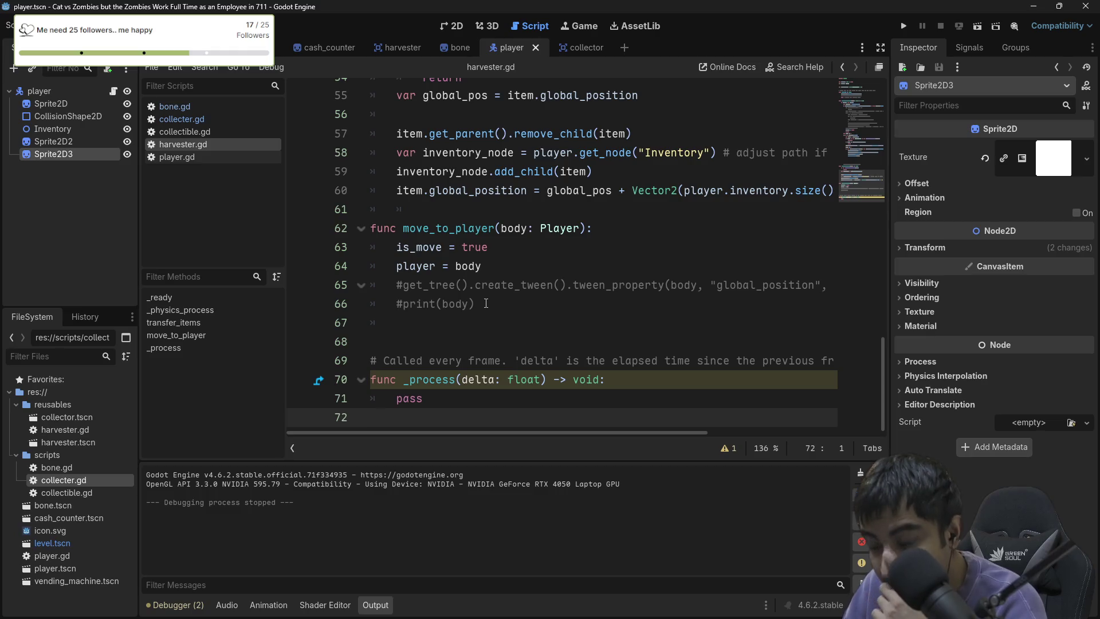
Scroll through harvester.gd and highlight every use of body and is_move.
scroll(486, 303, "up", 4)
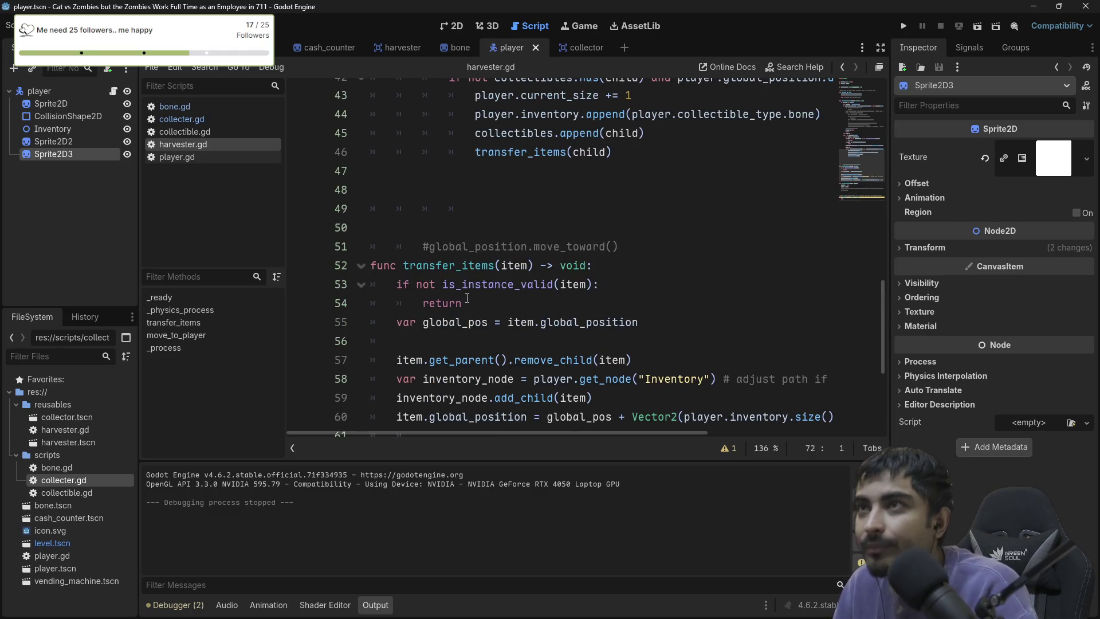
scroll(466, 298, "down", 1)
scroll(465, 297, "down", 1)
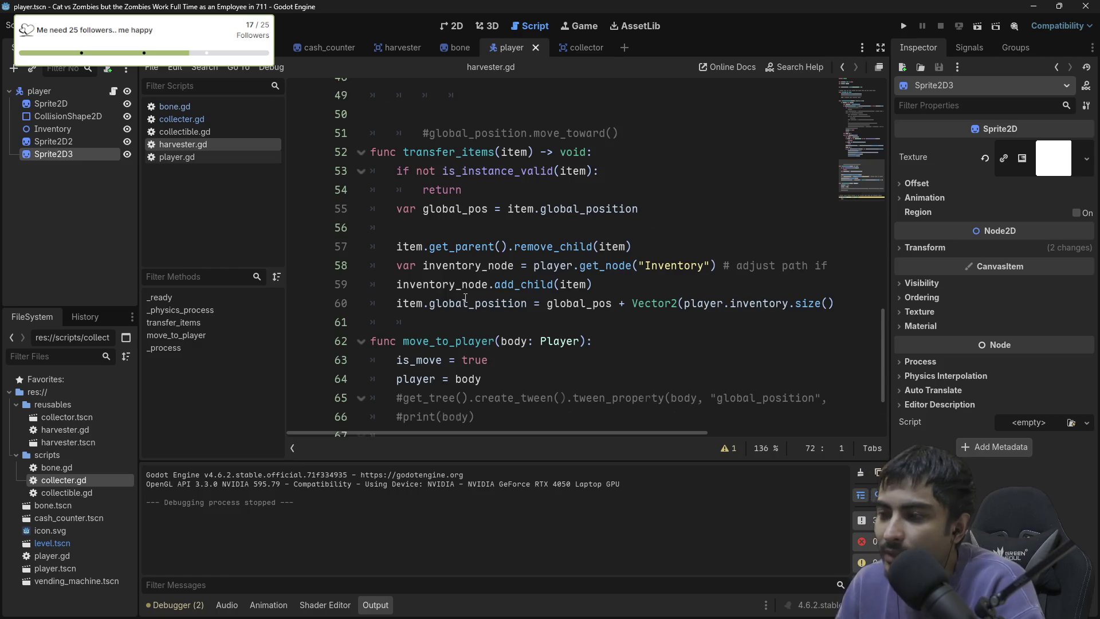
scroll(467, 296, "down", 1)
double_click(468, 322)
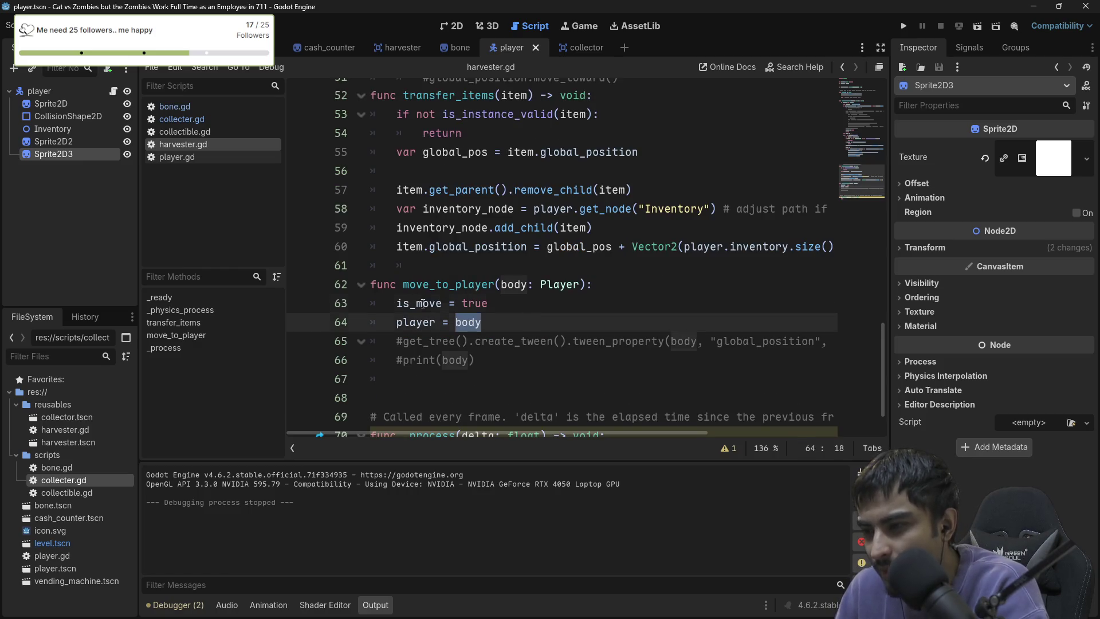
double_click(422, 304)
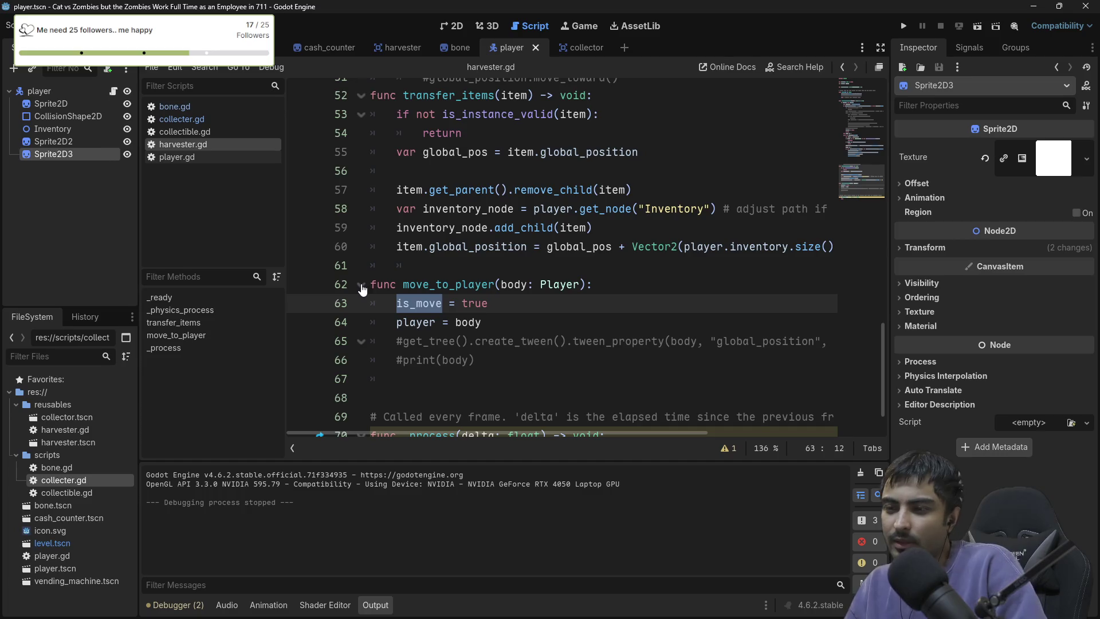
Detach the script editor into a floating window showing the transfer_items(child) loop.
scroll(482, 303, "up", 7)
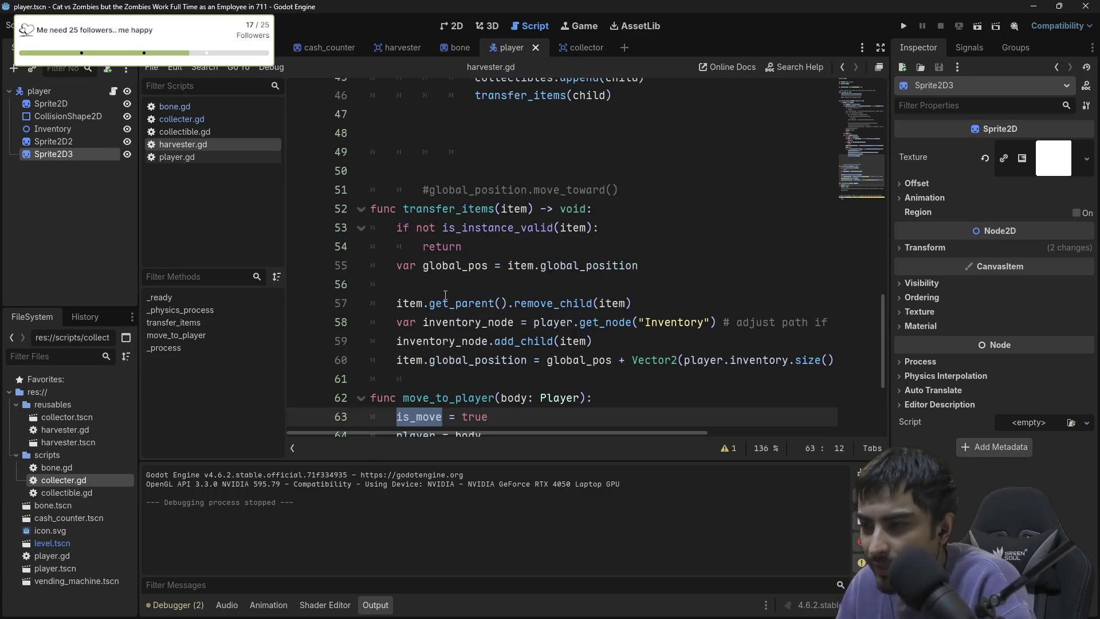
scroll(462, 273, "down", 1)
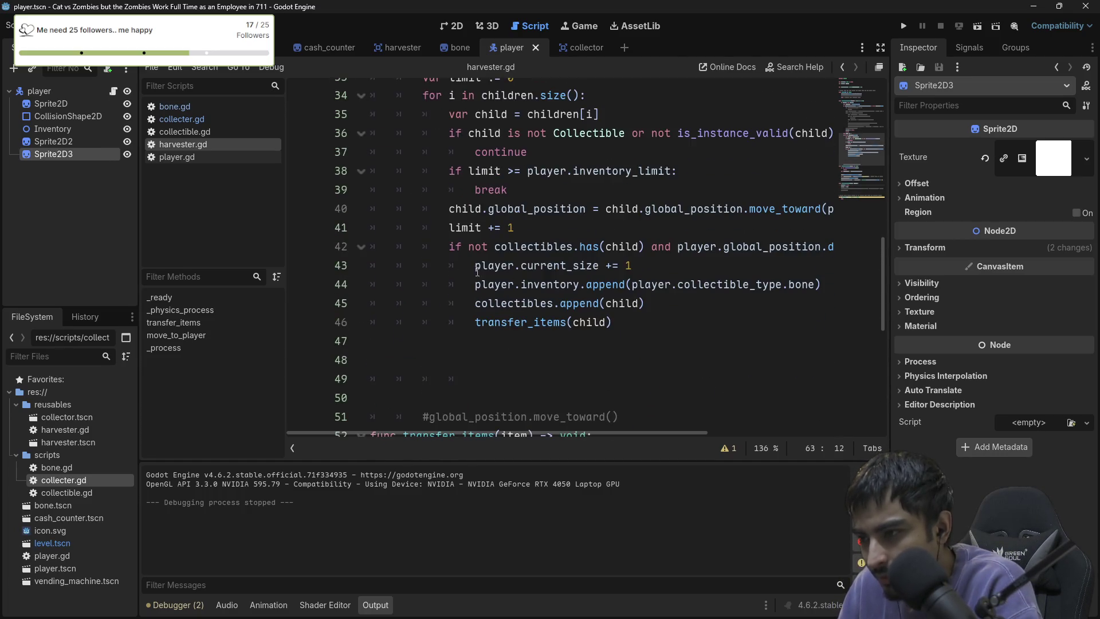
scroll(533, 264, "up", 3)
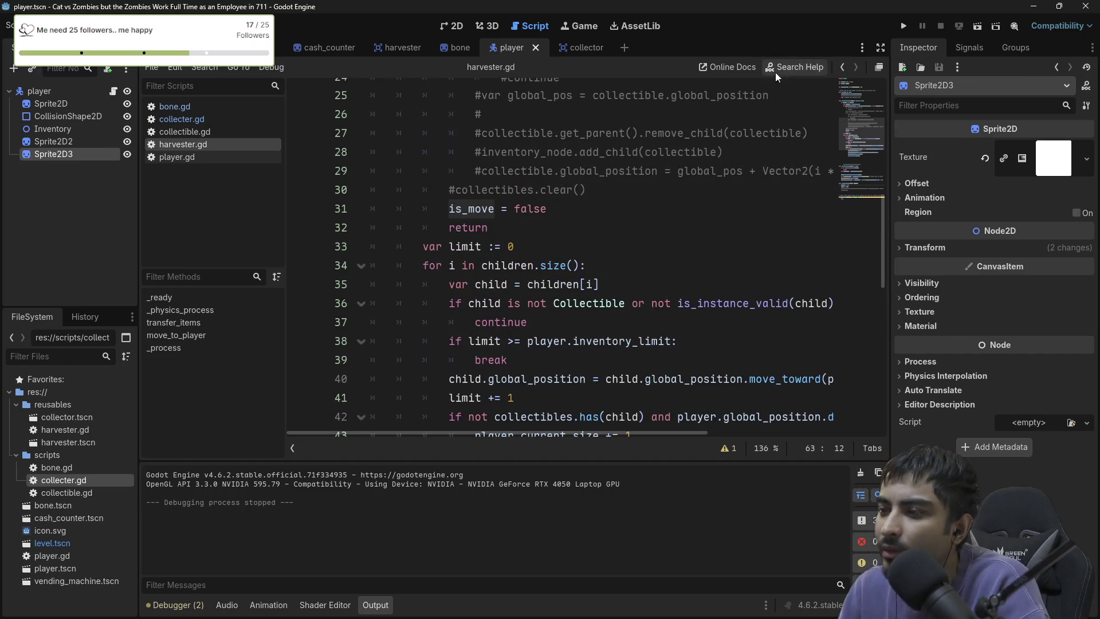
left_click(874, 67)
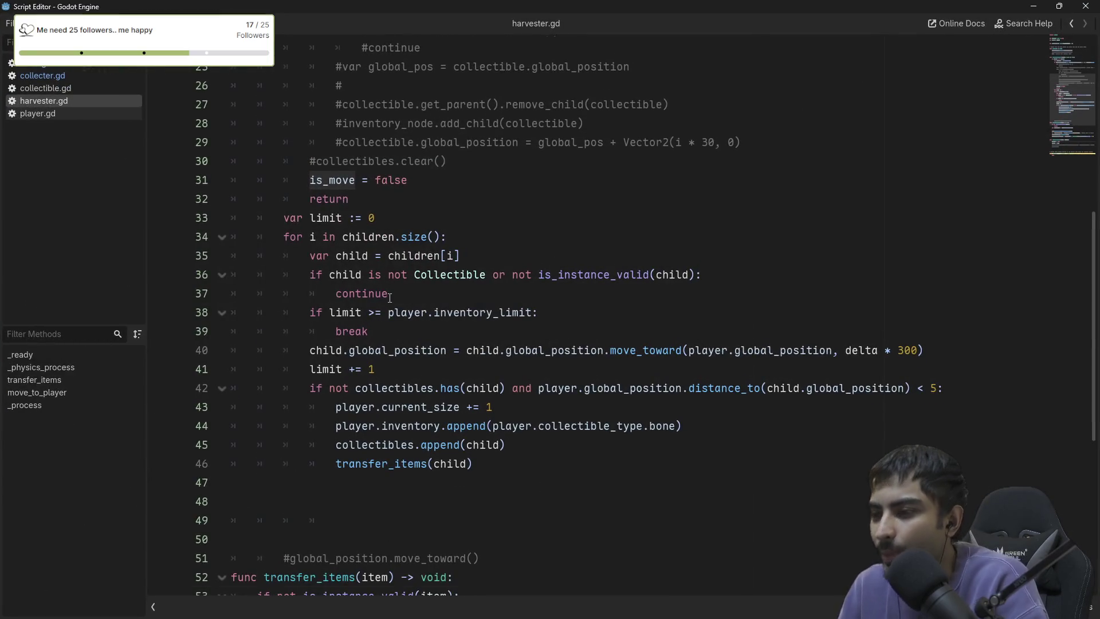
scroll(390, 297, "up", 4)
scroll(391, 295, "down", 3)
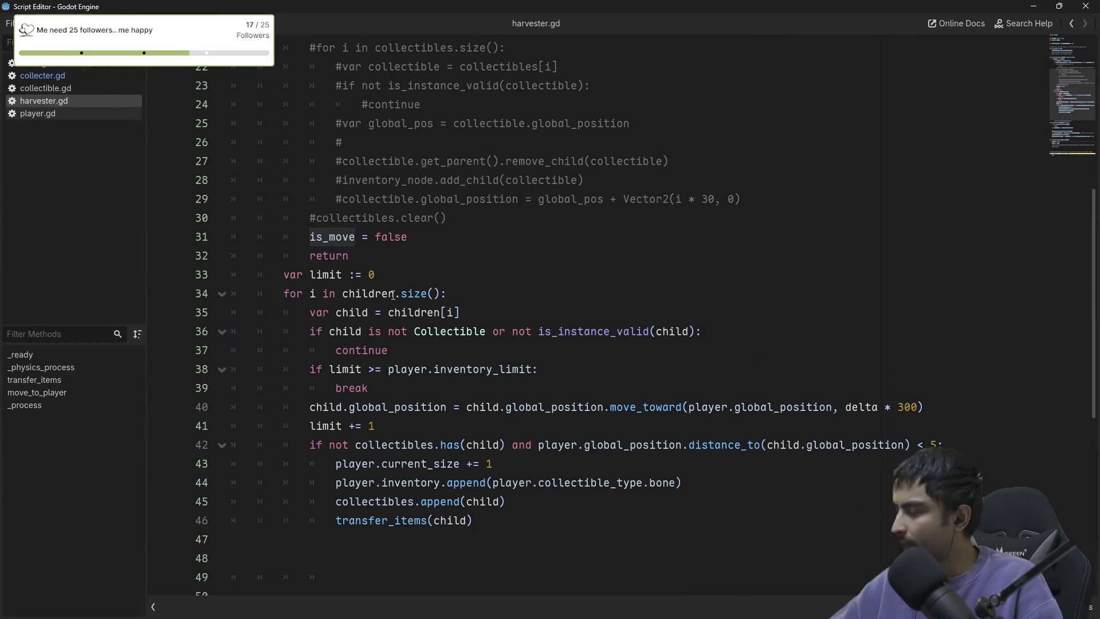
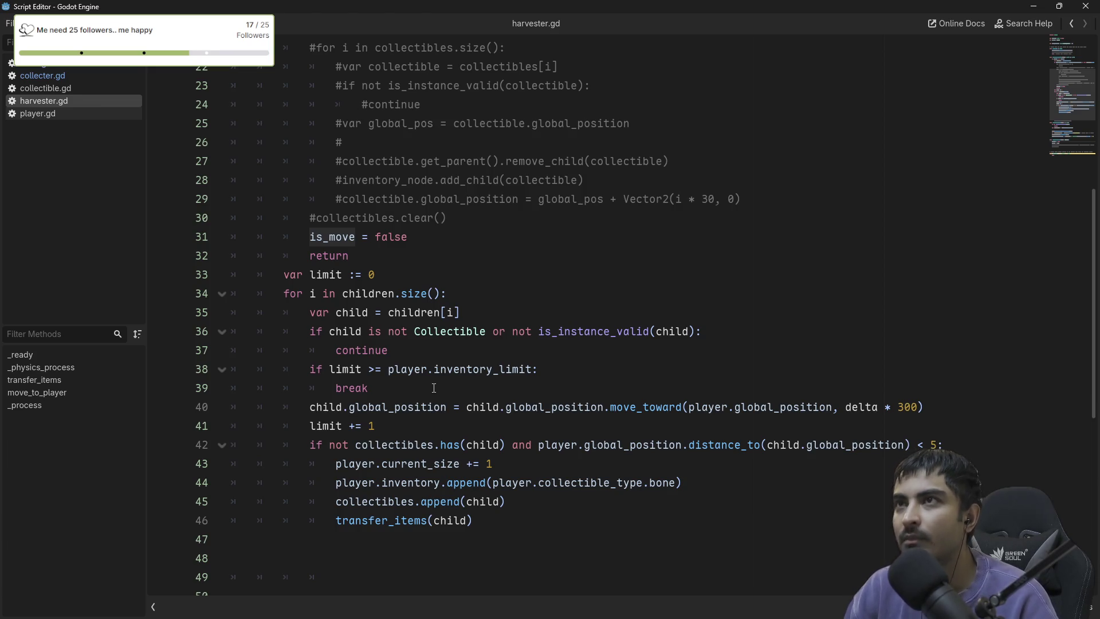
Uncomment the body_exited connection on line 11 and change its handler from move_to_player to reset_state.
scroll(433, 388, "down", 2)
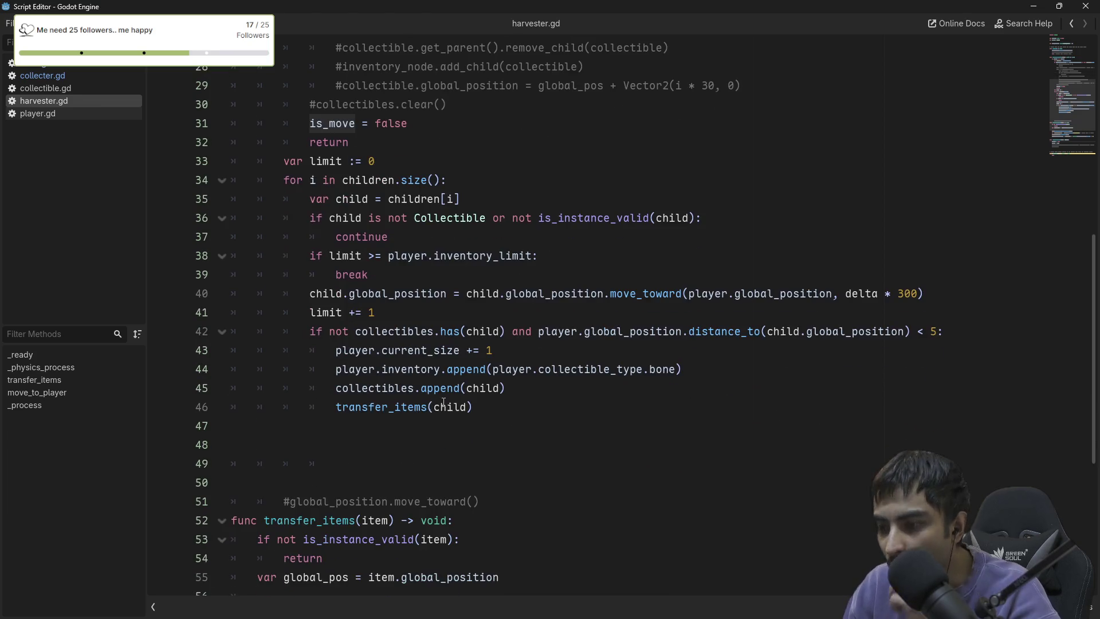
scroll(432, 426, "up", 9)
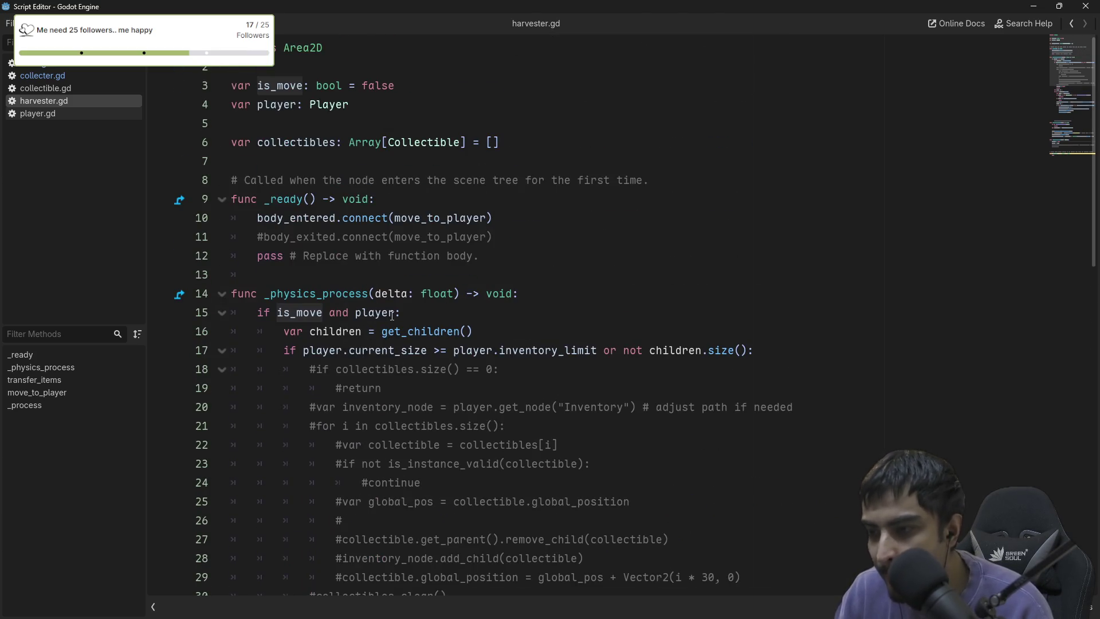
left_click(507, 237)
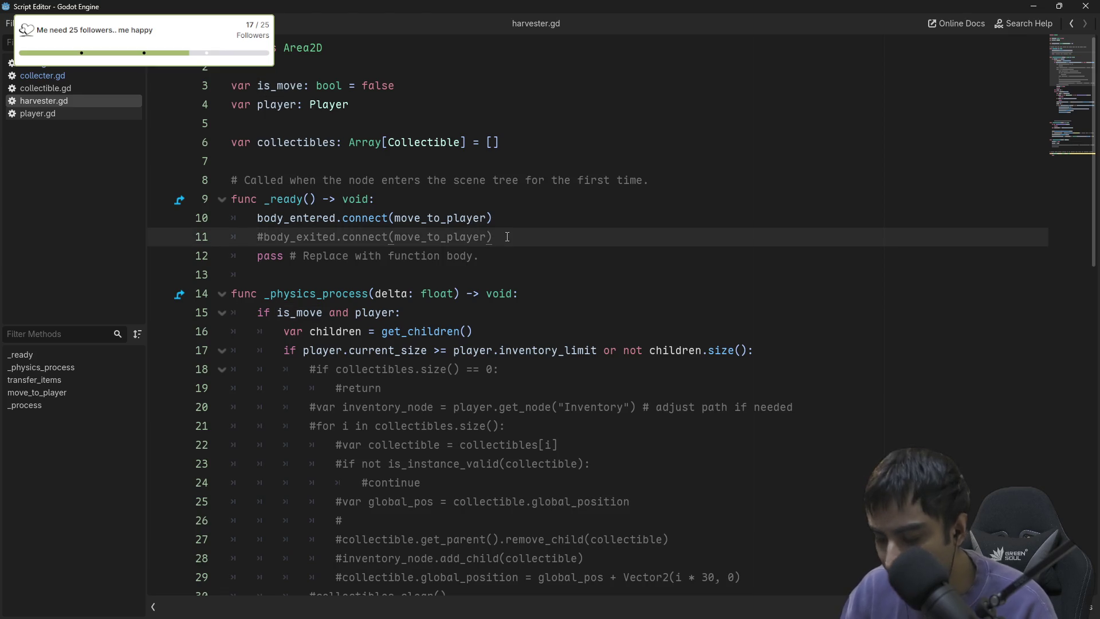
key("ctrl+k")
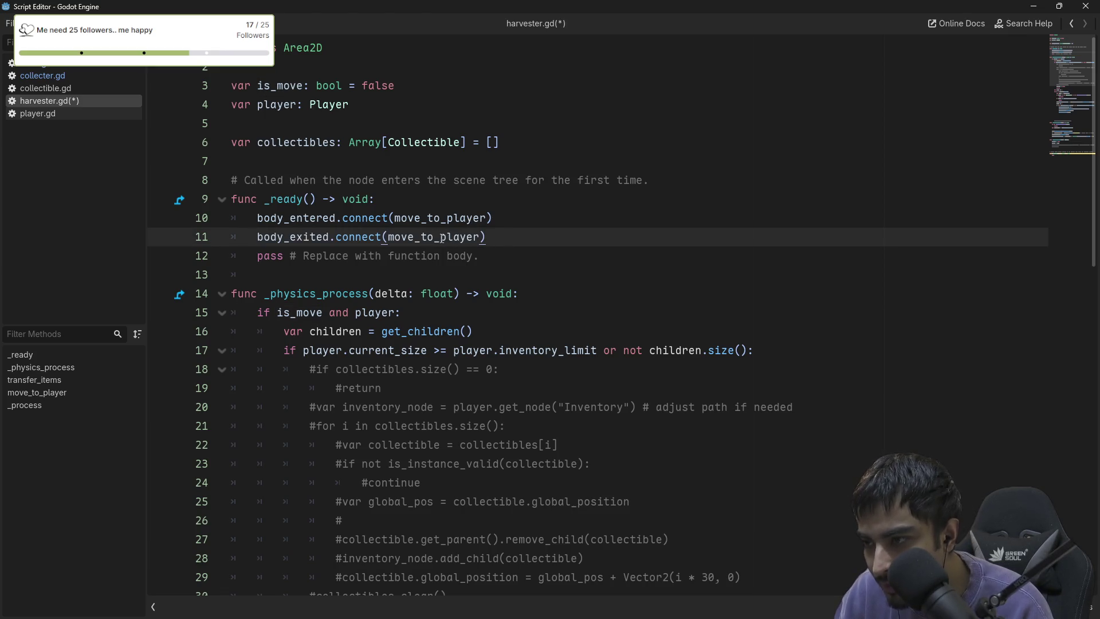
double_click(416, 237)
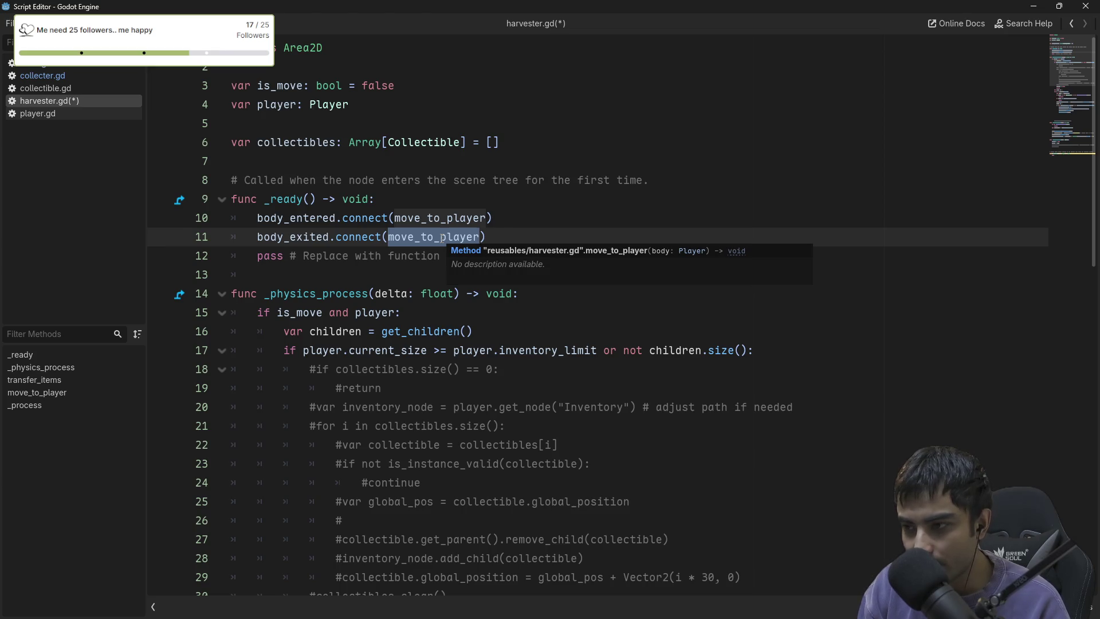
type("reset")
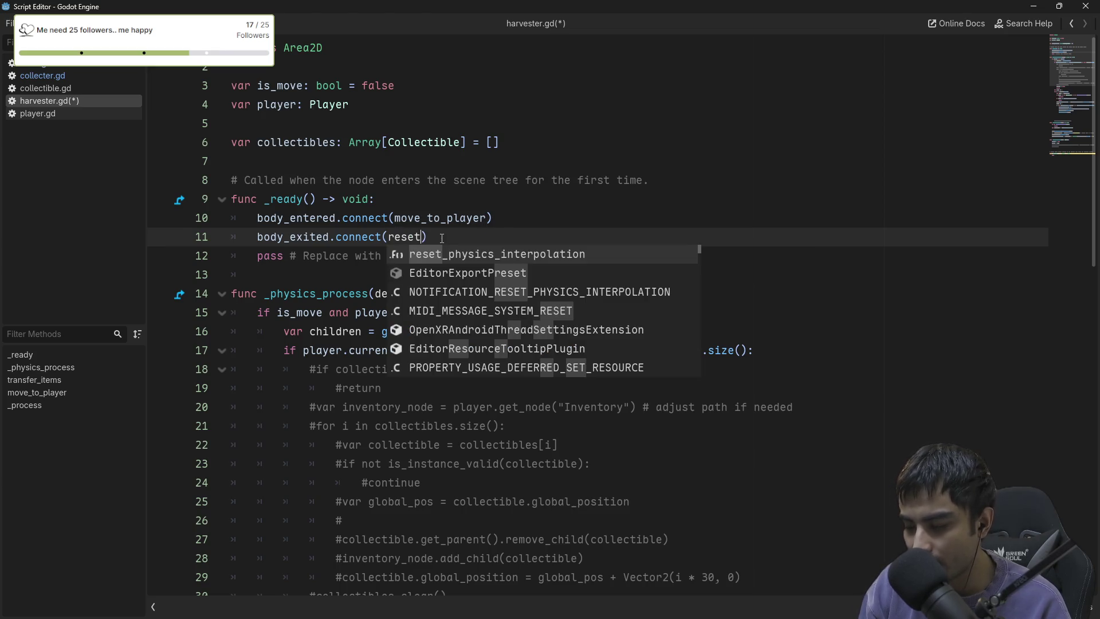
type("_")
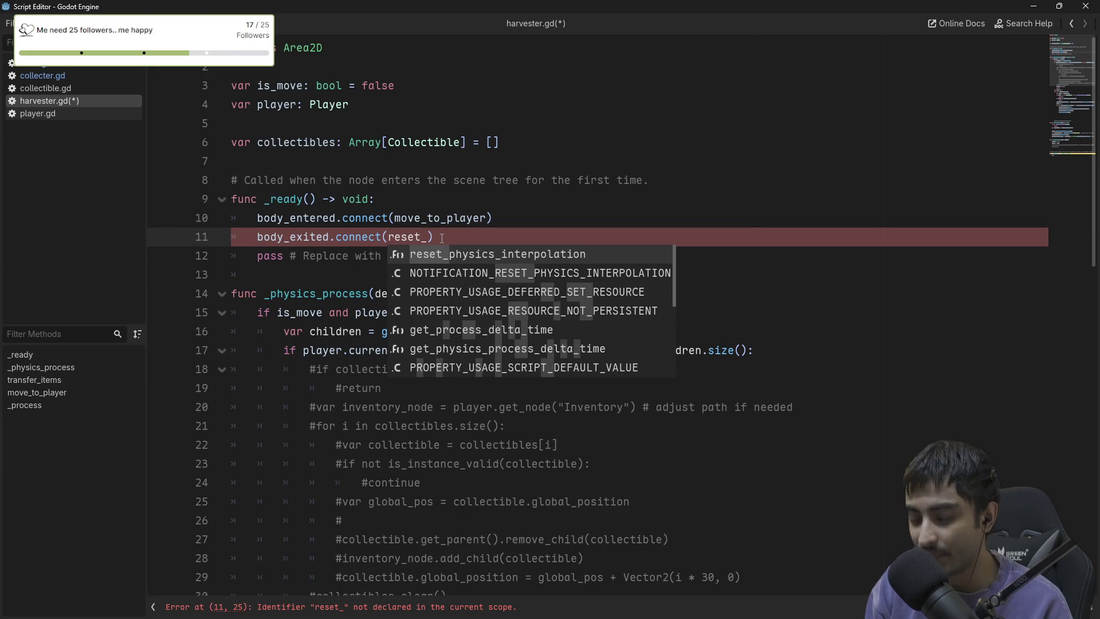
type("state")
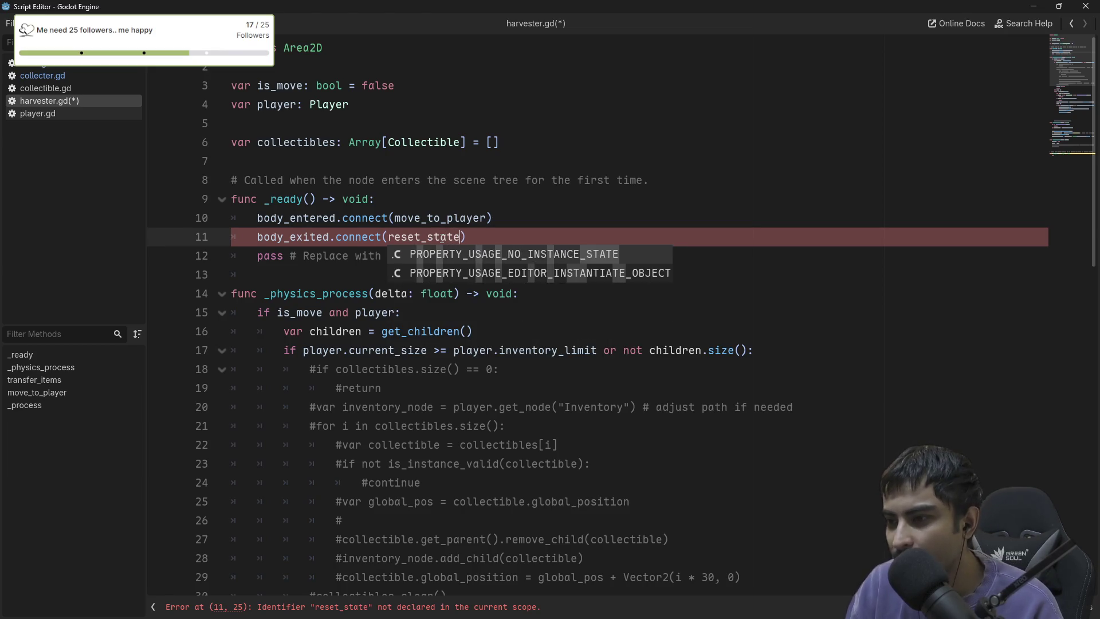
double_click(437, 236)
scroll(449, 337, "down", 13)
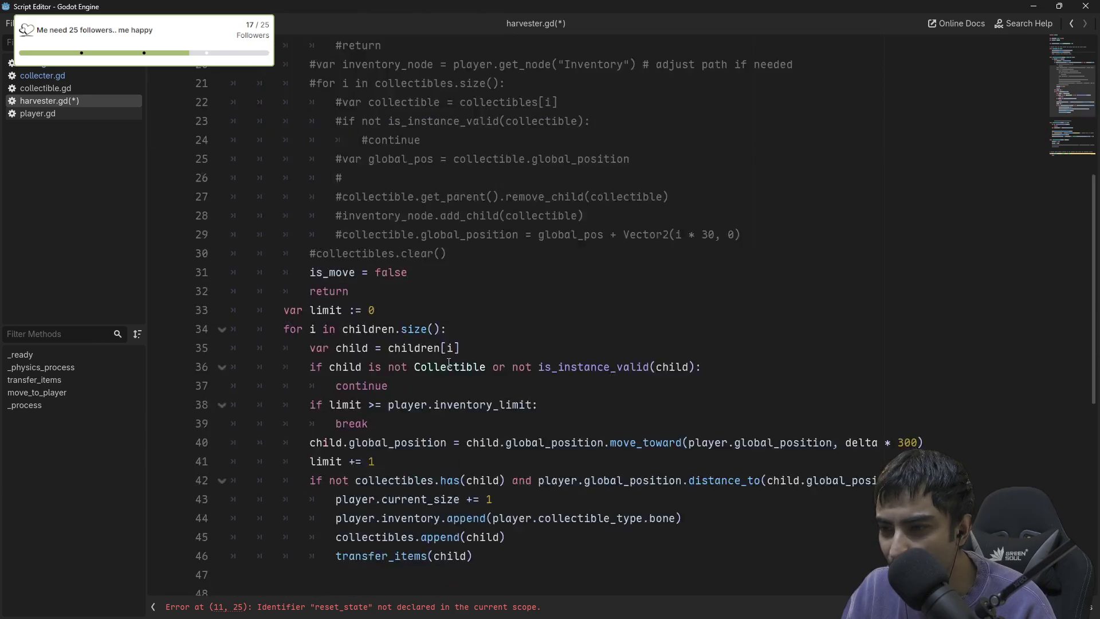
left_click(366, 217)
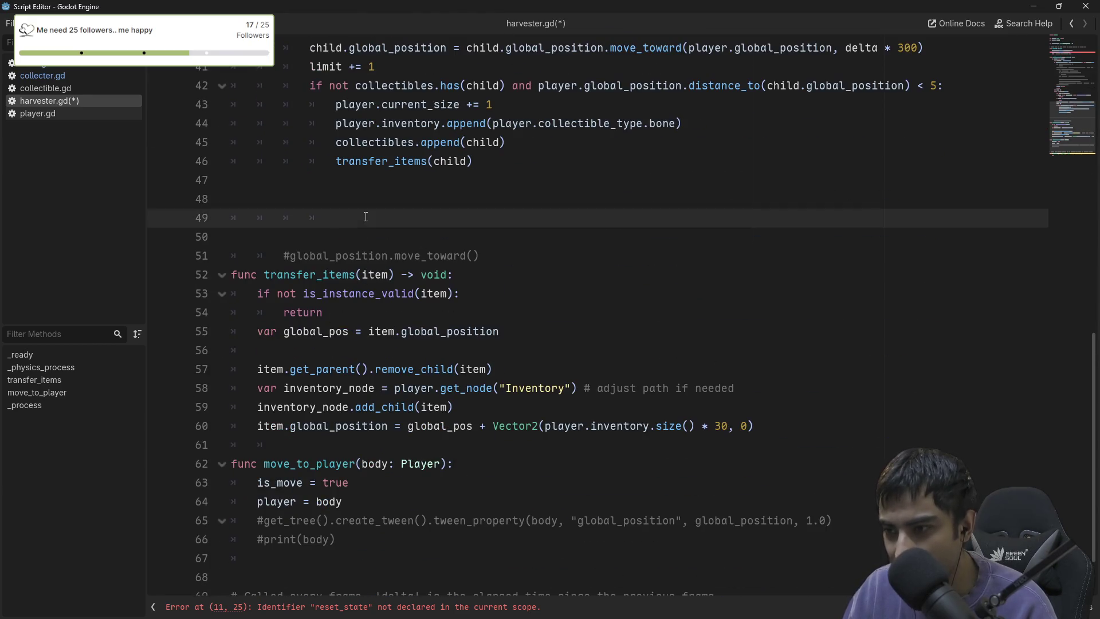
Write the header 'func reset_state(body: Player) -> void:' on line 49.
type("func ")
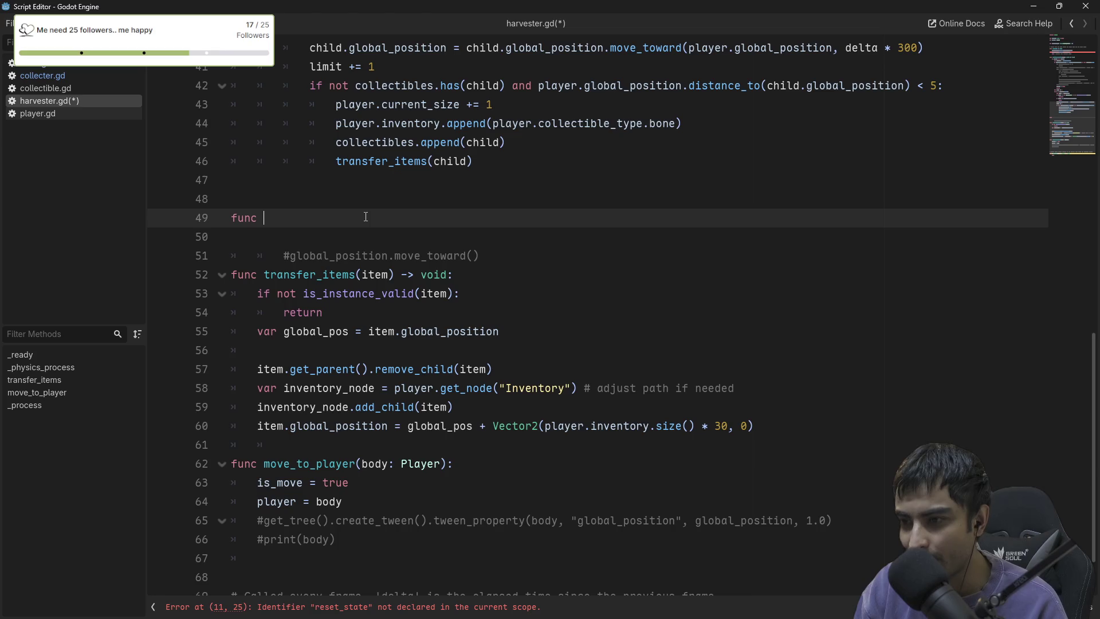
type("res")
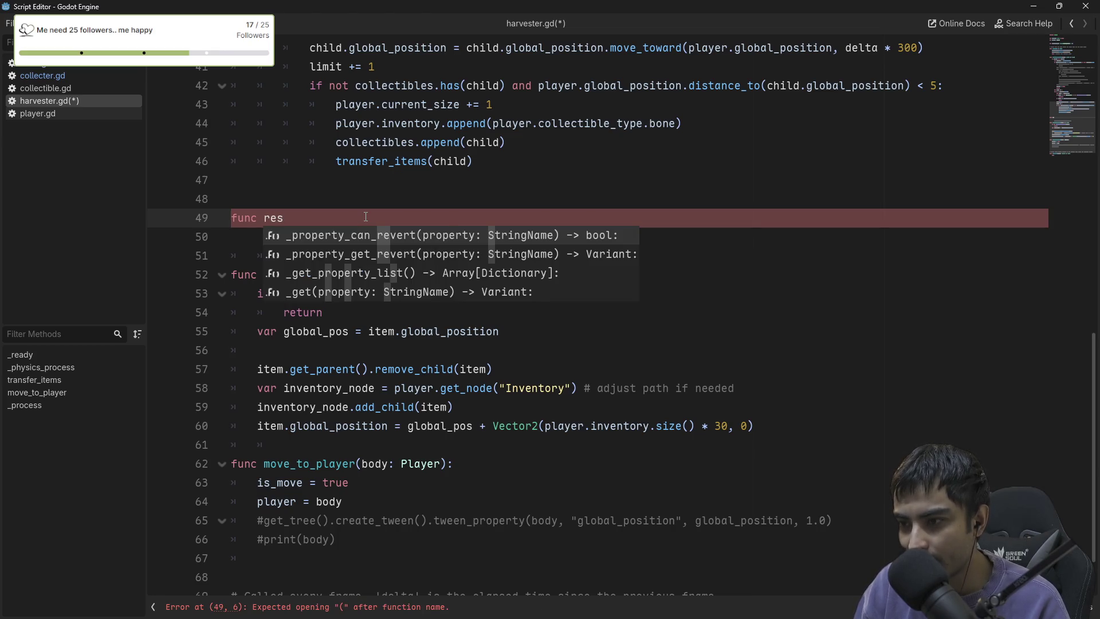
type("et")
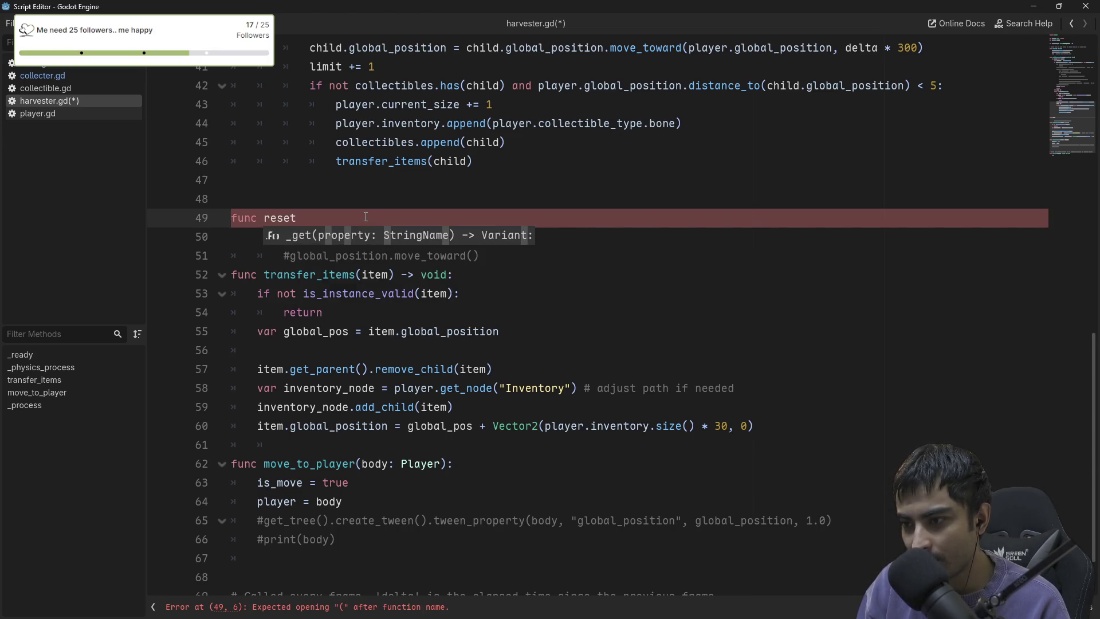
type("_state")
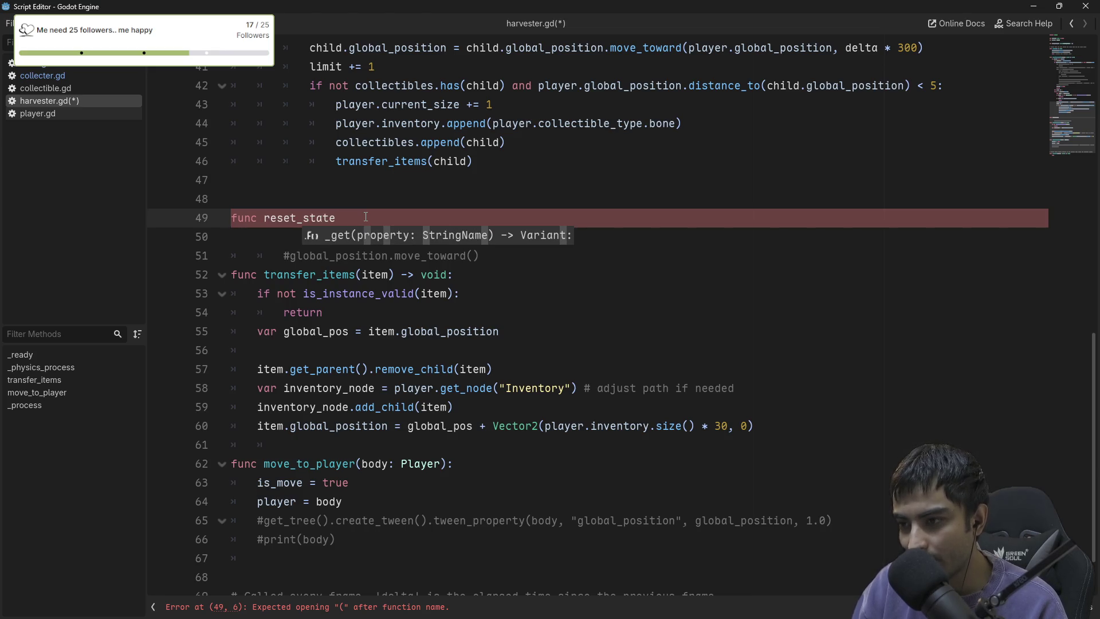
type("()")
key("Left")
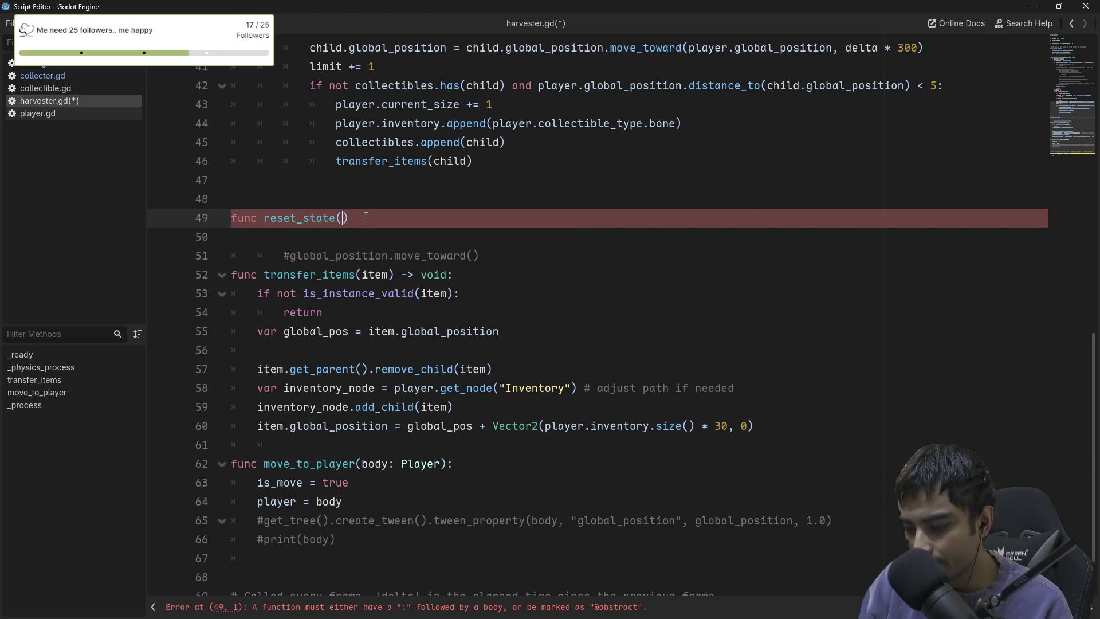
type("body")
type(": Play")
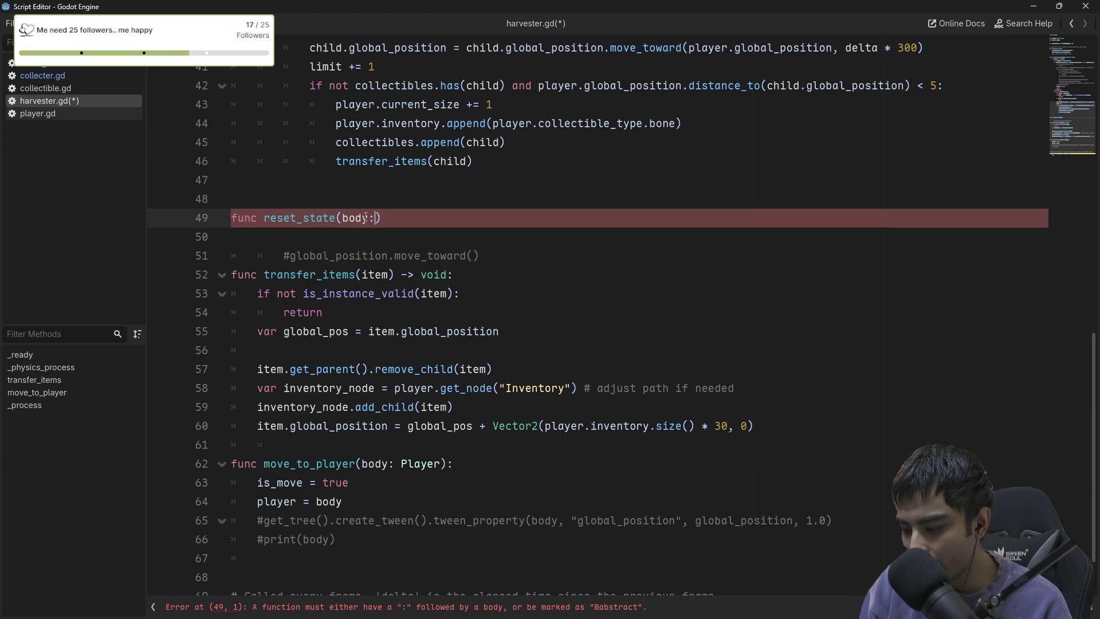
key("Return")
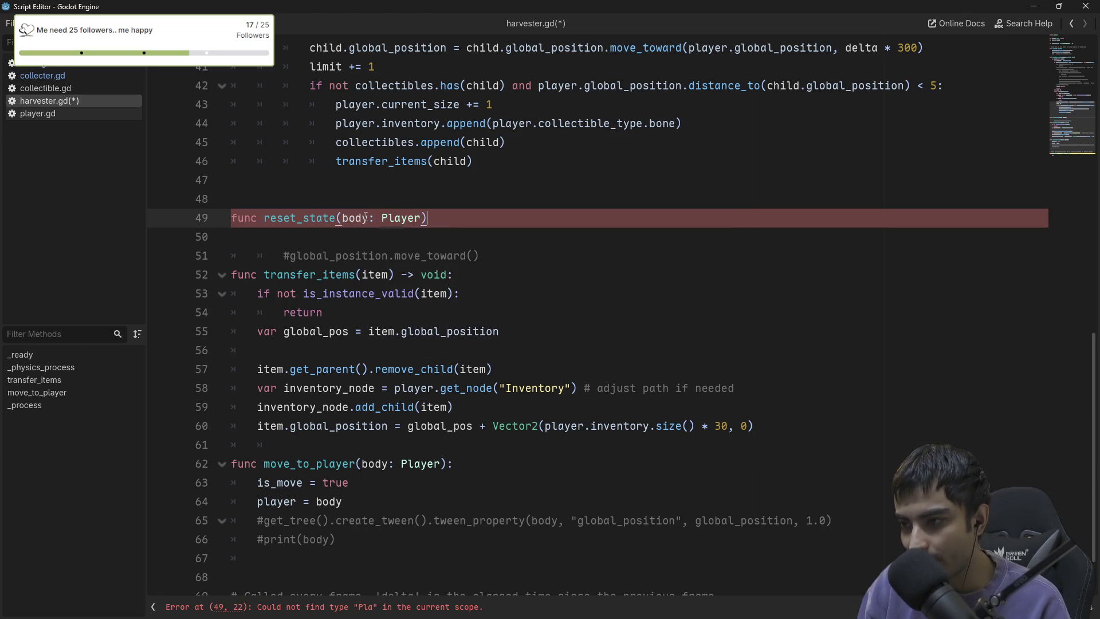
type(" ->")
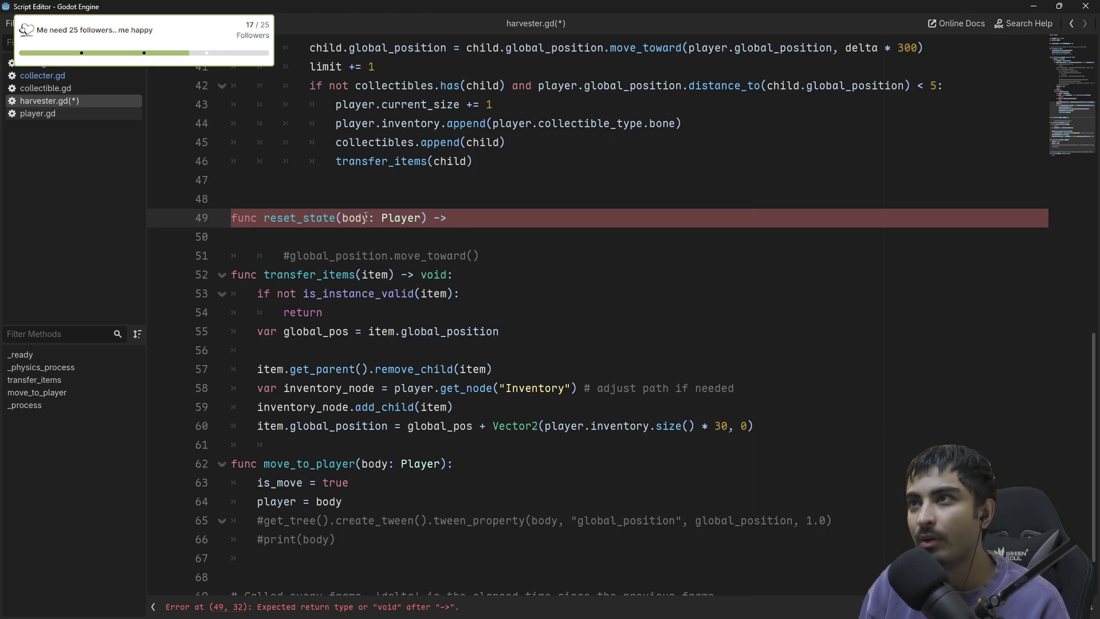
type("void:")
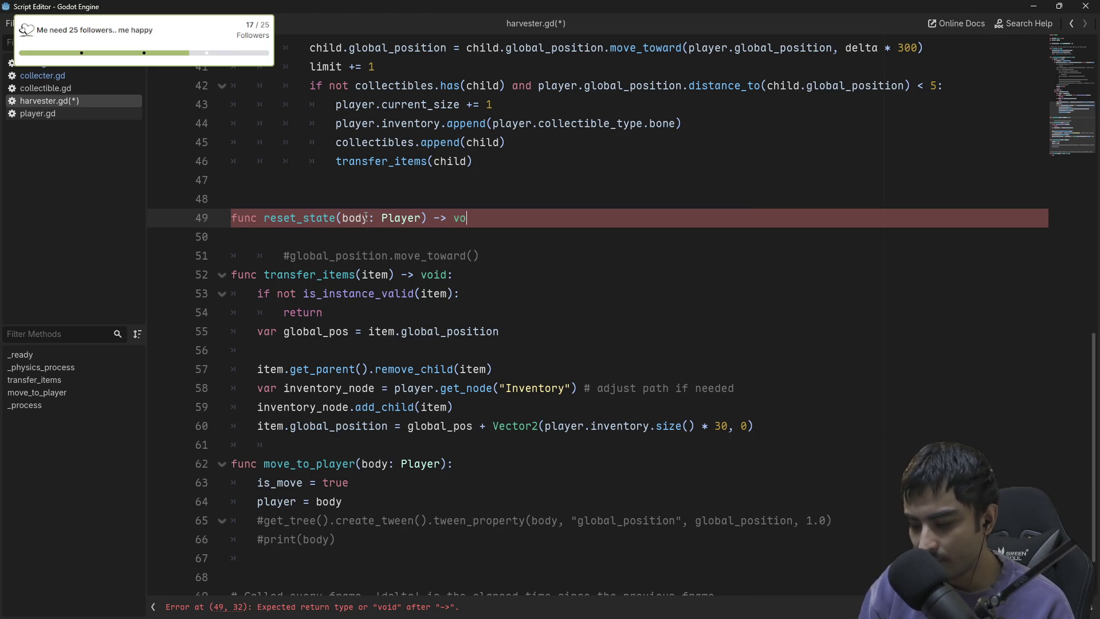
key("Return")
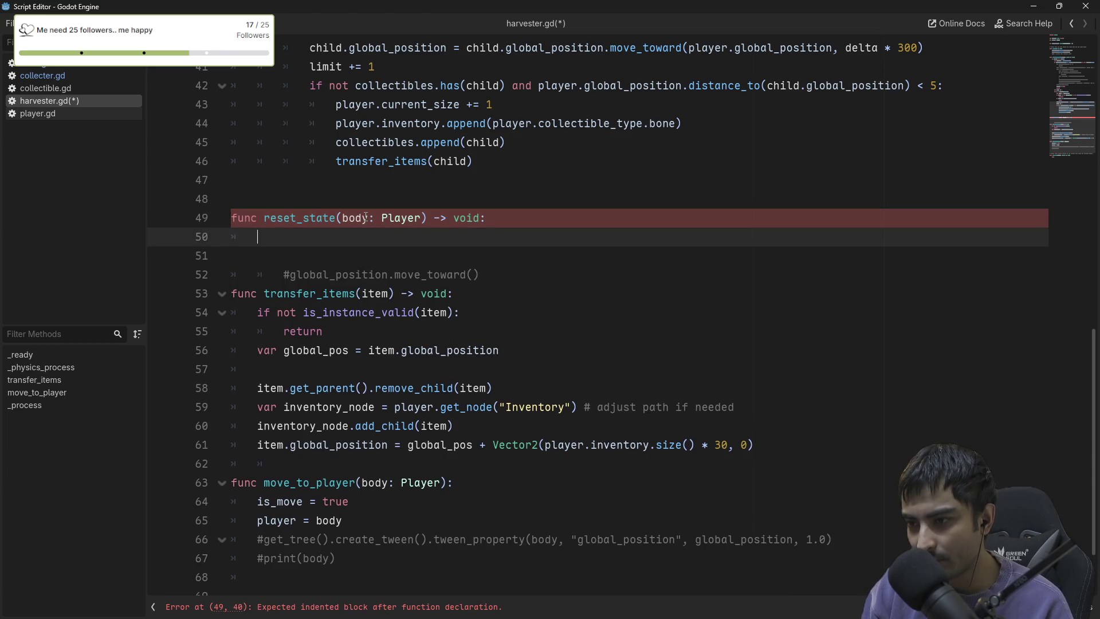
Rename the parameter to _body, drop its Player type, and add 'limit = 0' as the body.
left_click(344, 217)
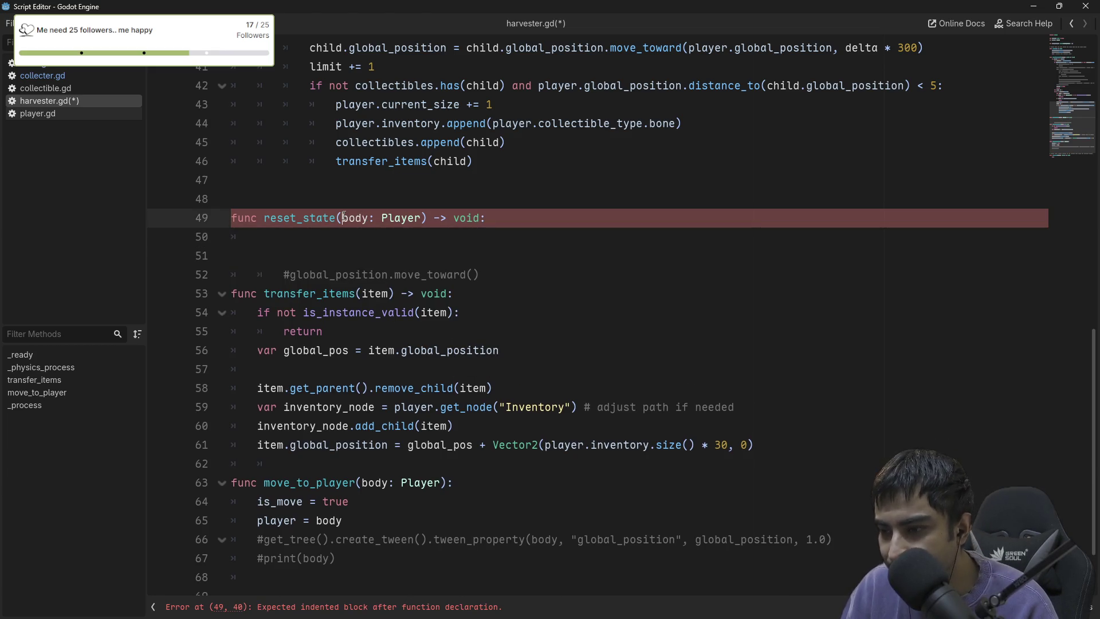
type("_")
scroll(330, 271, "up", 2)
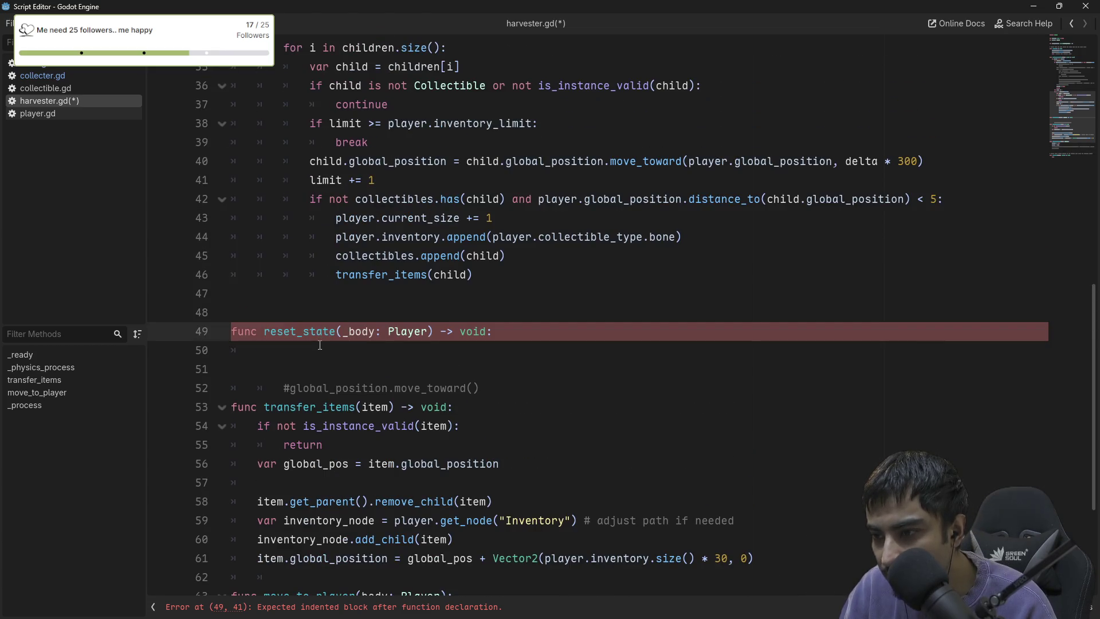
double_click(413, 337)
key("BackSpace")
key("BackSpace")
key("BackSpace")
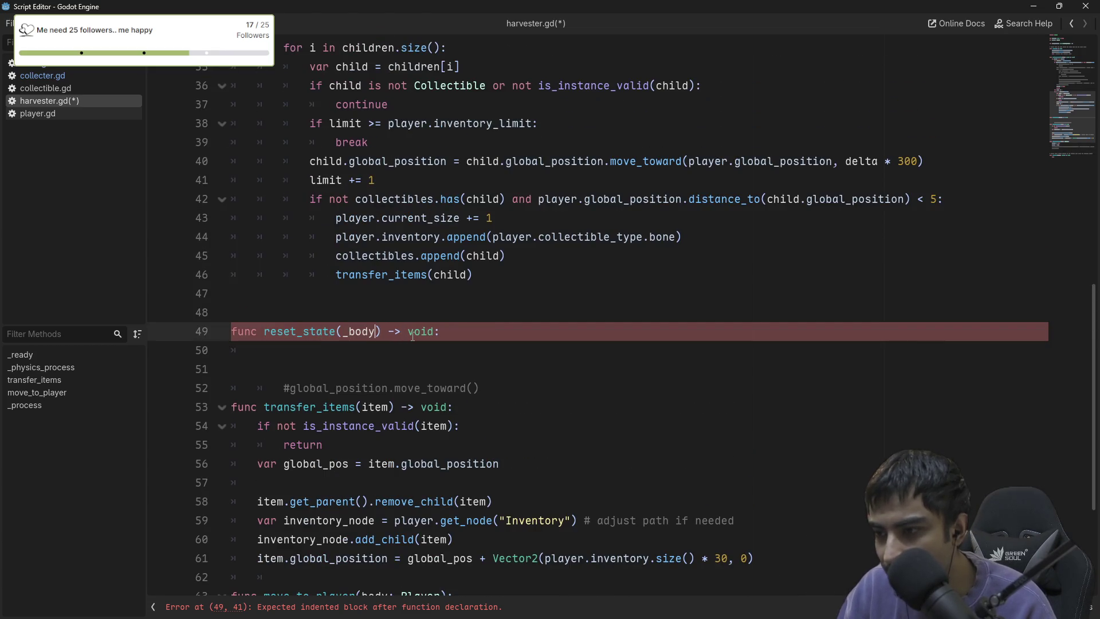
left_click(367, 367)
left_click(373, 347)
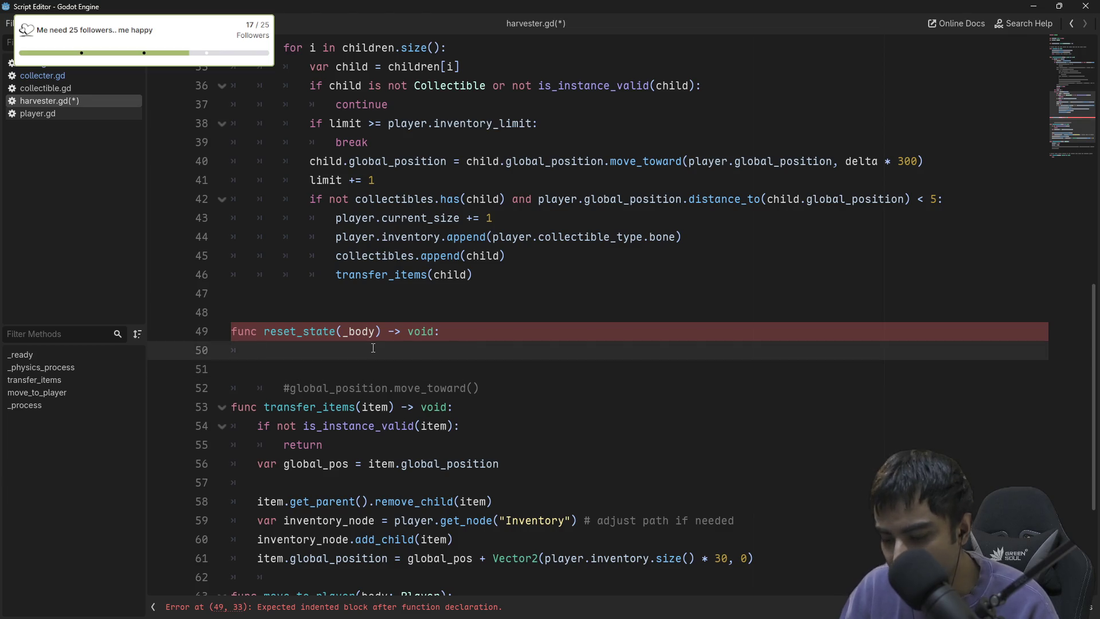
type("limit")
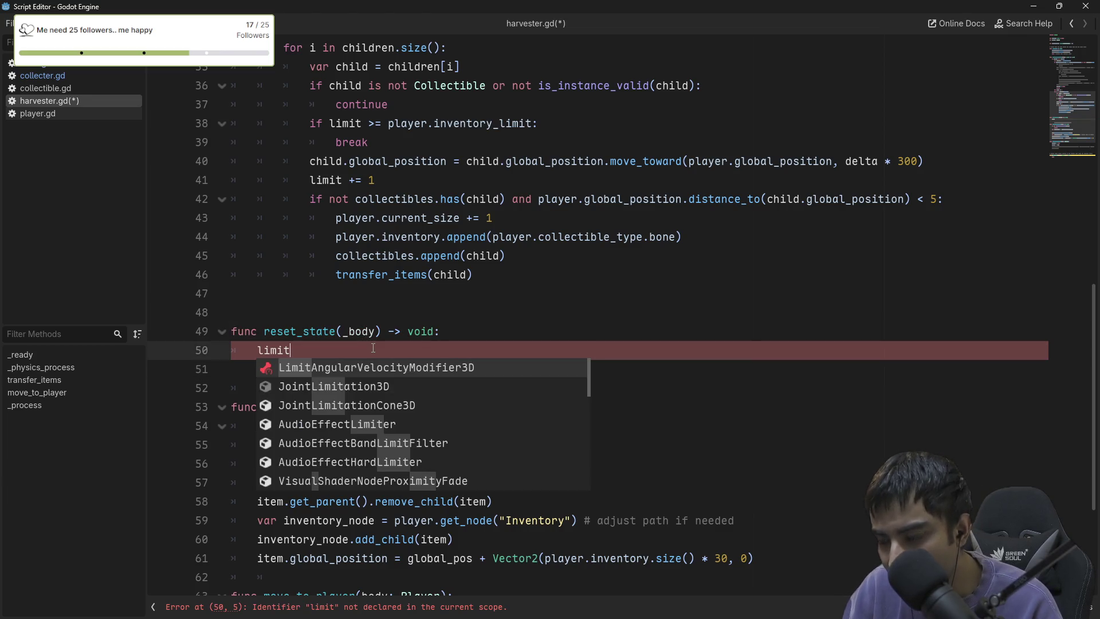
type(" = 0")
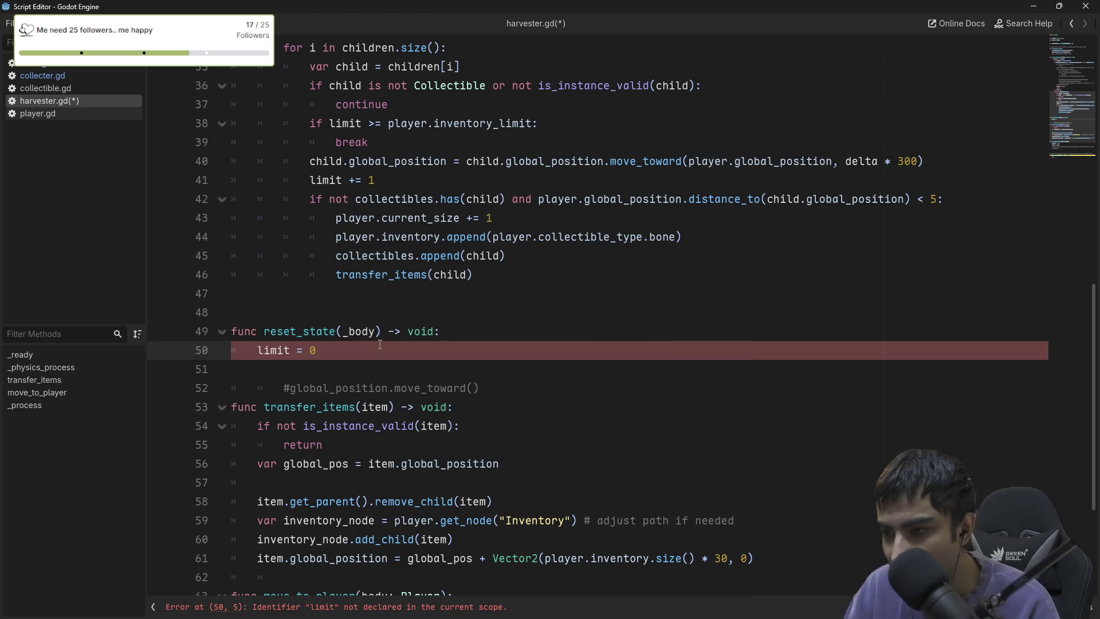
Highlight every use of limit in the harvest loop code.
left_click(497, 275)
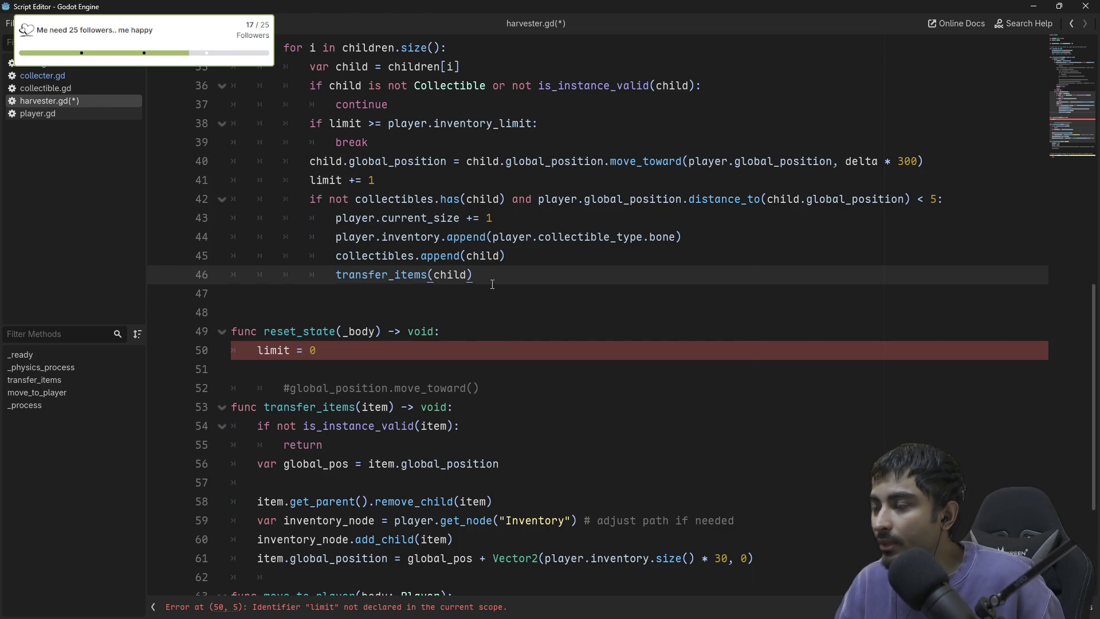
scroll(490, 286, "down", 3)
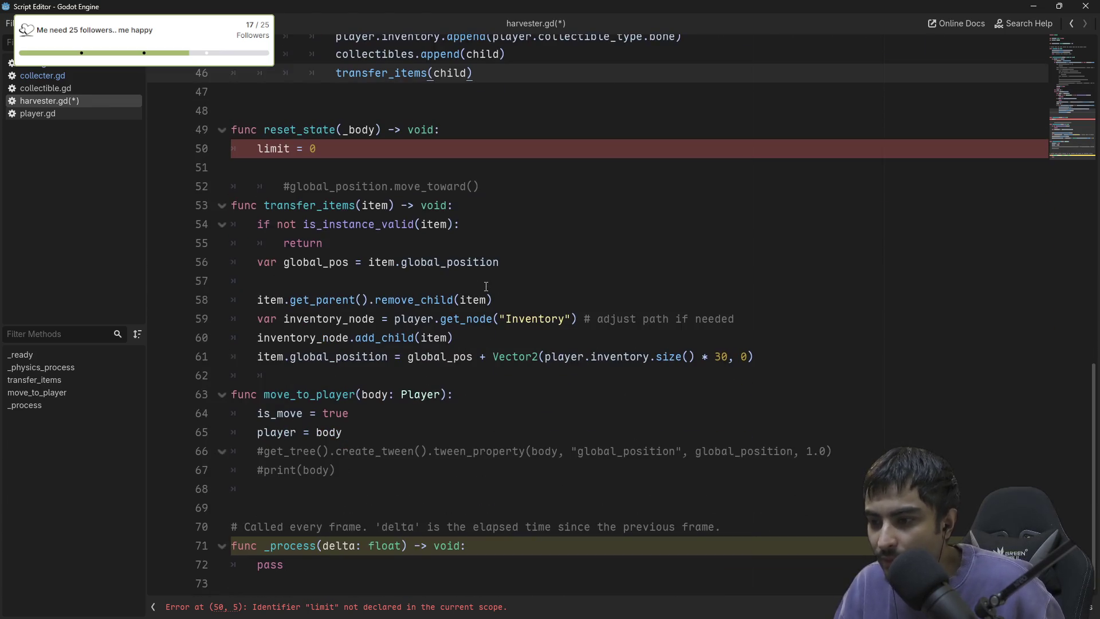
scroll(486, 286, "up", 3)
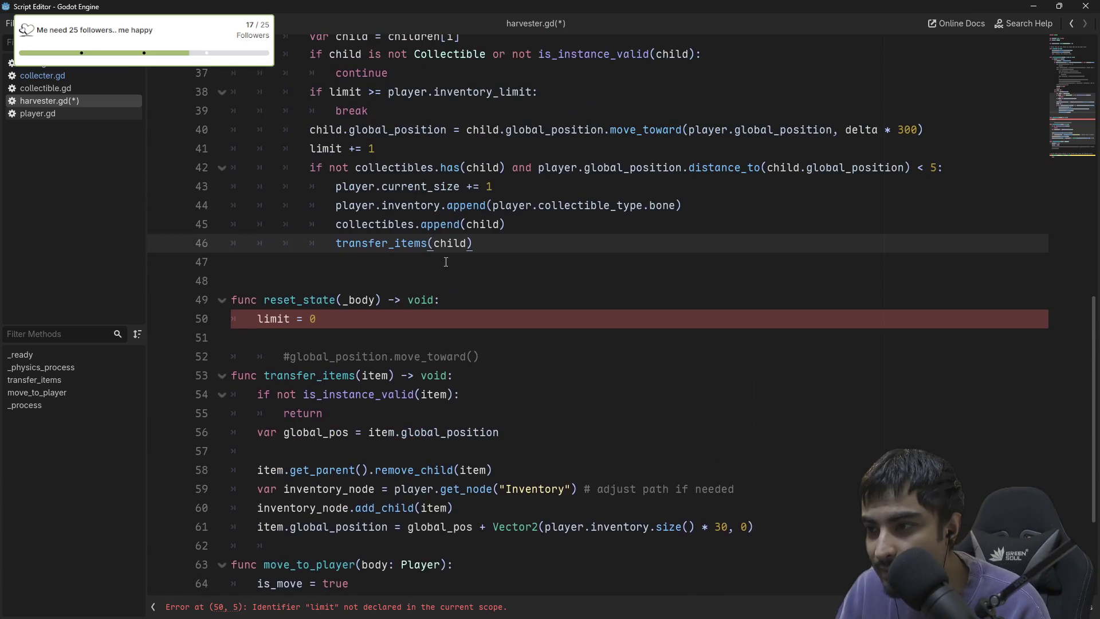
double_click(331, 151)
scroll(375, 227, "up", 3)
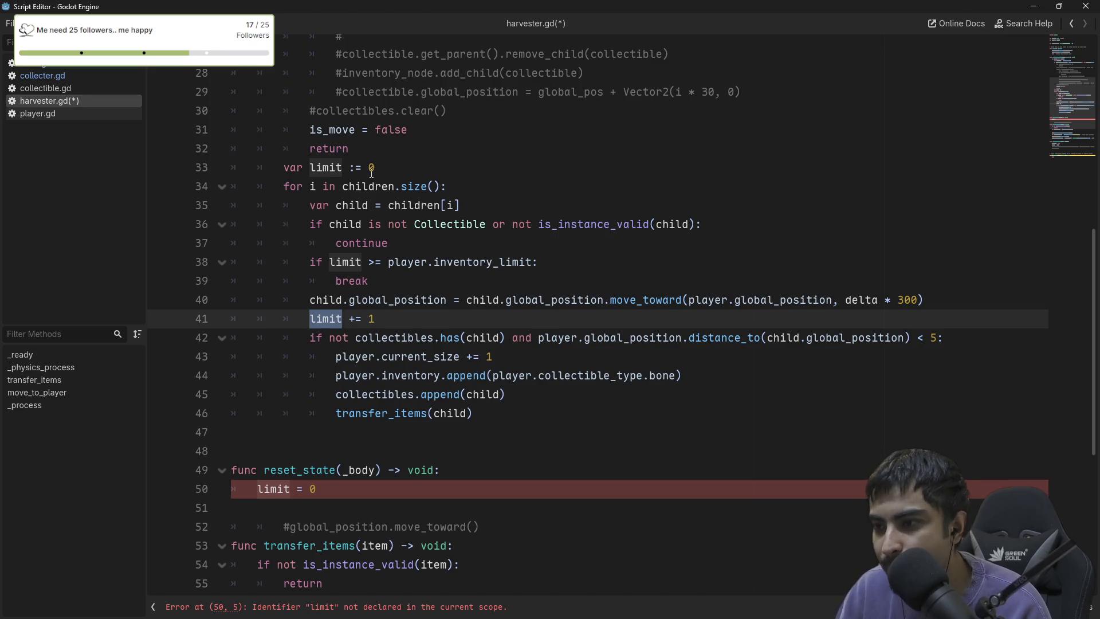
Move the 'var limit := 0' declaration to line 7 as an unindented class-level variable.
left_click(395, 167)
key("ctrl+x")
scroll(386, 191, "up", 7)
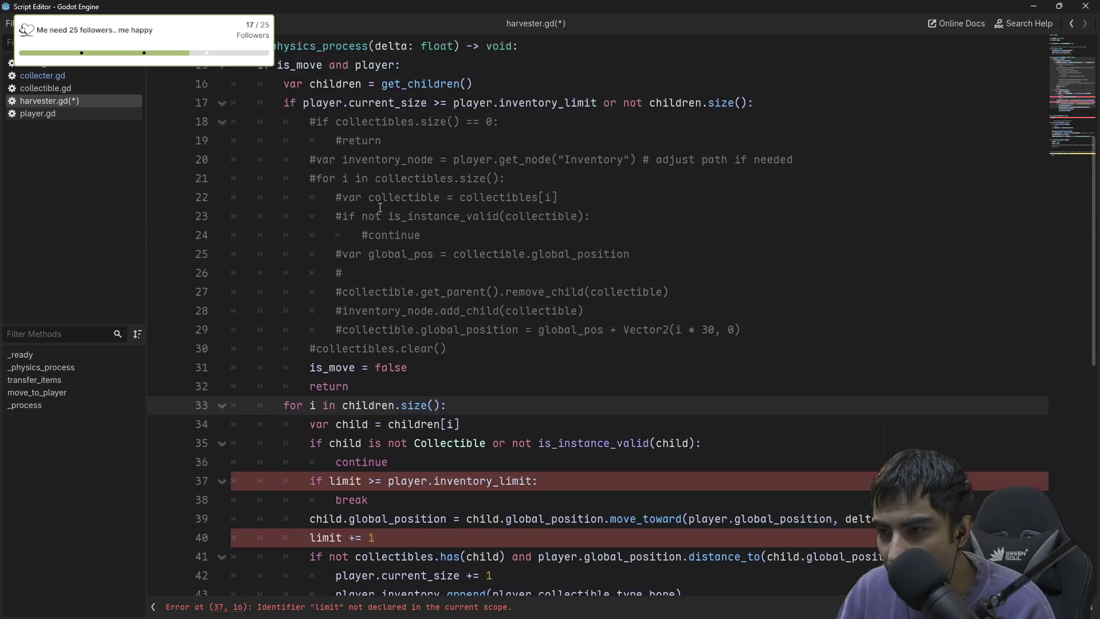
scroll(260, 169, "up", 2)
left_click(298, 163)
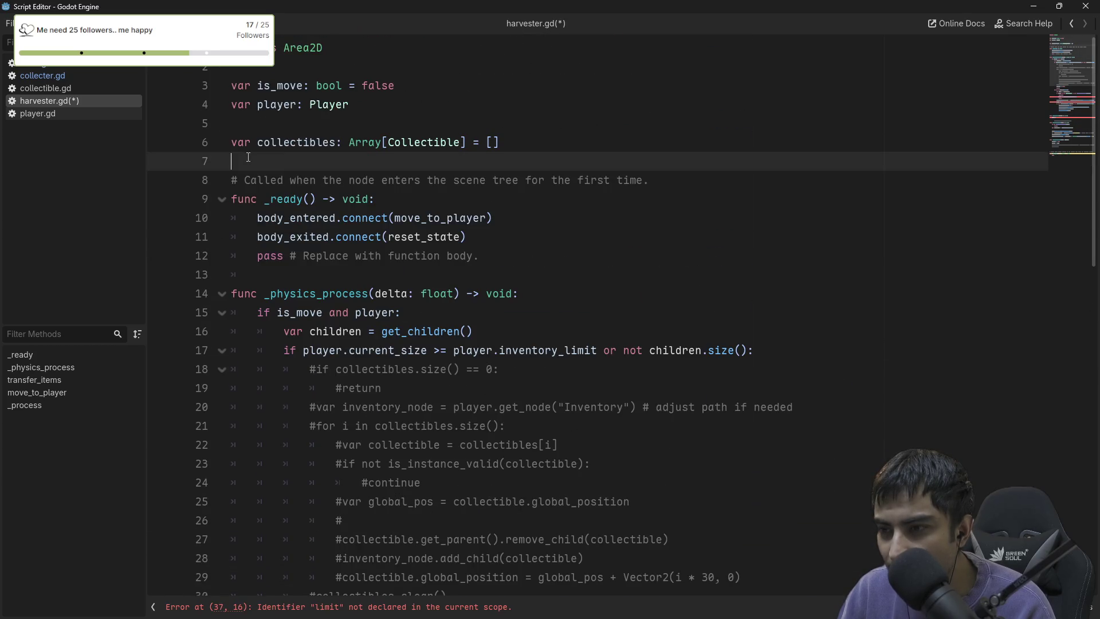
key("ctrl+v")
left_click(298, 163)
key("shift+Tab")
key("shift+Tab")
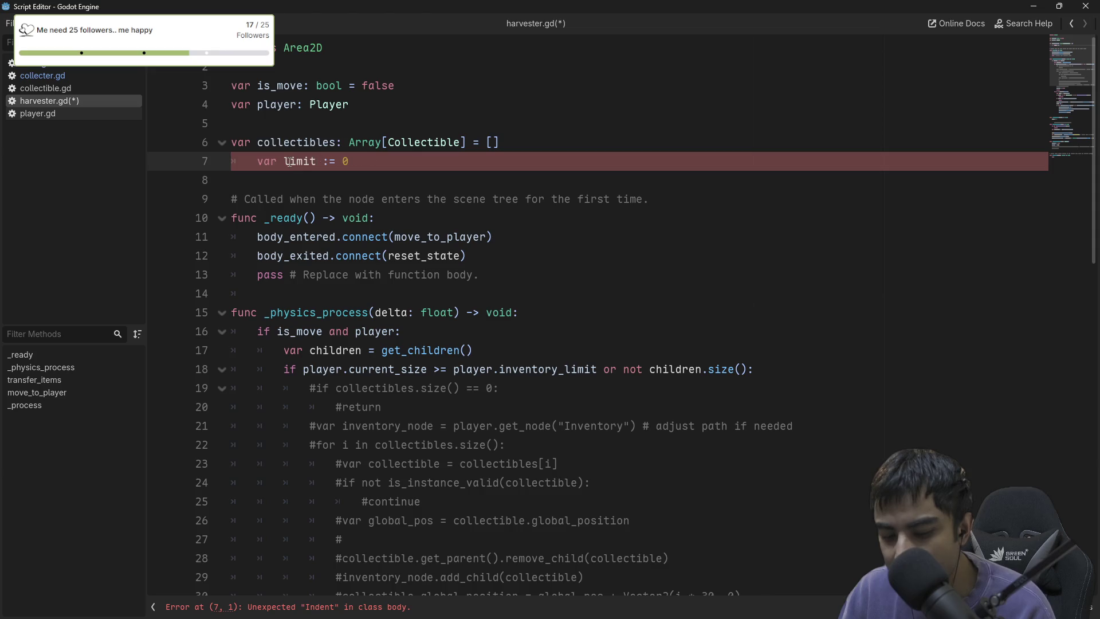
Save harvester.gd and close the floating Script Editor window.
scroll(365, 202, "down", 9)
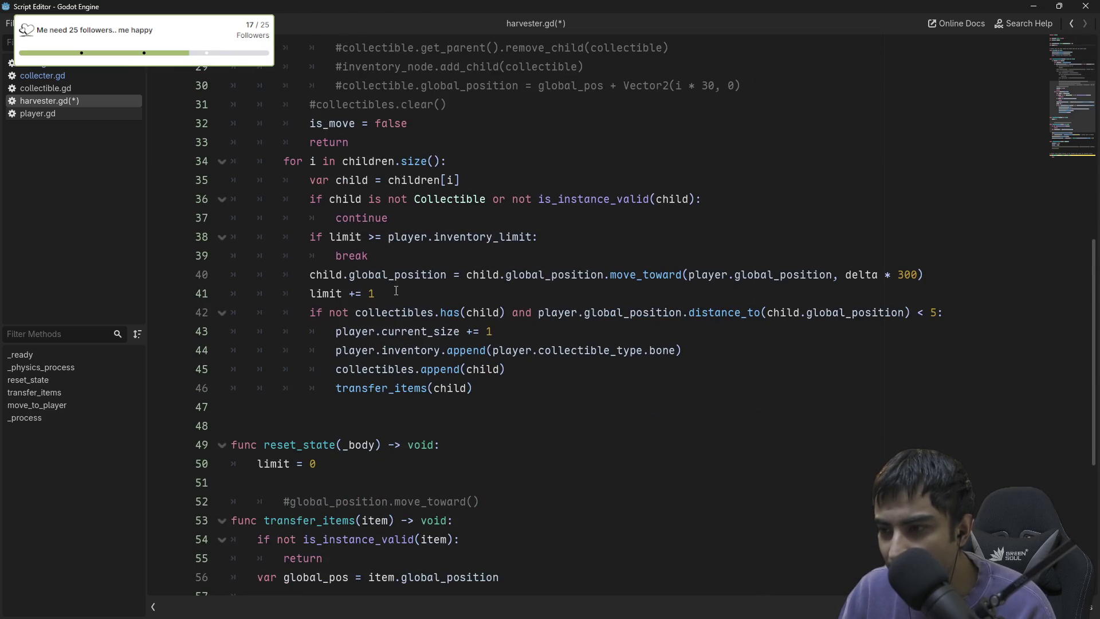
scroll(395, 324, "down", 4)
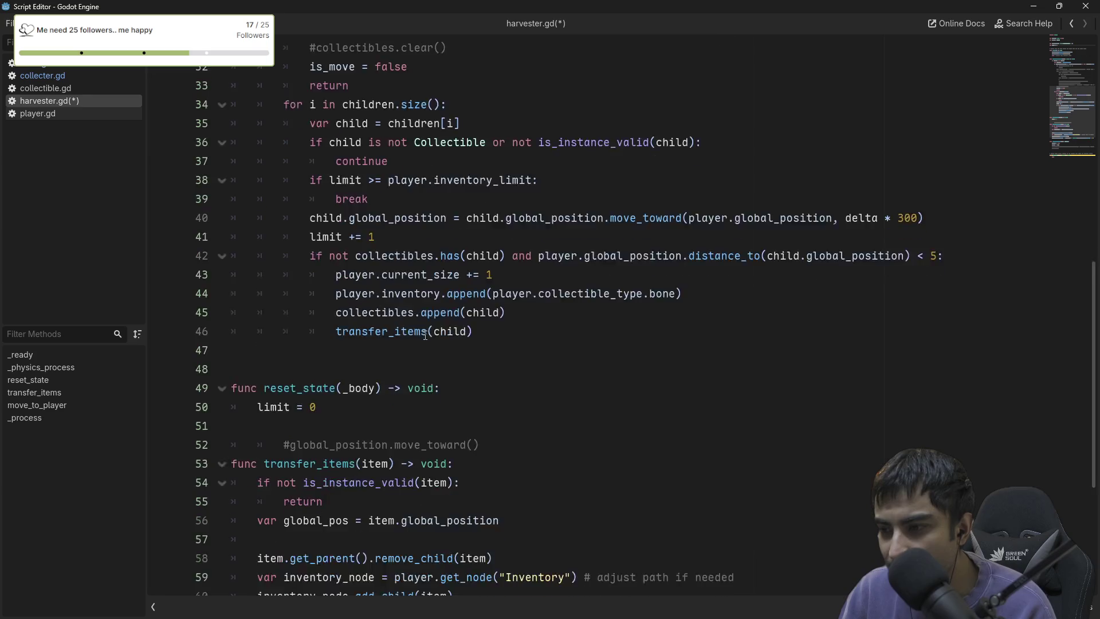
left_click(350, 314)
scroll(349, 336, "down", 2)
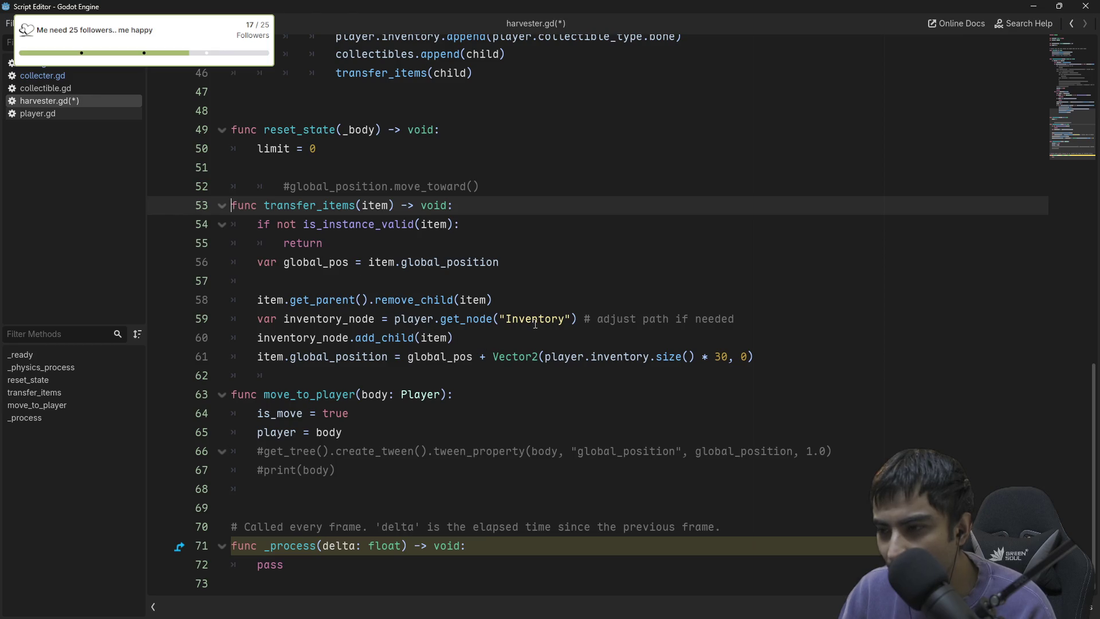
scroll(494, 342, "up", 4)
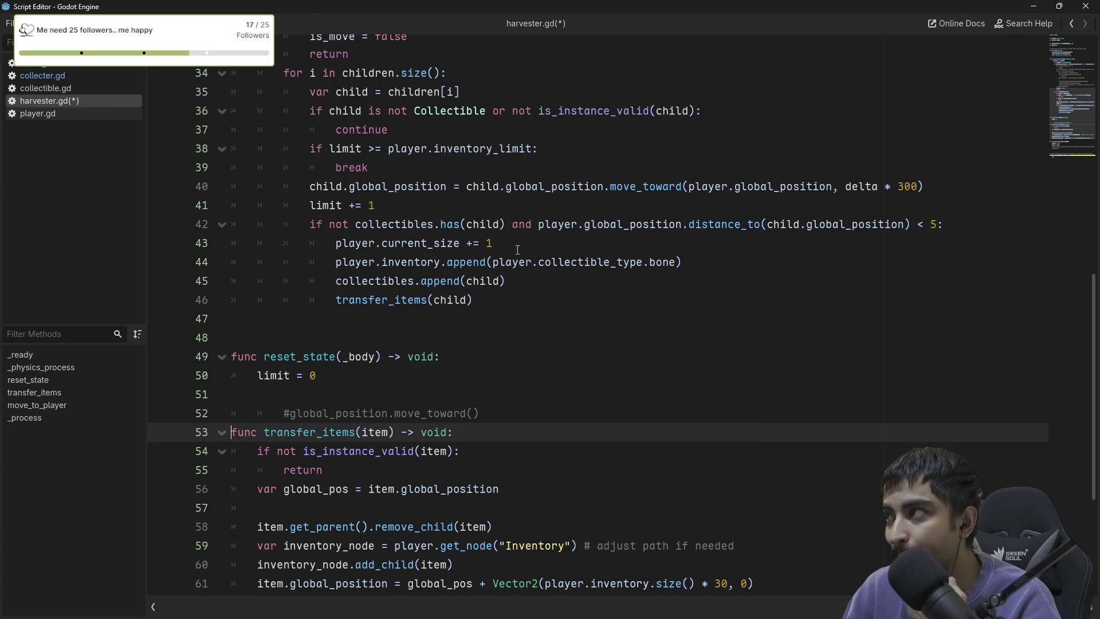
mouse_move(458, 282)
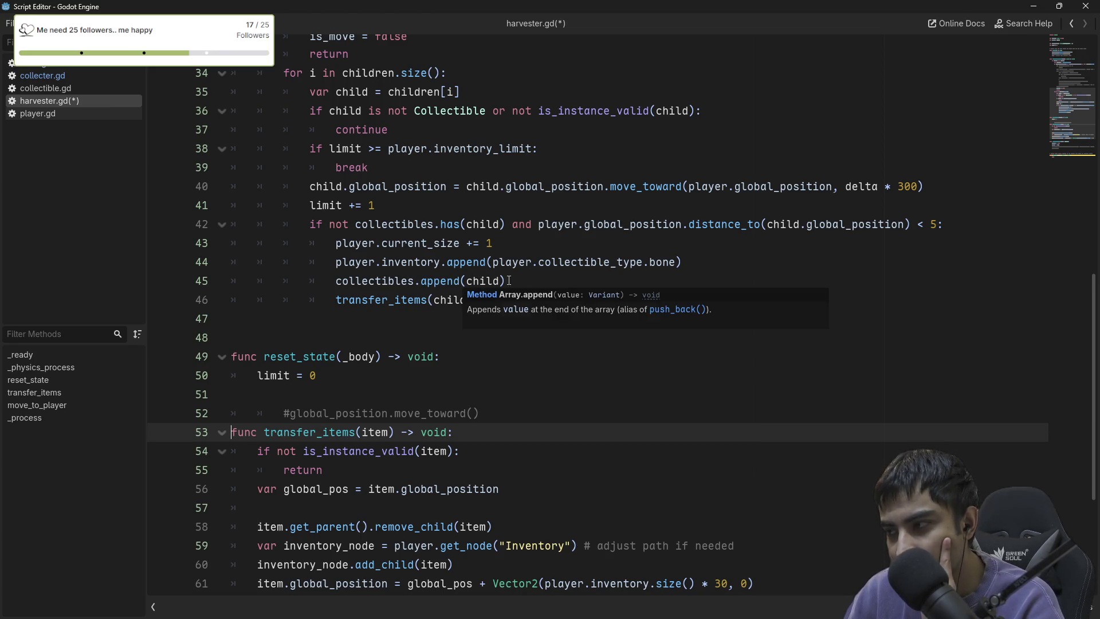
mouse_move(460, 249)
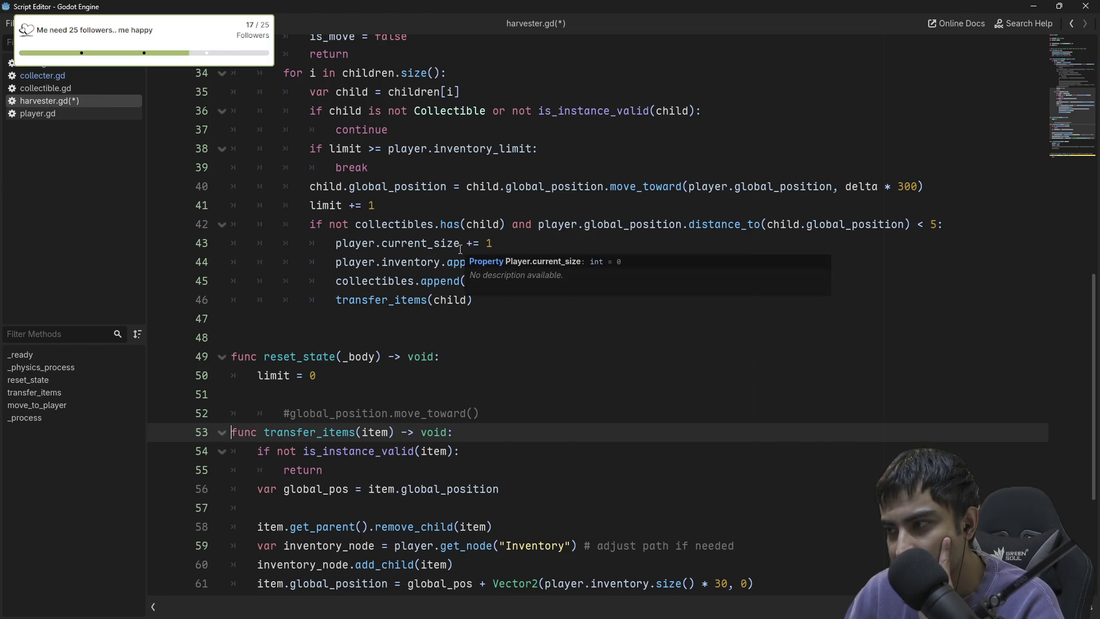
mouse_move(425, 264)
scroll(425, 267, "up", 1)
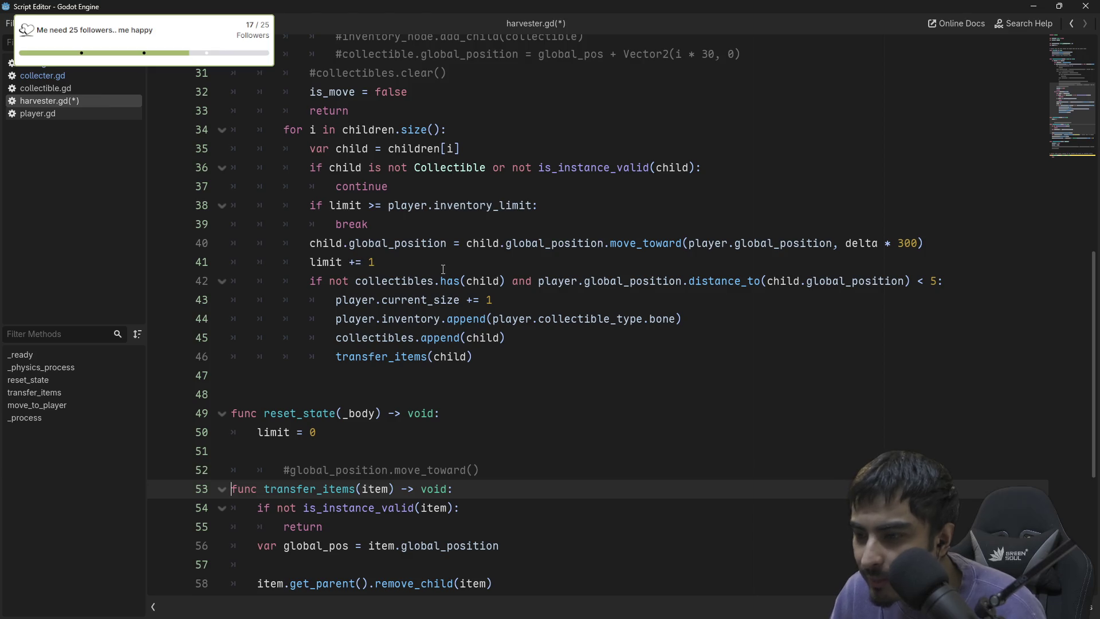
key("ctrl+s")
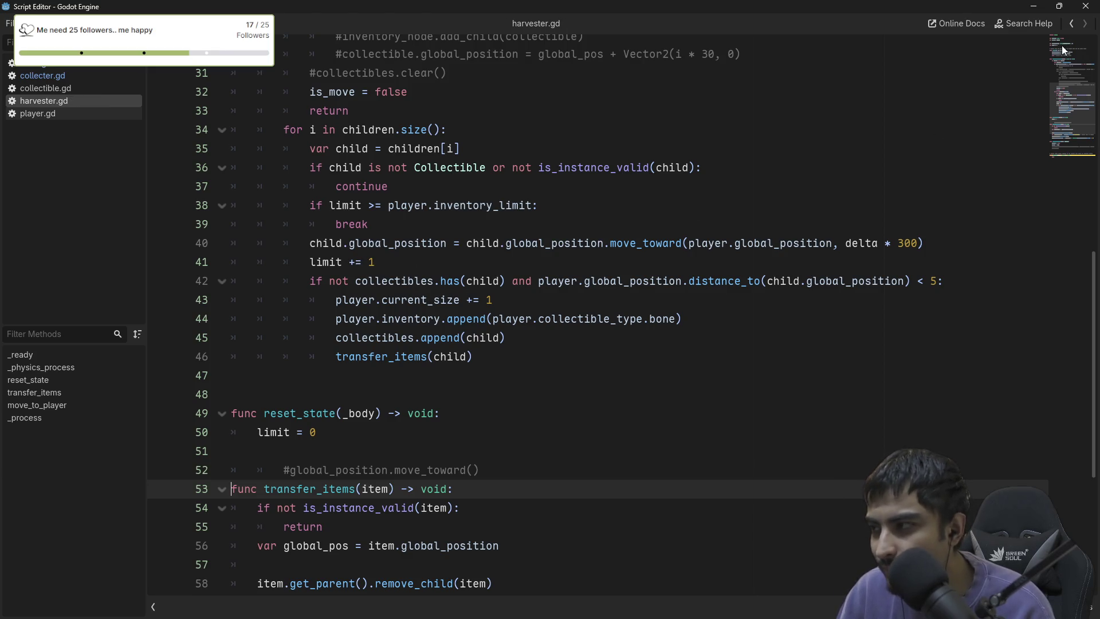
left_click(1087, 7)
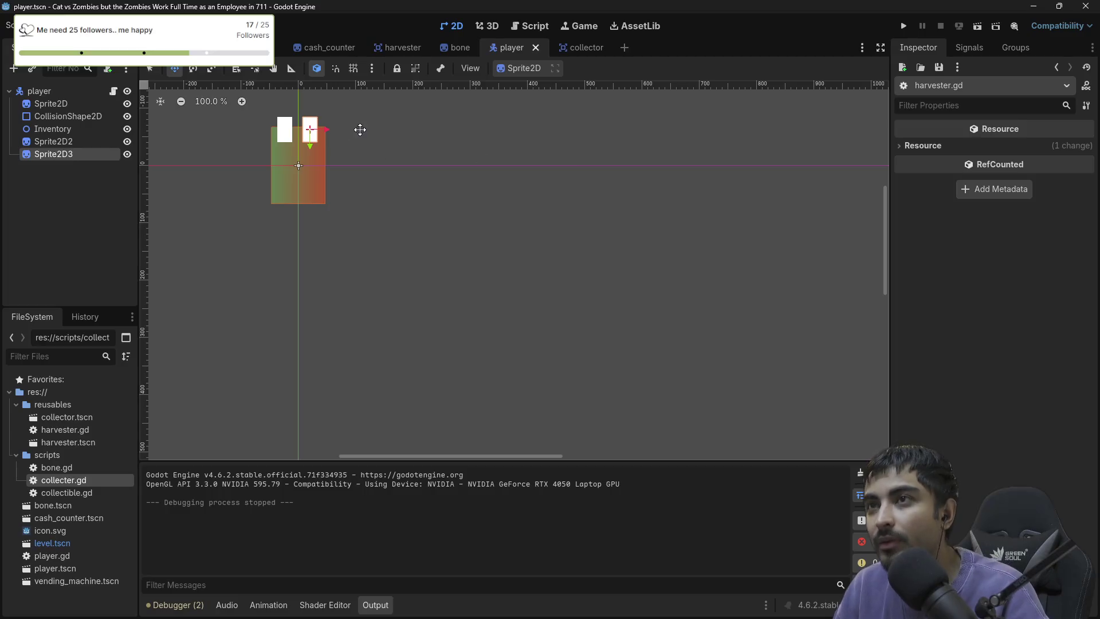
Move limit back into the physics loop as a local counter and remove its reset from reset_state.
left_click(522, 26)
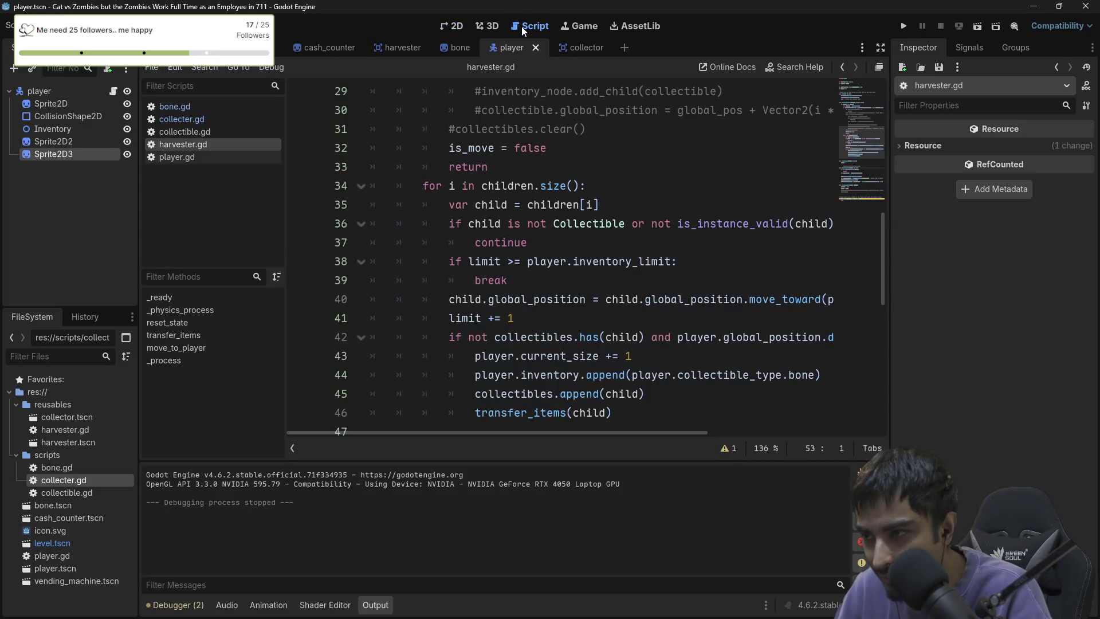
left_click(590, 263)
left_click(590, 264, "ctrl")
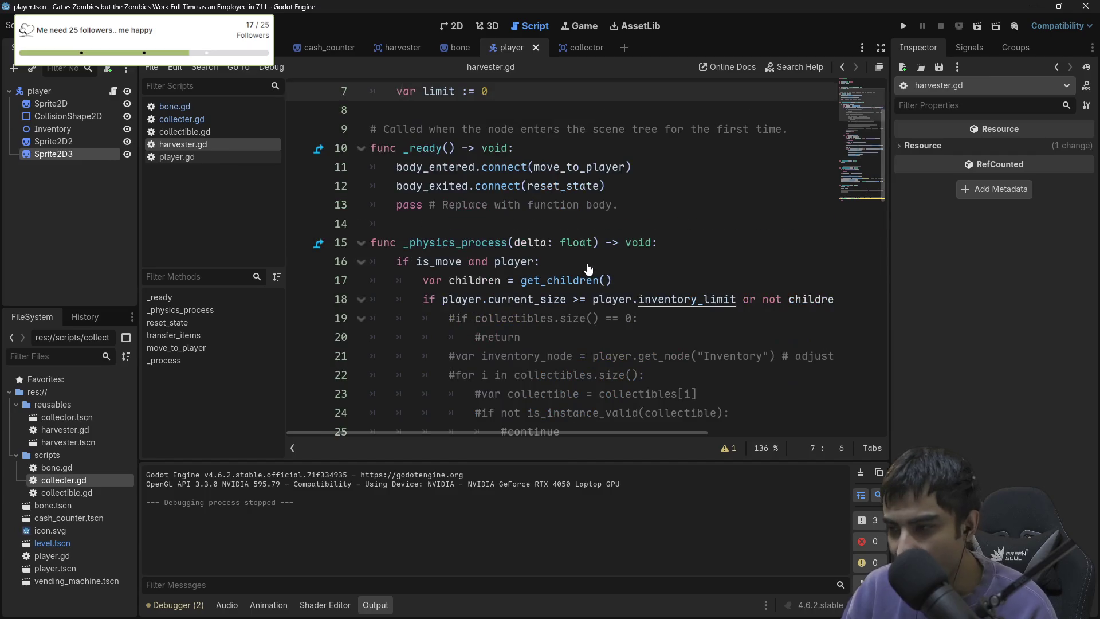
key("alt+Left")
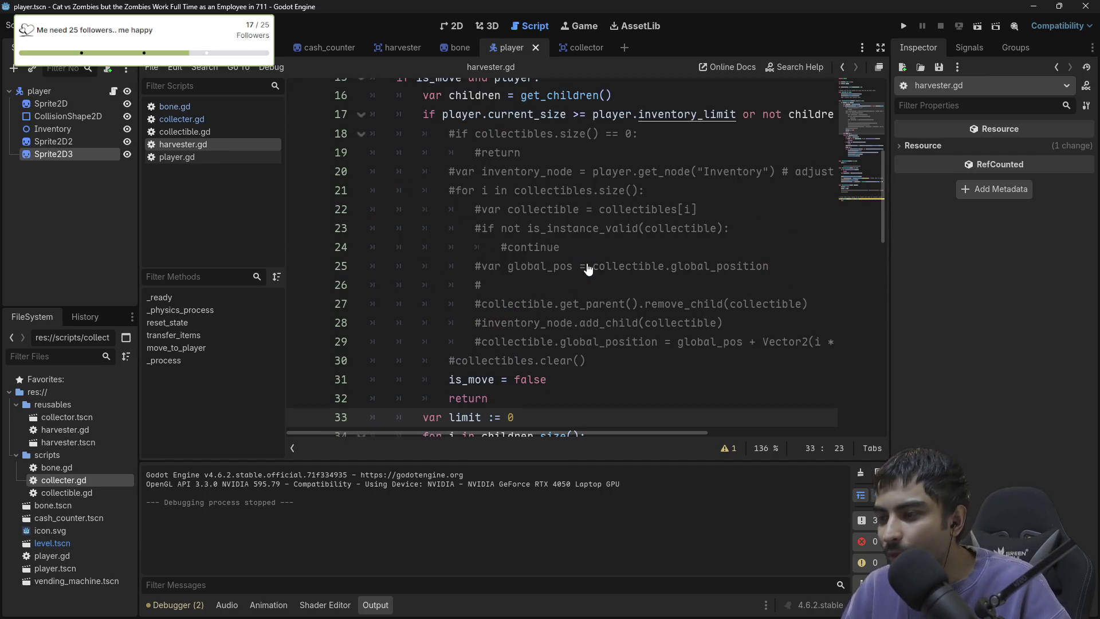
key("alt+Left")
key("ctrl+z")
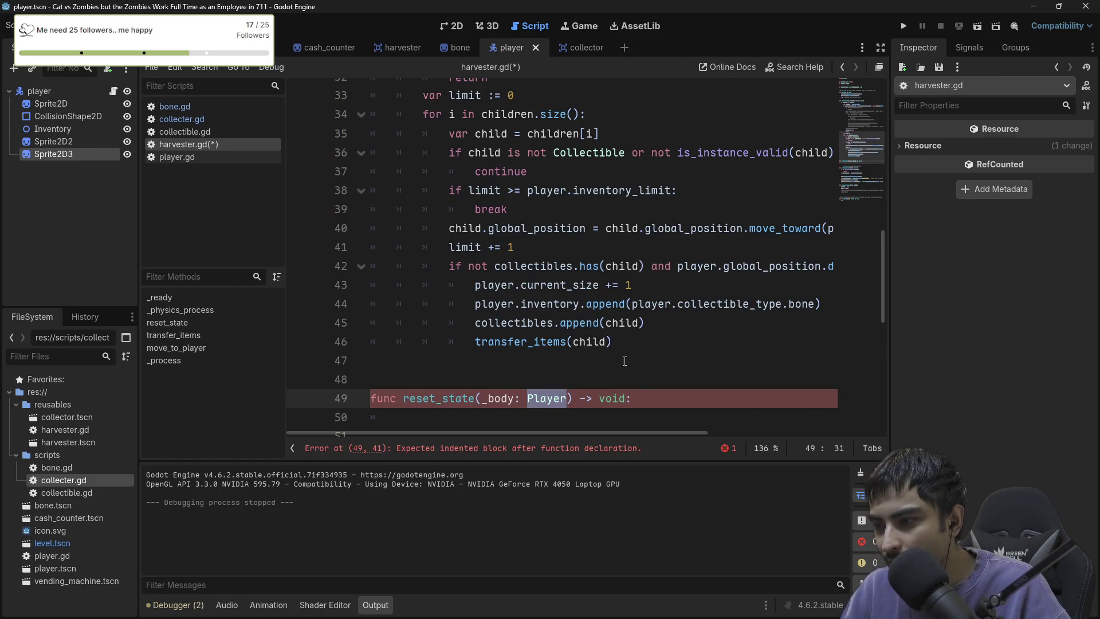
Give reset_state a body containing only 'pass'.
left_click(642, 398)
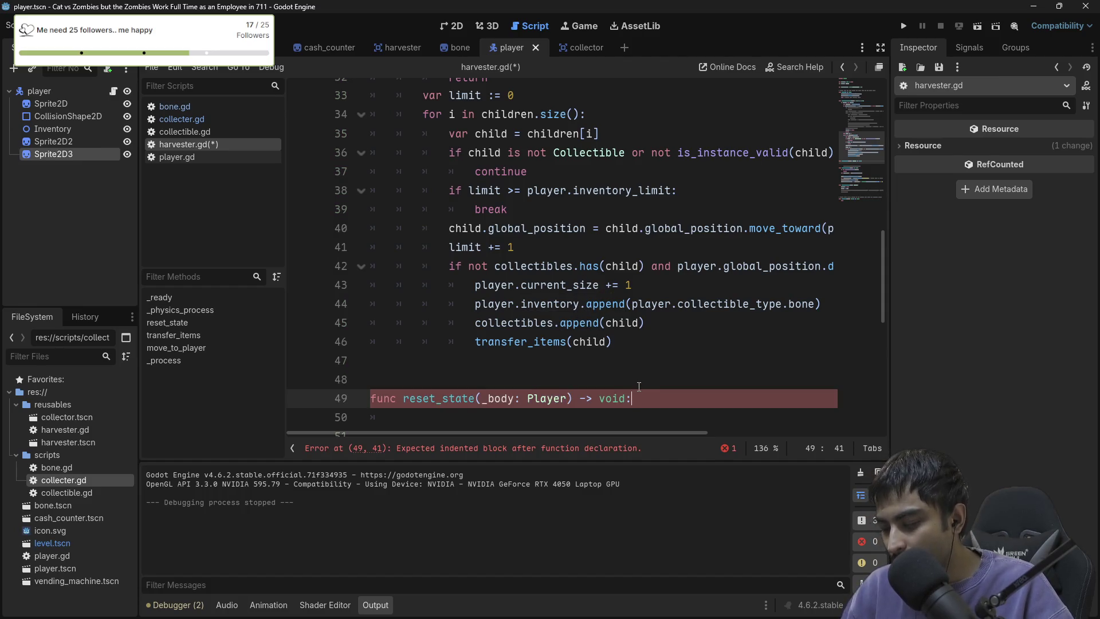
key("ctrl+k")
scroll(556, 297, "up", 10)
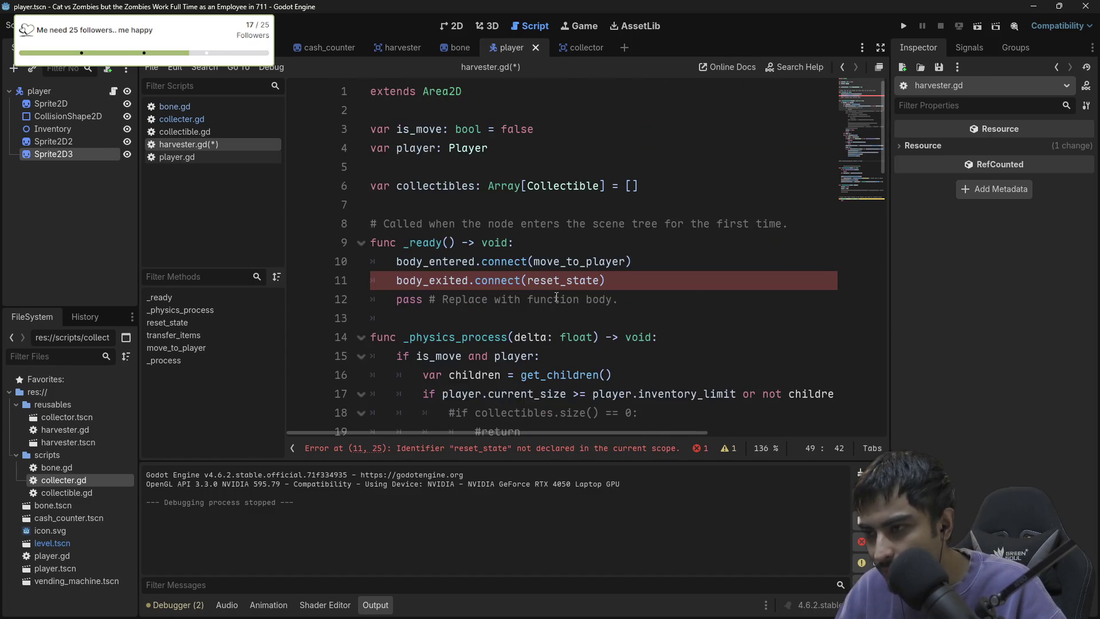
scroll(556, 297, "down", 15)
key("ctrl+k")
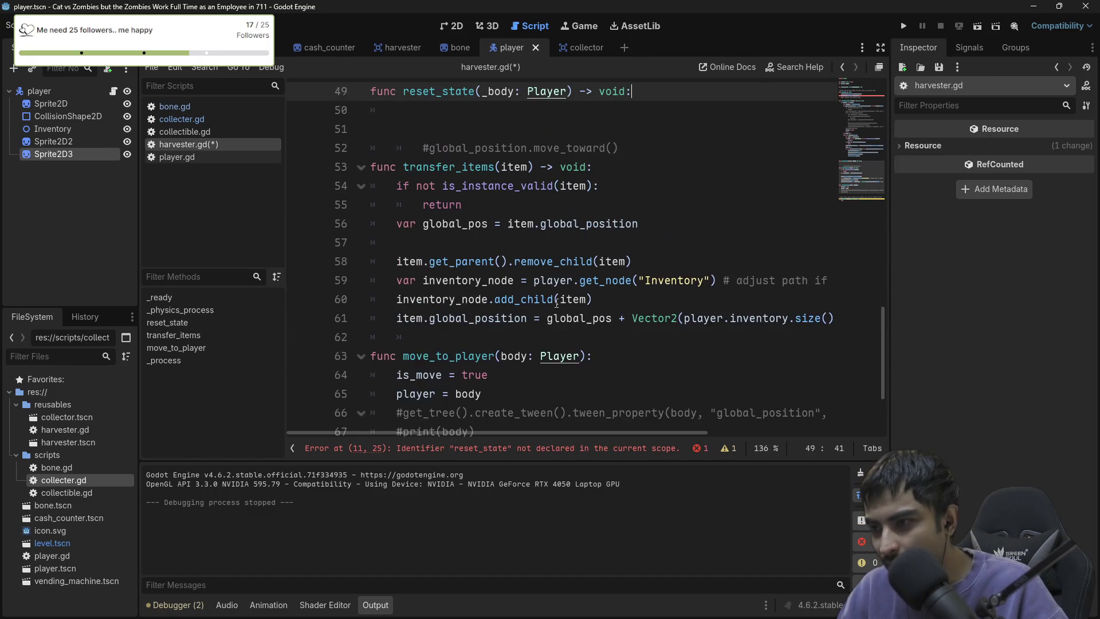
key("Return")
type("pass")
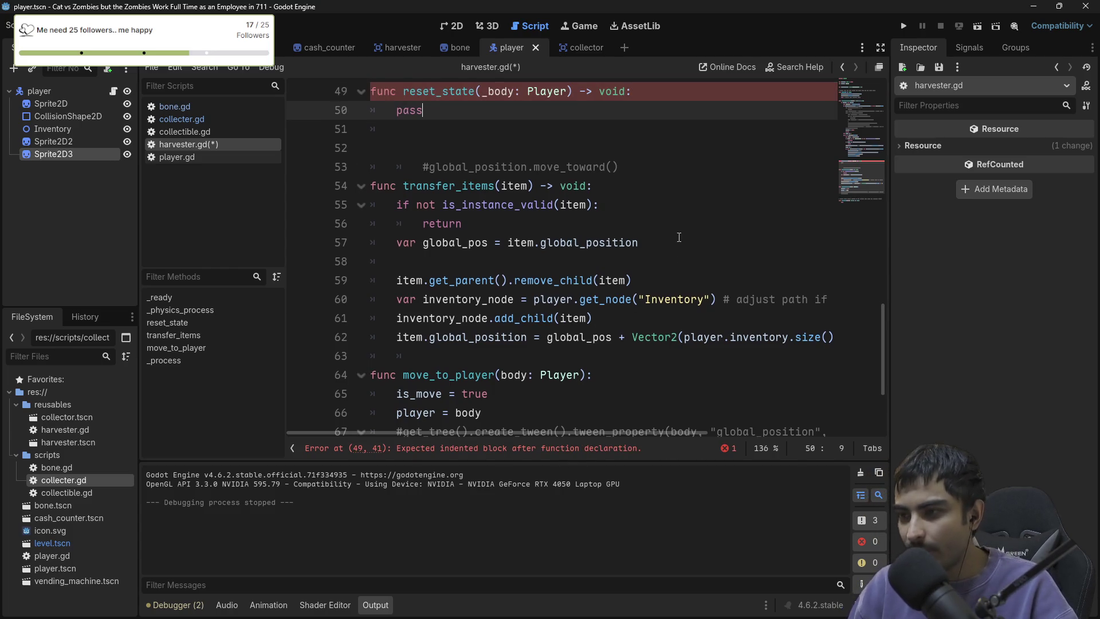
scroll(683, 236, "up", 3)
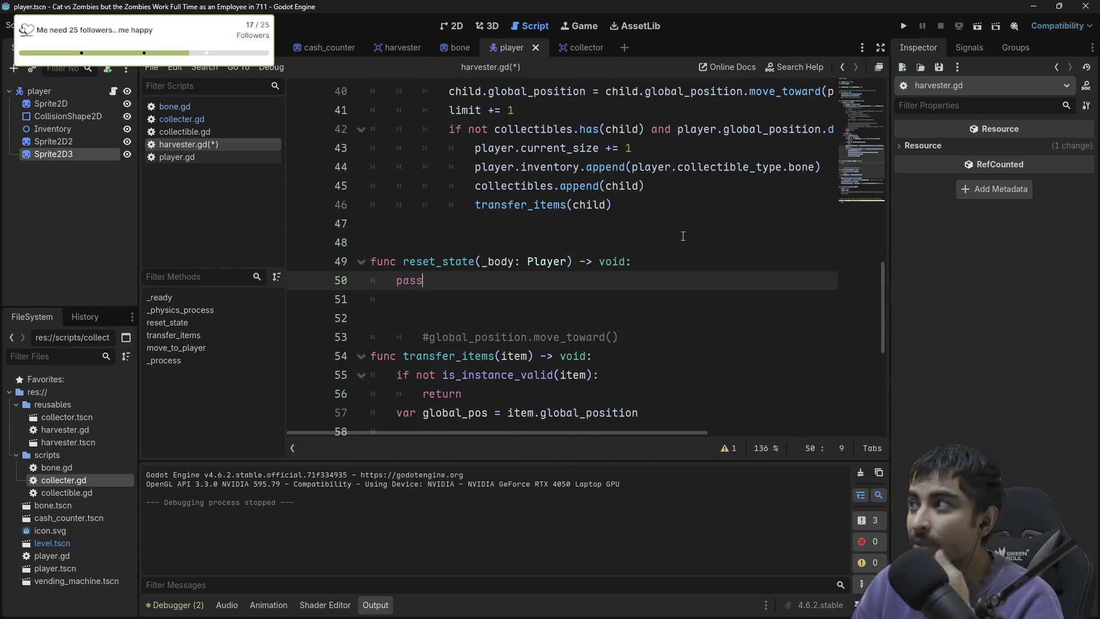
scroll(574, 218, "up", 1)
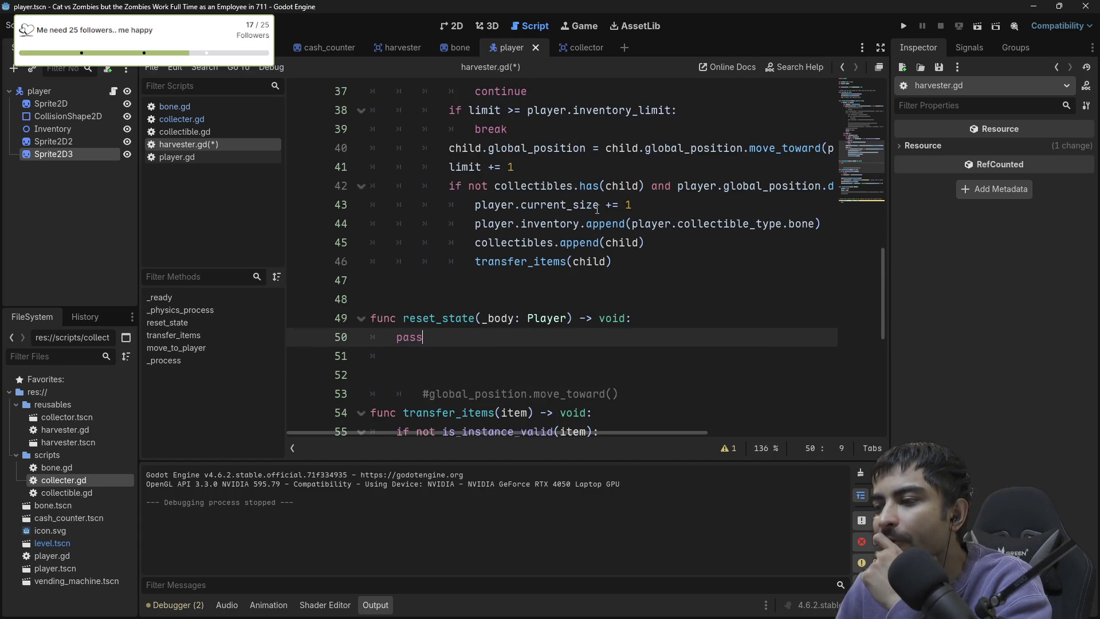
scroll(597, 209, "up", 1)
scroll(517, 235, "up", 1)
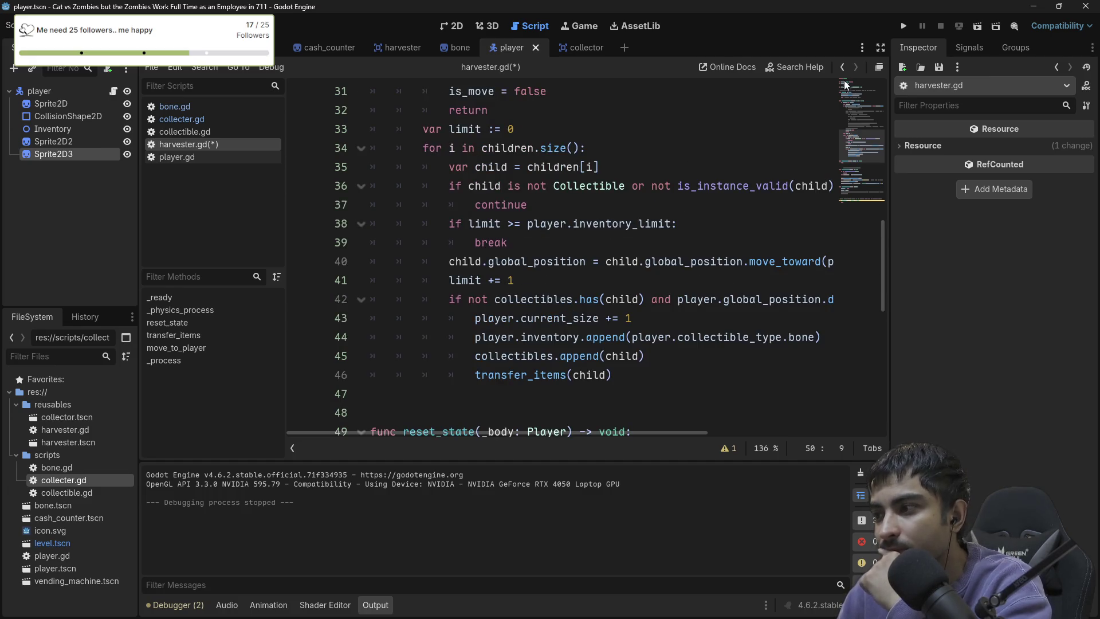
left_click(879, 68)
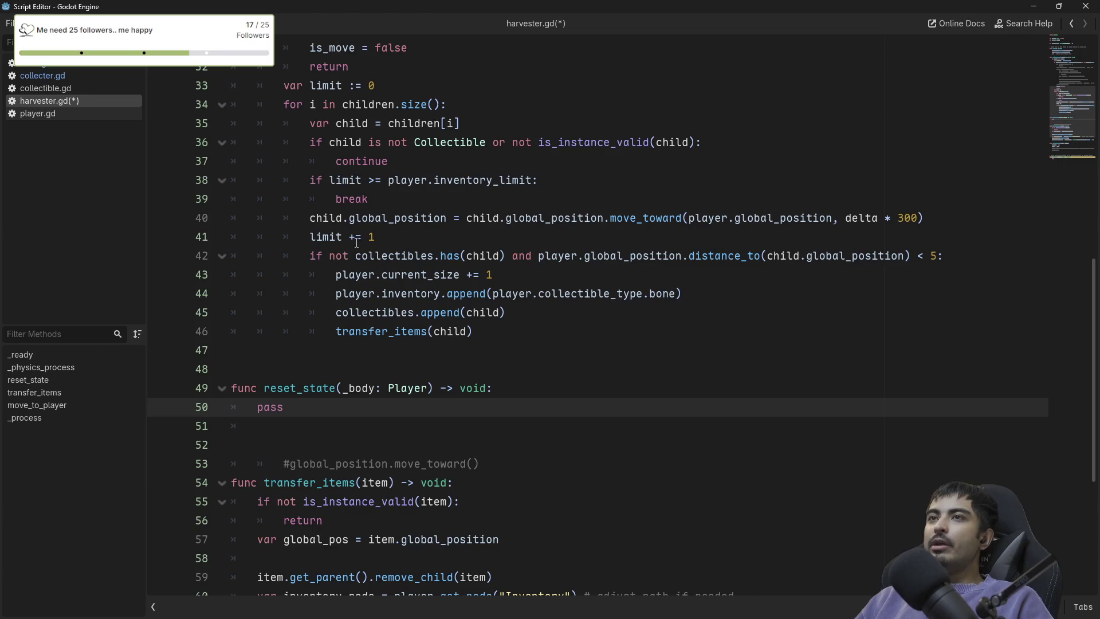
Review the limit, current_size increment and inventory_limit uses in harvester.gd, then launch the game.
double_click(321, 237)
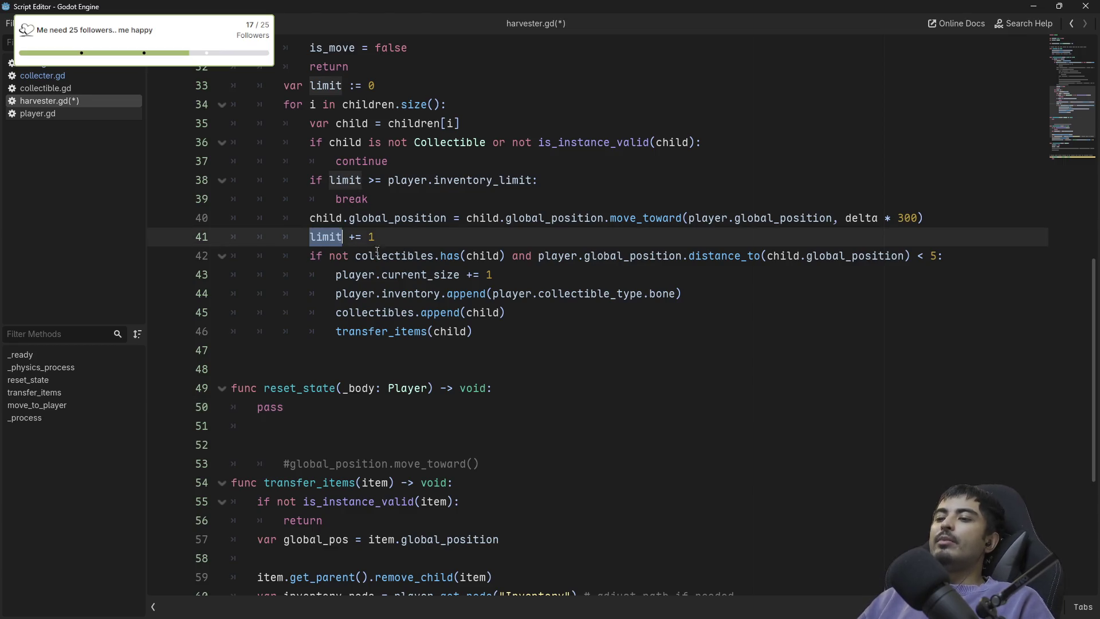
double_click(430, 276)
left_click_drag(489, 280, 336, 275)
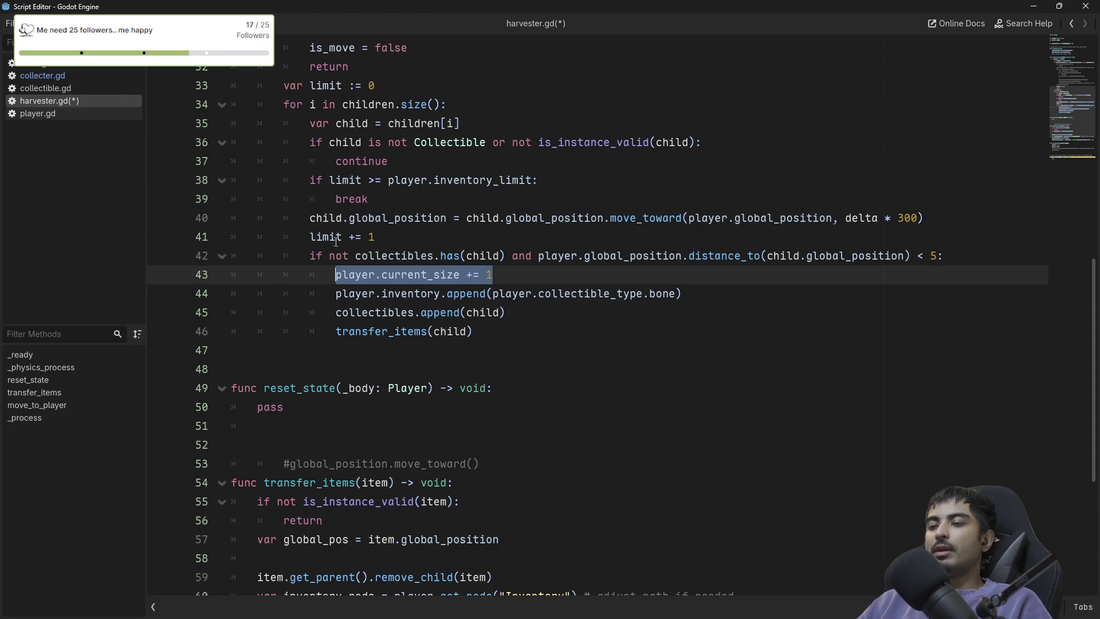
scroll(477, 318, "up", 1)
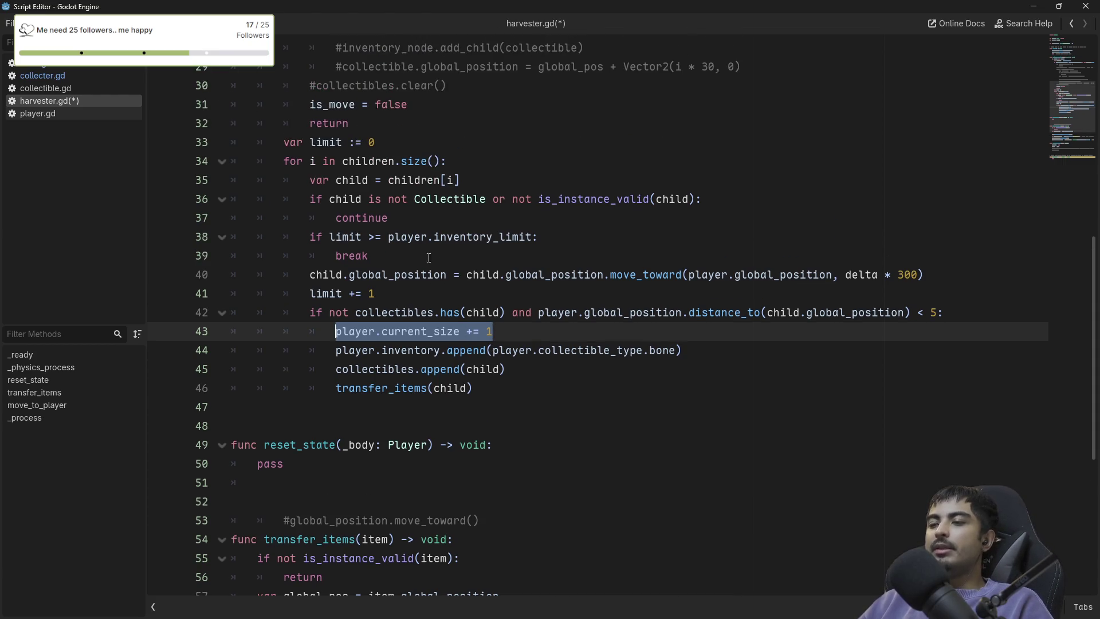
left_click(345, 237)
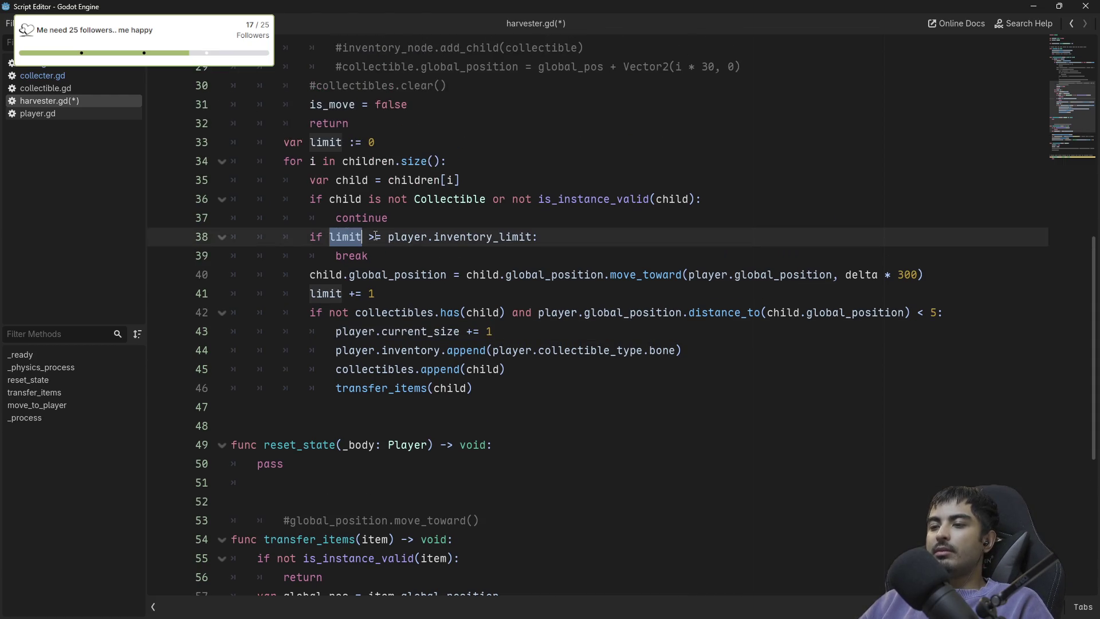
double_click(481, 237)
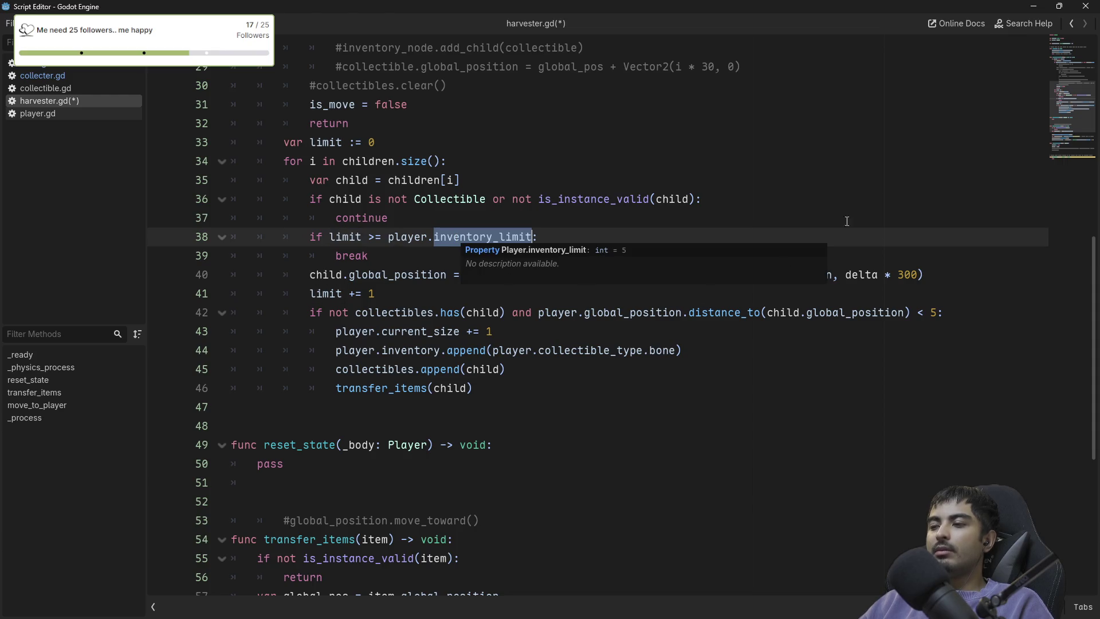
scroll(721, 280, "up", 1)
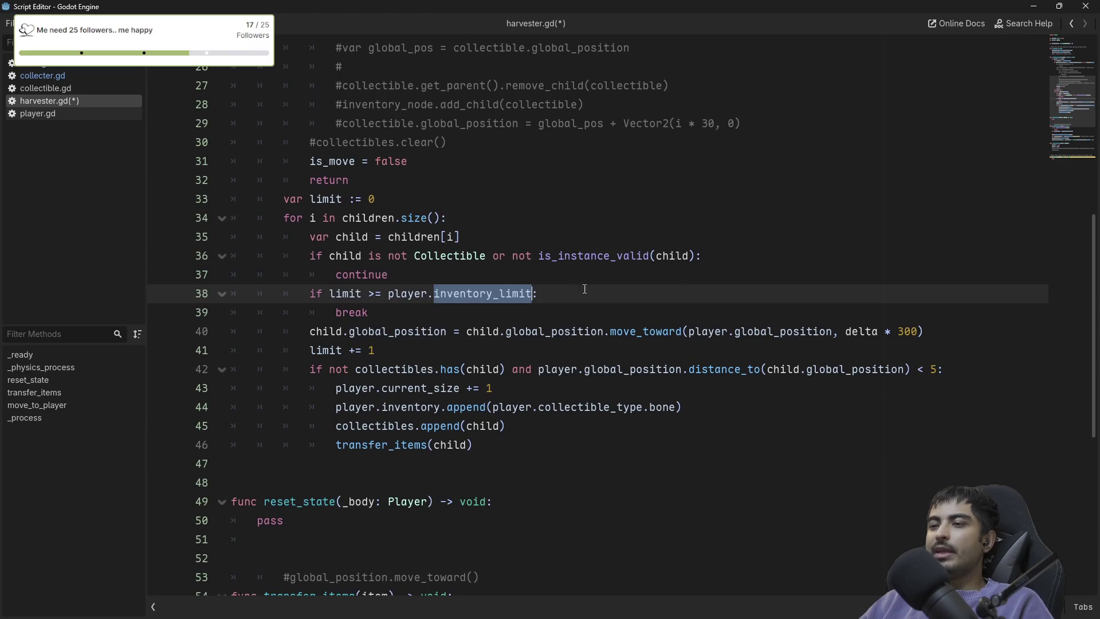
mouse_move(480, 291)
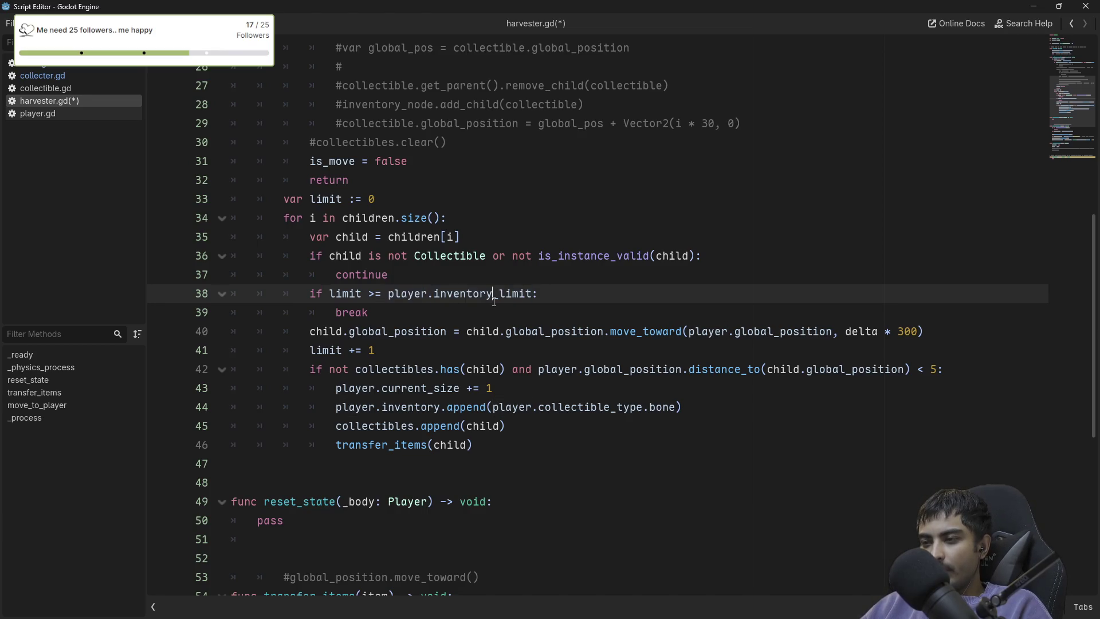
key("F5")
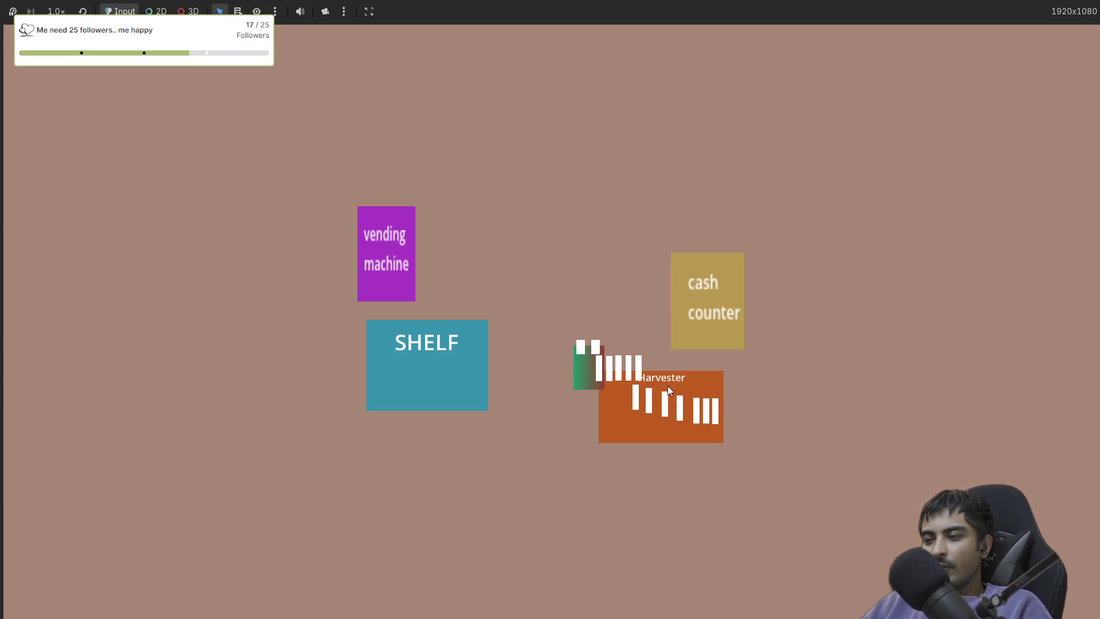
Stop the running game after watching the harvester pull items toward the player.
key("F8")
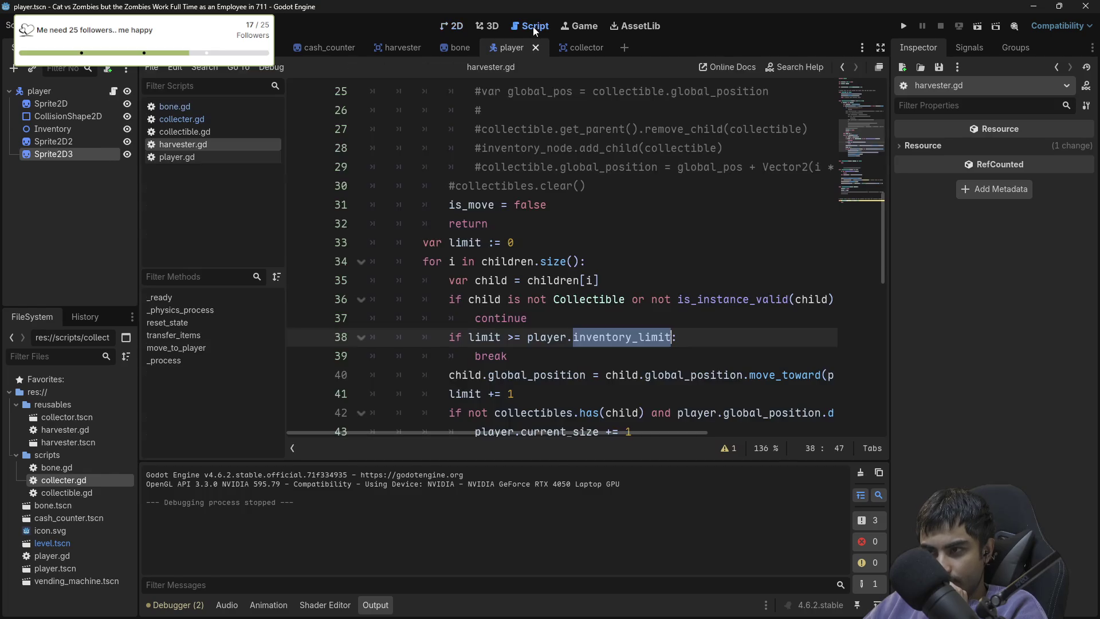
Trace transfer_items, highlighting its global_position, remove_child, get_node, item and inventory_node uses.
left_click(533, 26)
scroll(513, 134, "down", 8)
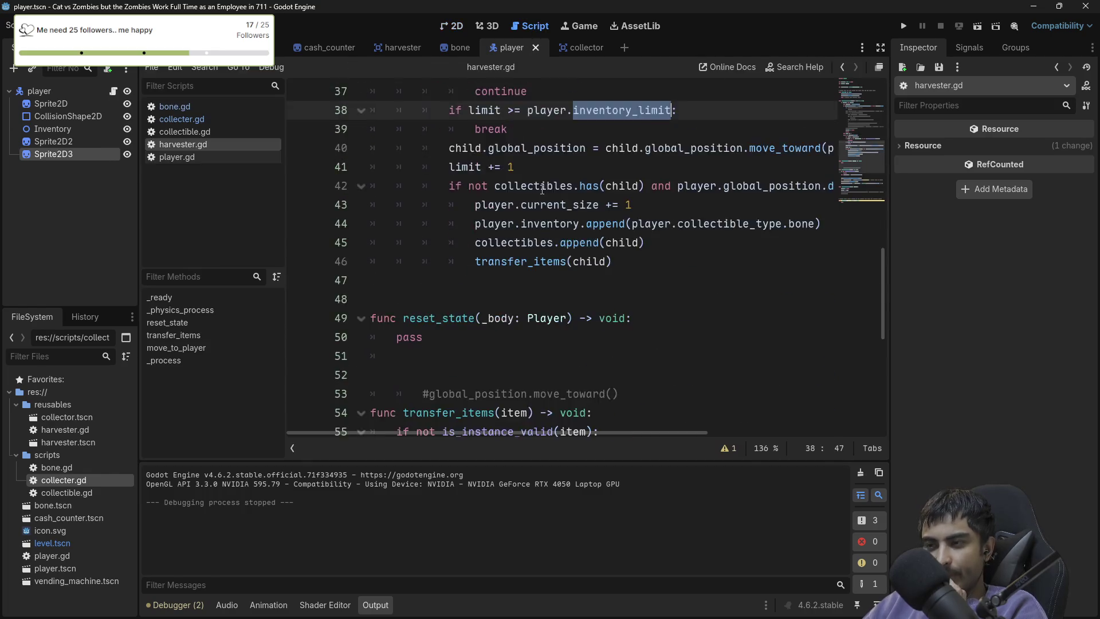
scroll(516, 139, "up", 2)
double_click(516, 144)
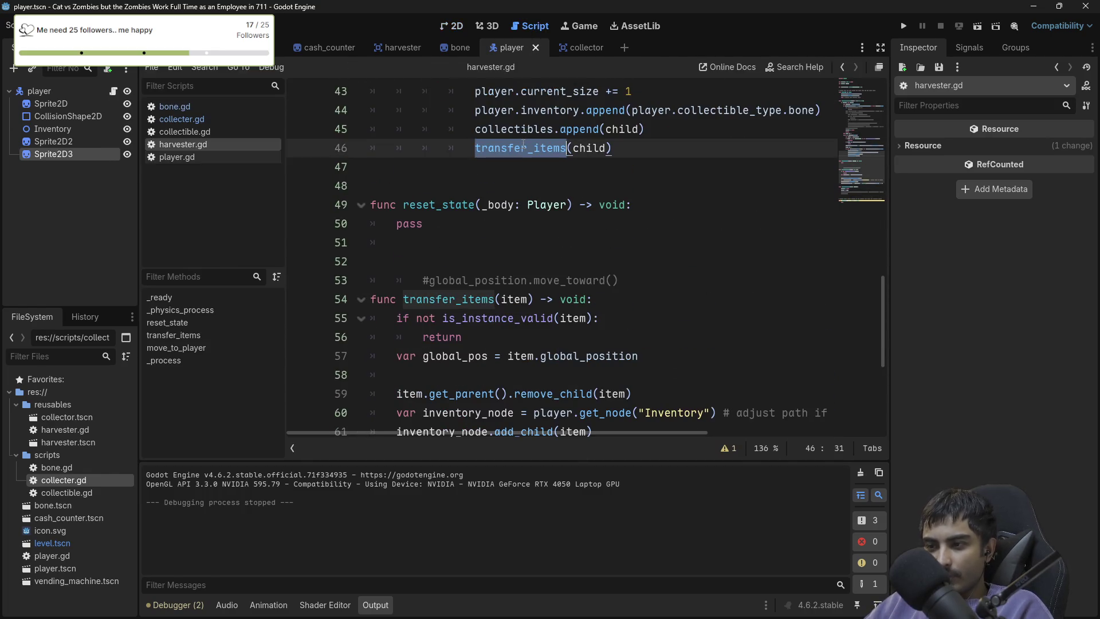
scroll(526, 232, "down", 2)
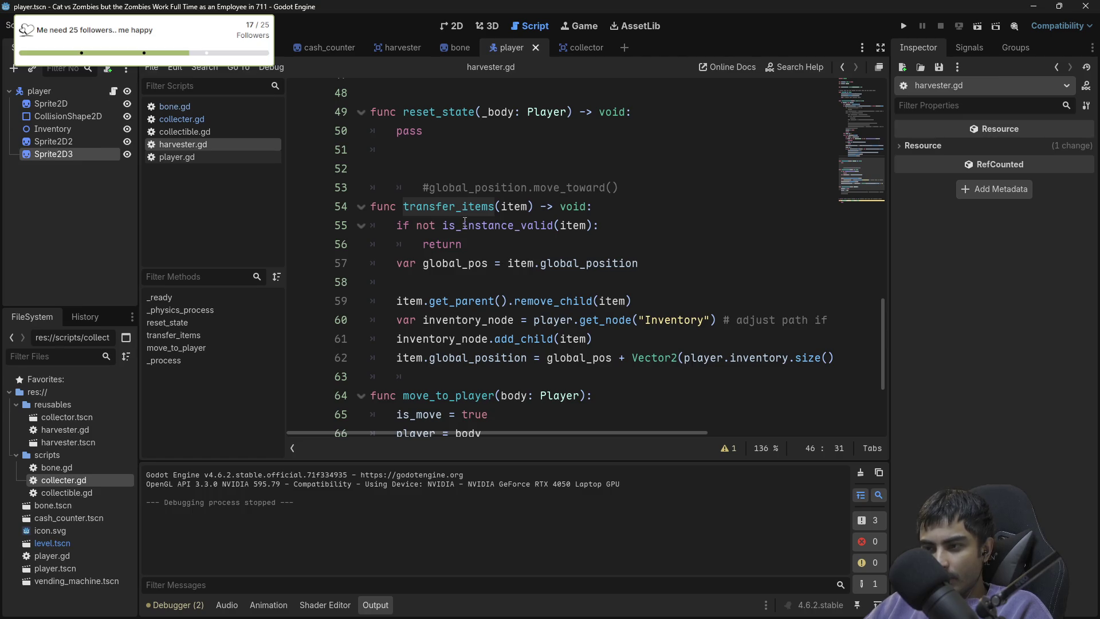
scroll(531, 225, "down", 2)
double_click(531, 224)
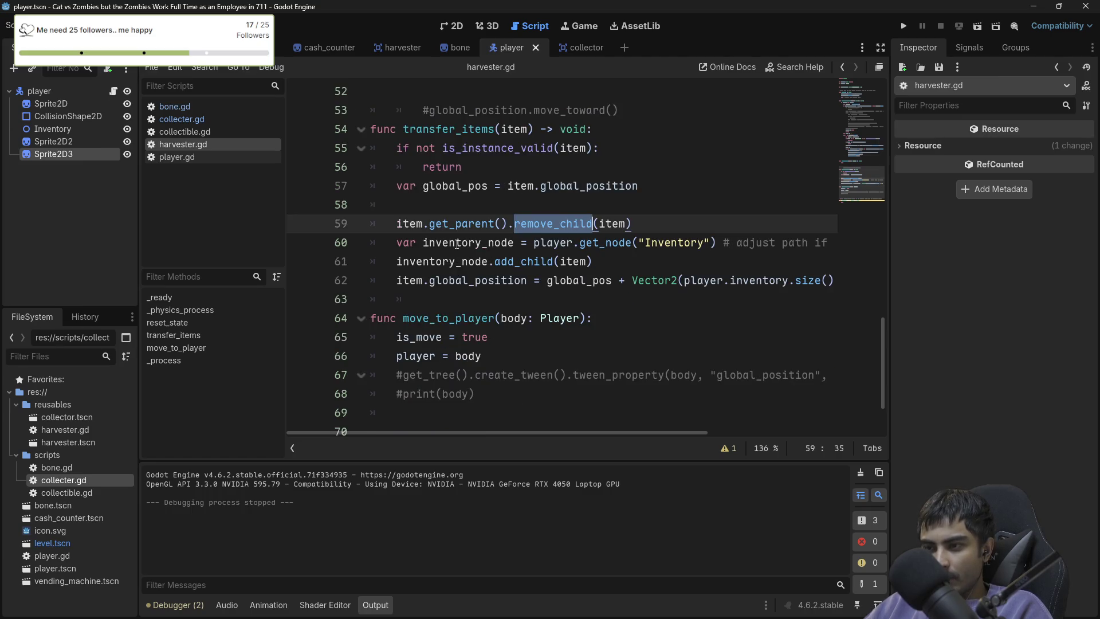
double_click(454, 186)
double_click(571, 187)
double_click(552, 225)
double_click(605, 225)
double_click(603, 243)
double_click(572, 262)
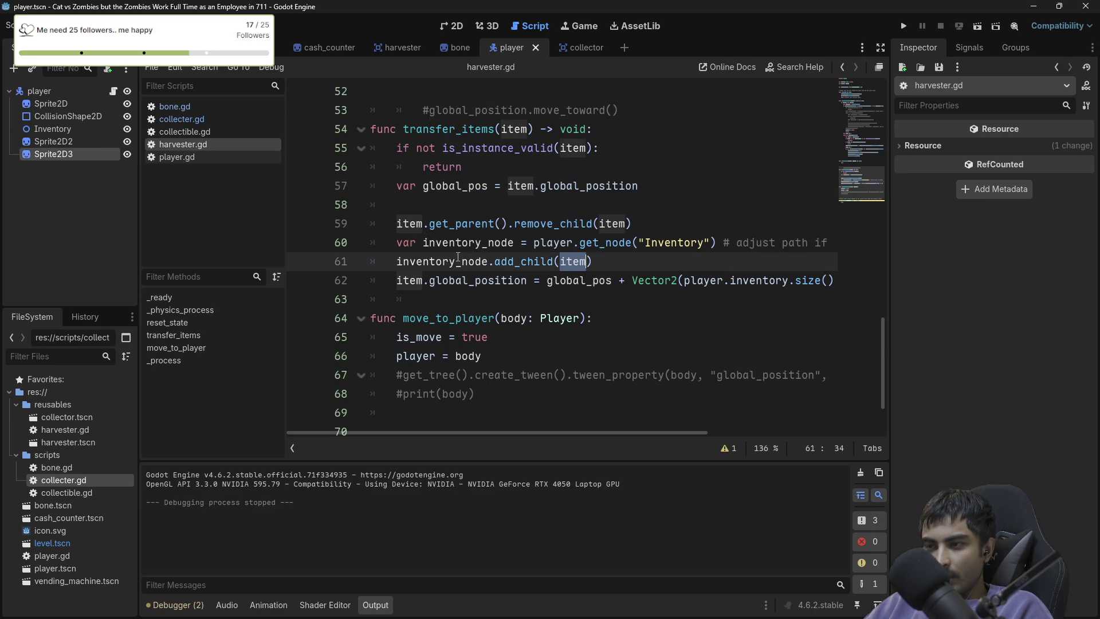
double_click(490, 252)
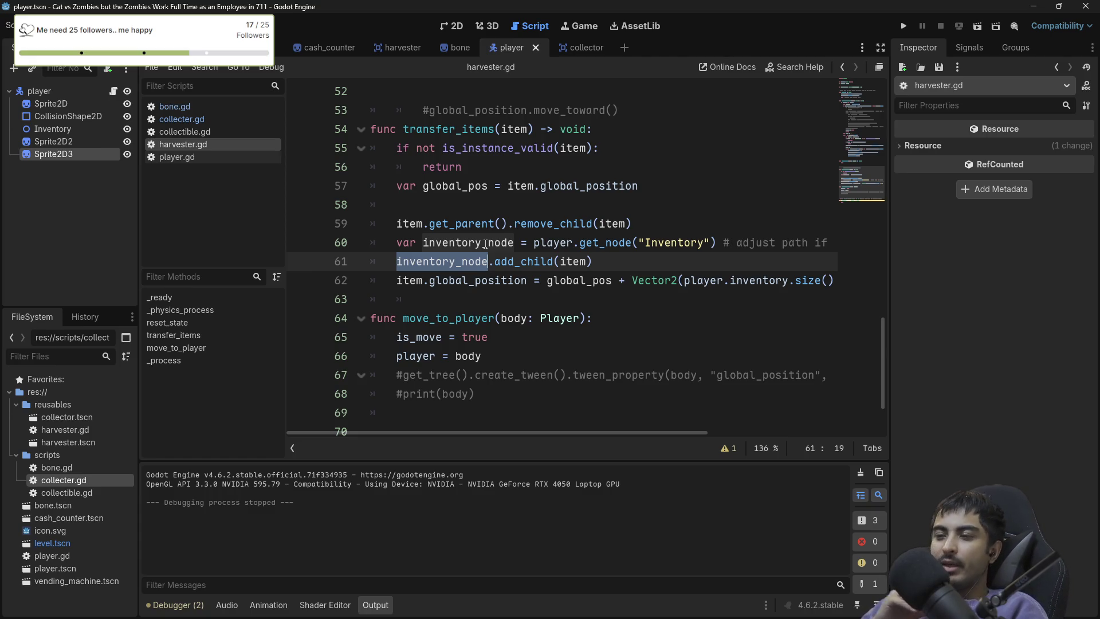
Check the size use in the line 34 loop and the increment value on line 43.
scroll(485, 243, "up", 6)
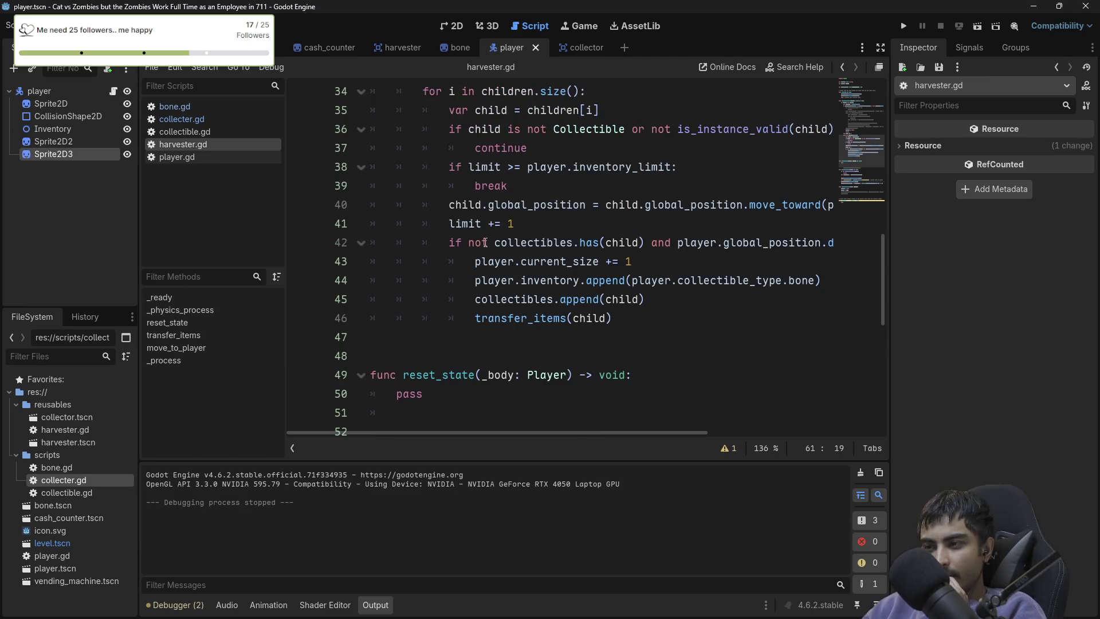
scroll(529, 236, "up", 3)
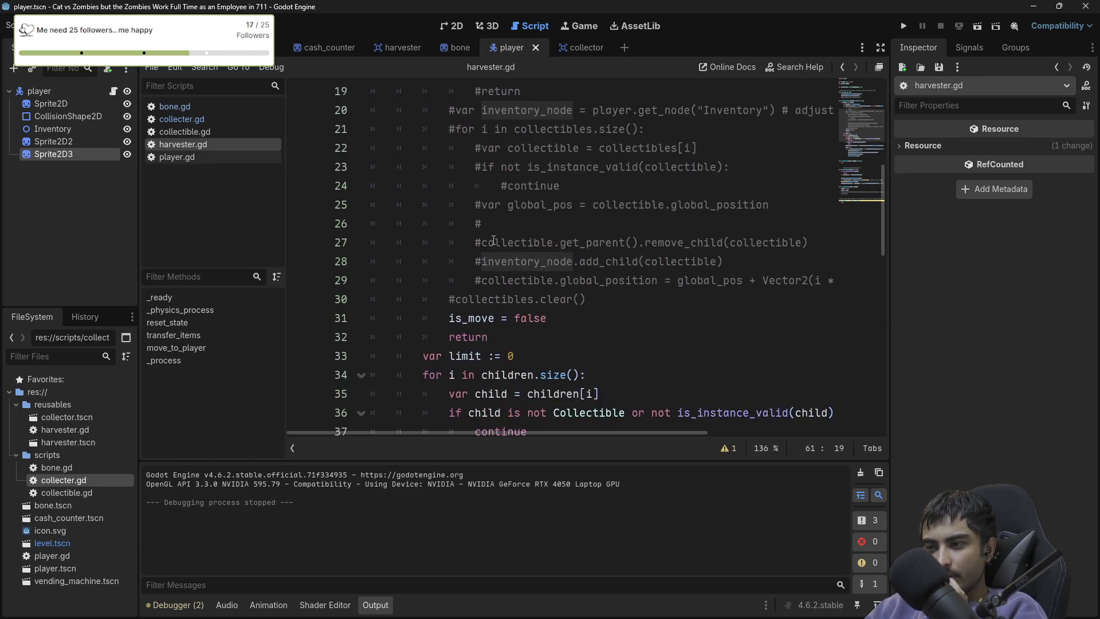
left_click(554, 261)
double_click(553, 261)
scroll(515, 262, "up", 5)
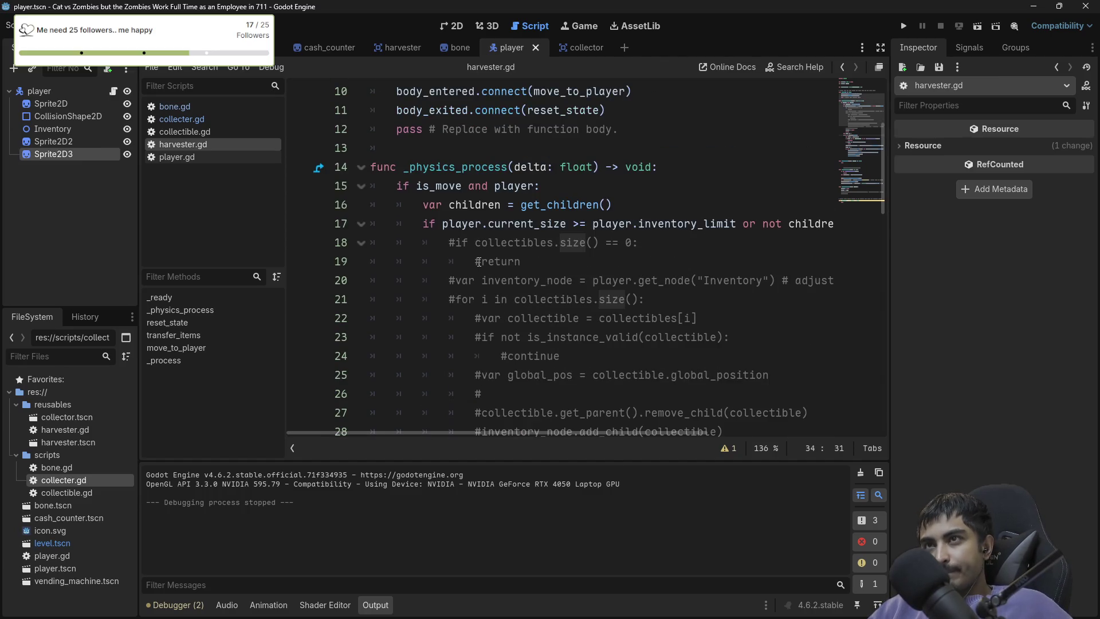
scroll(479, 262, "down", 9)
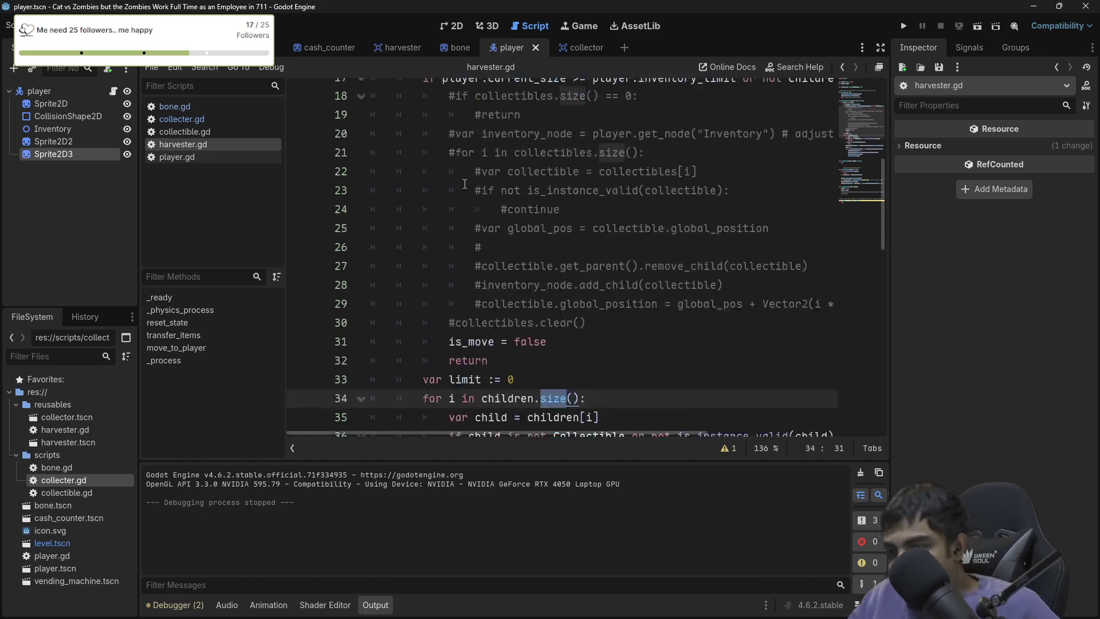
scroll(443, 164, "down", 5)
scroll(487, 165, "up", 2)
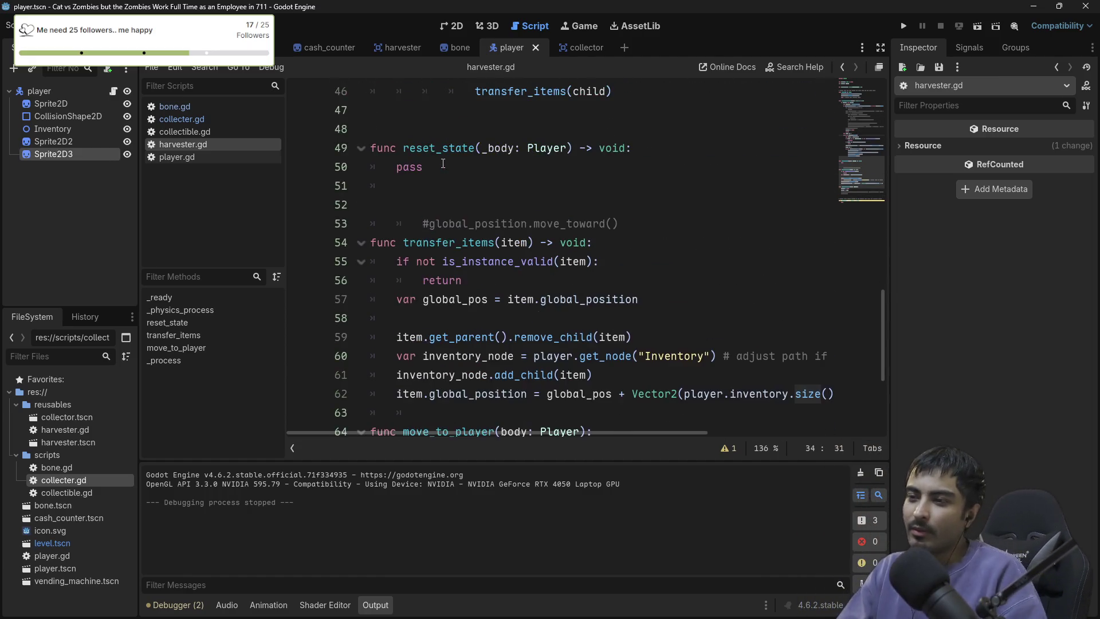
scroll(527, 166, "up", 3)
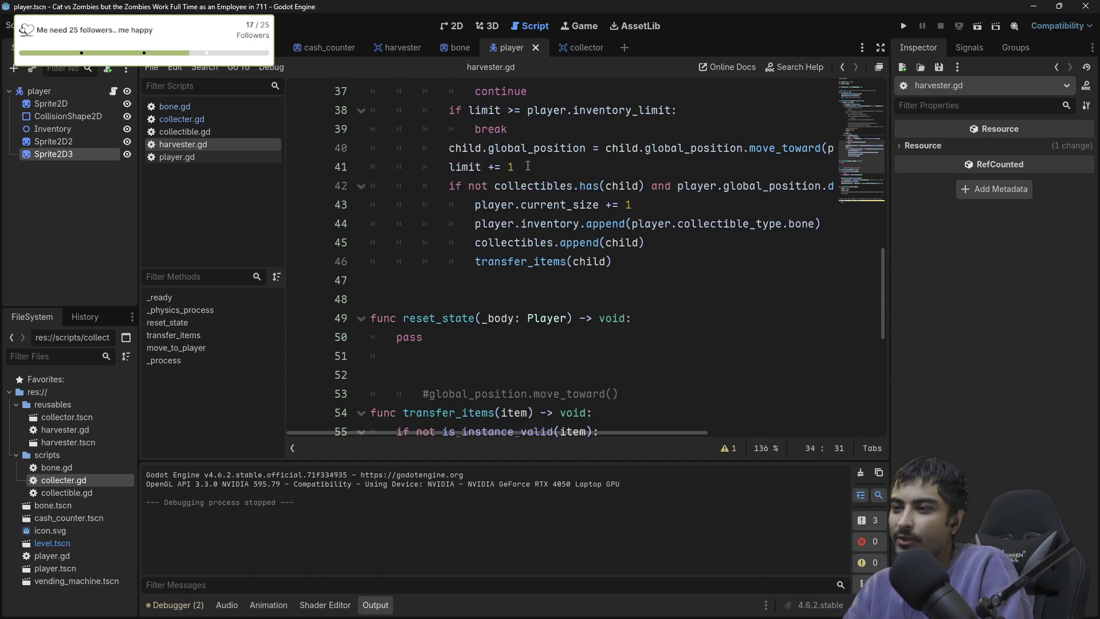
scroll(528, 167, "down", 2)
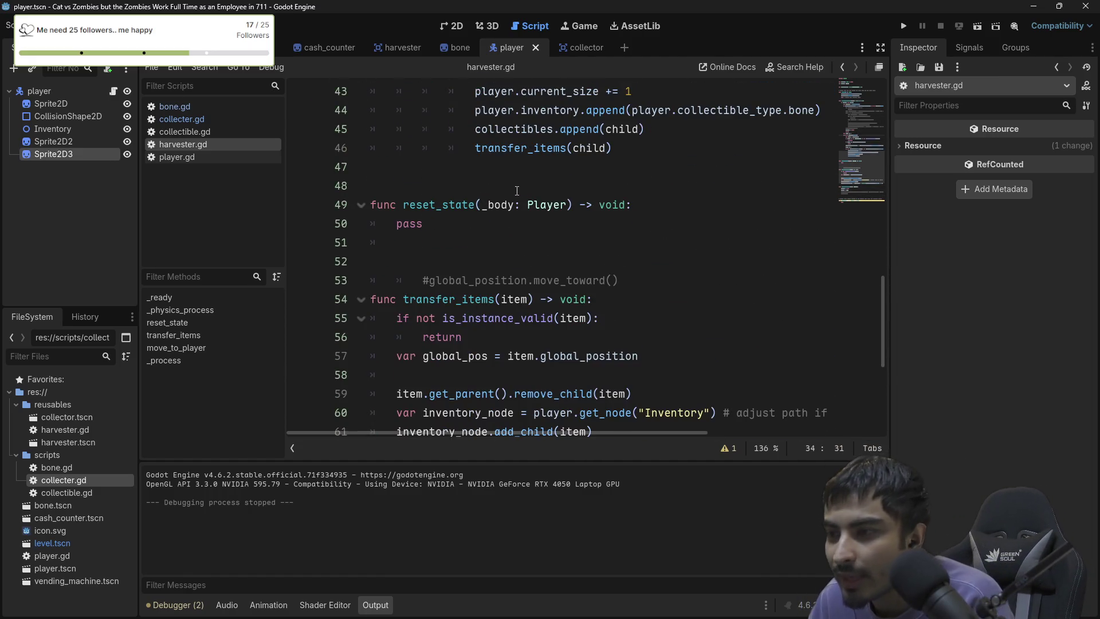
scroll(593, 144, "up", 1)
left_click(598, 155)
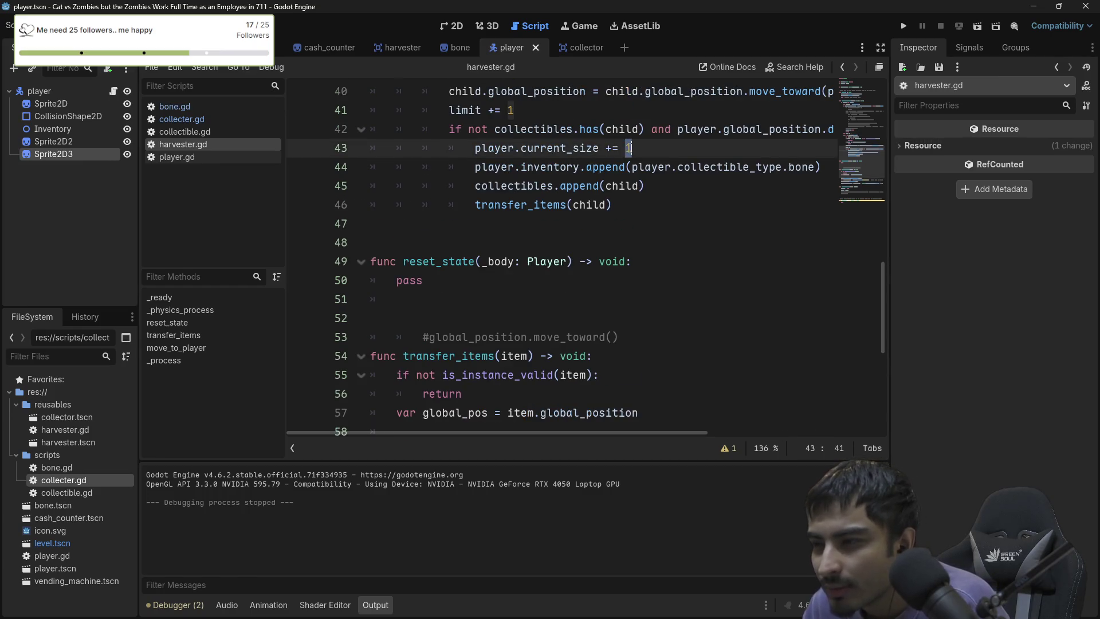
scroll(599, 156, "down", 1)
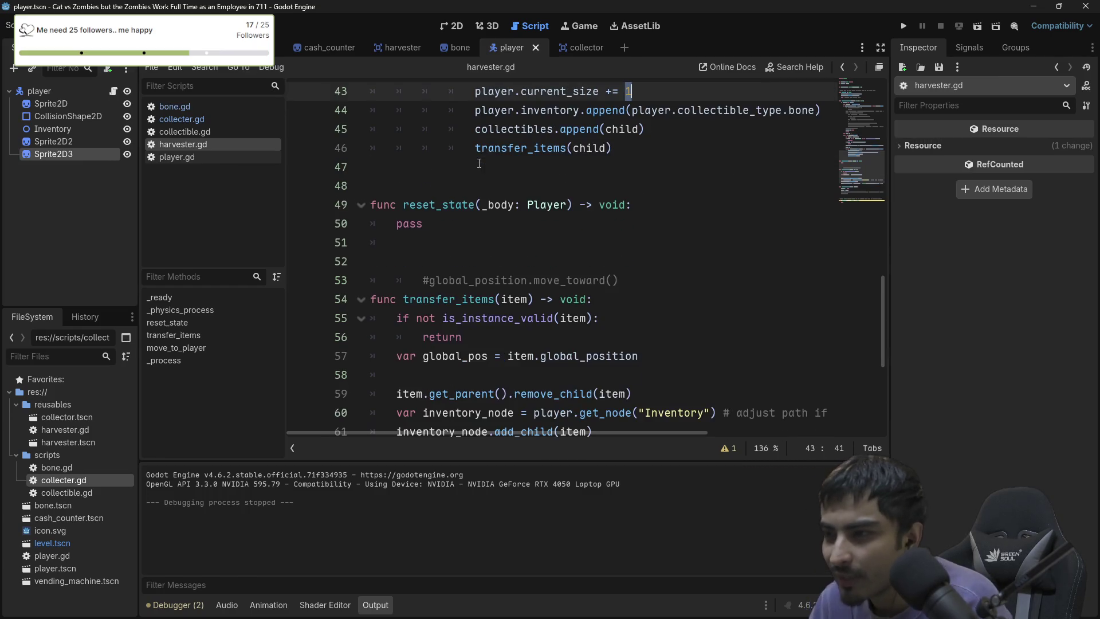
scroll(598, 155, "up", 1)
Expand the code editor and review both transfer_items uses and the inventory_limit value.
left_click(878, 68)
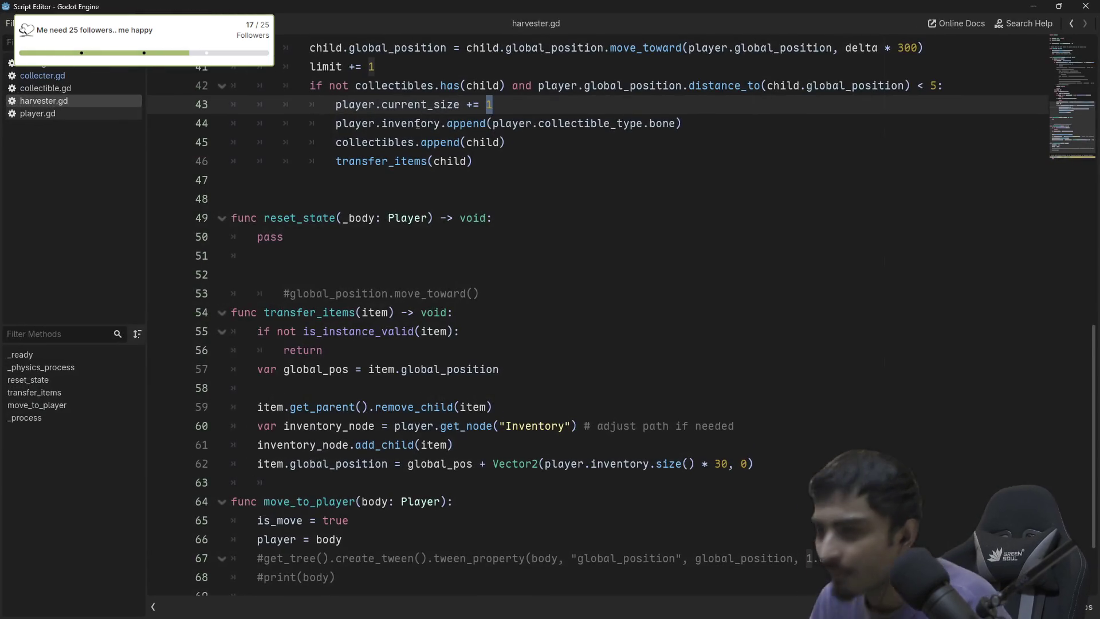
scroll(418, 135, "up", 3)
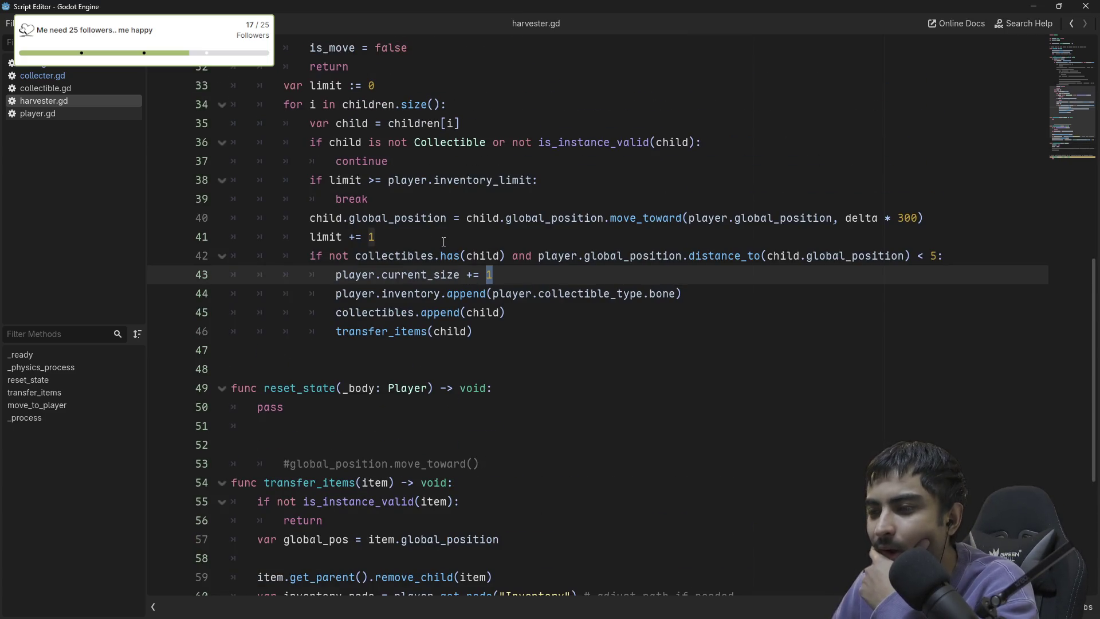
scroll(443, 244, "down", 1)
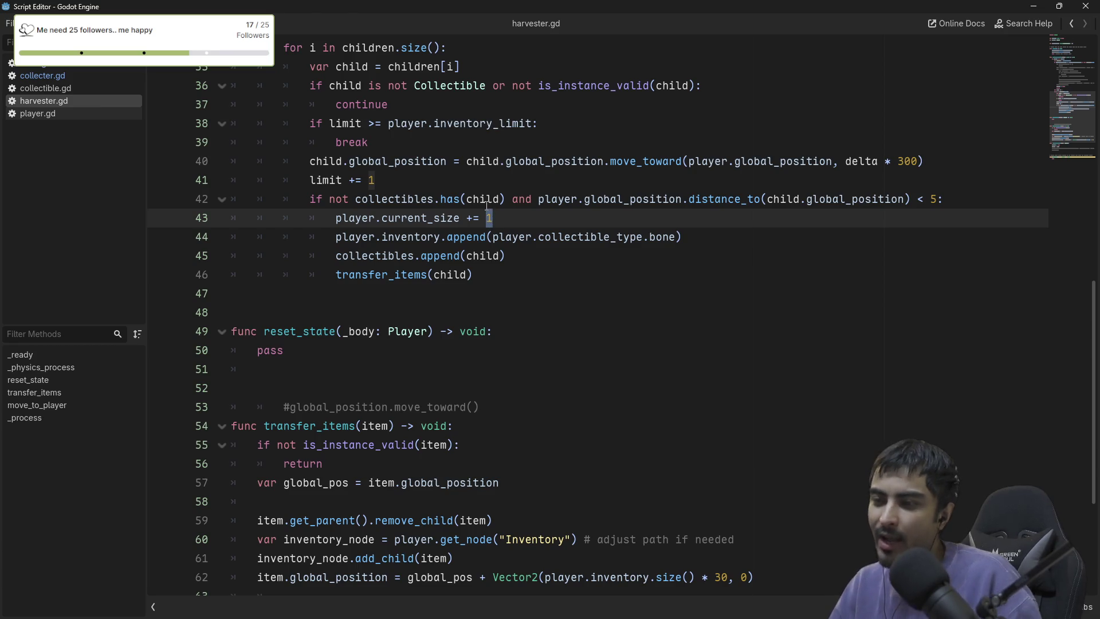
scroll(473, 213, "down", 1)
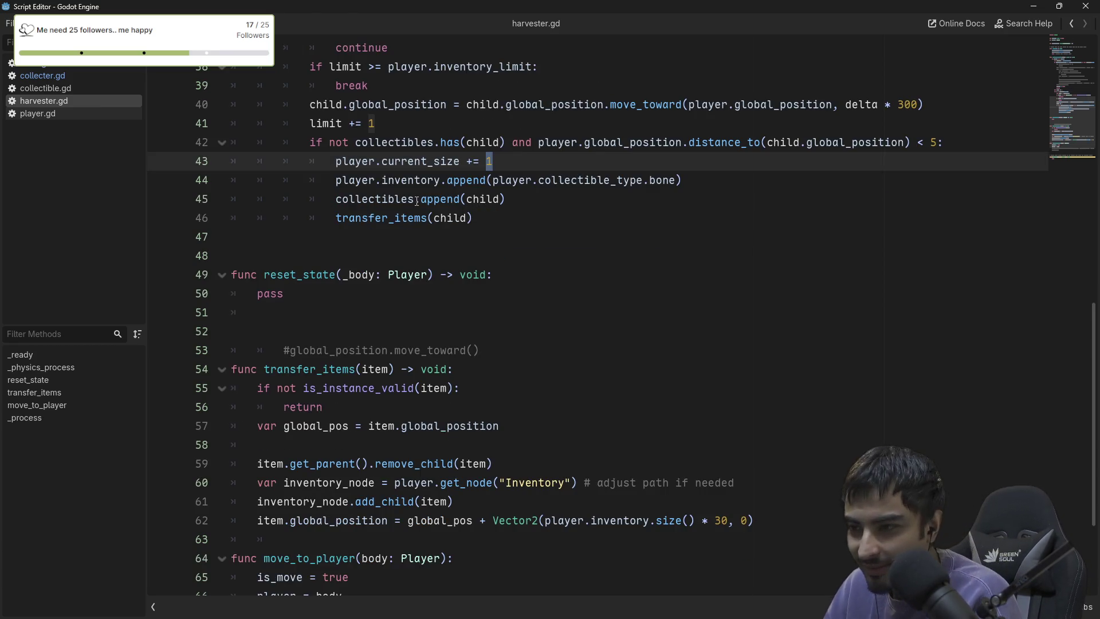
left_click(376, 216)
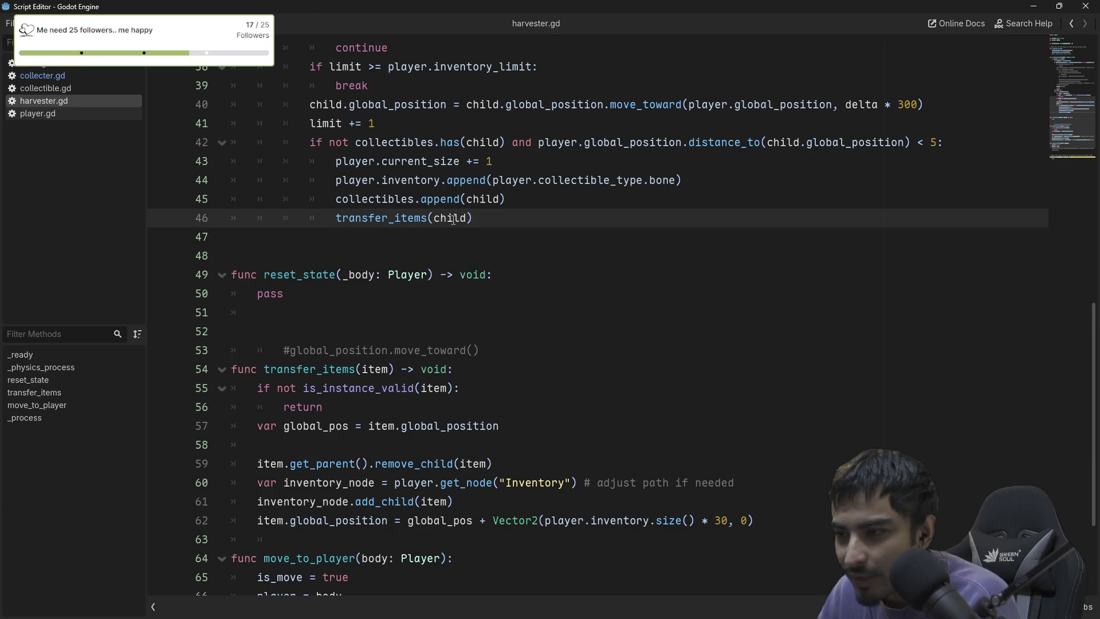
double_click(403, 217)
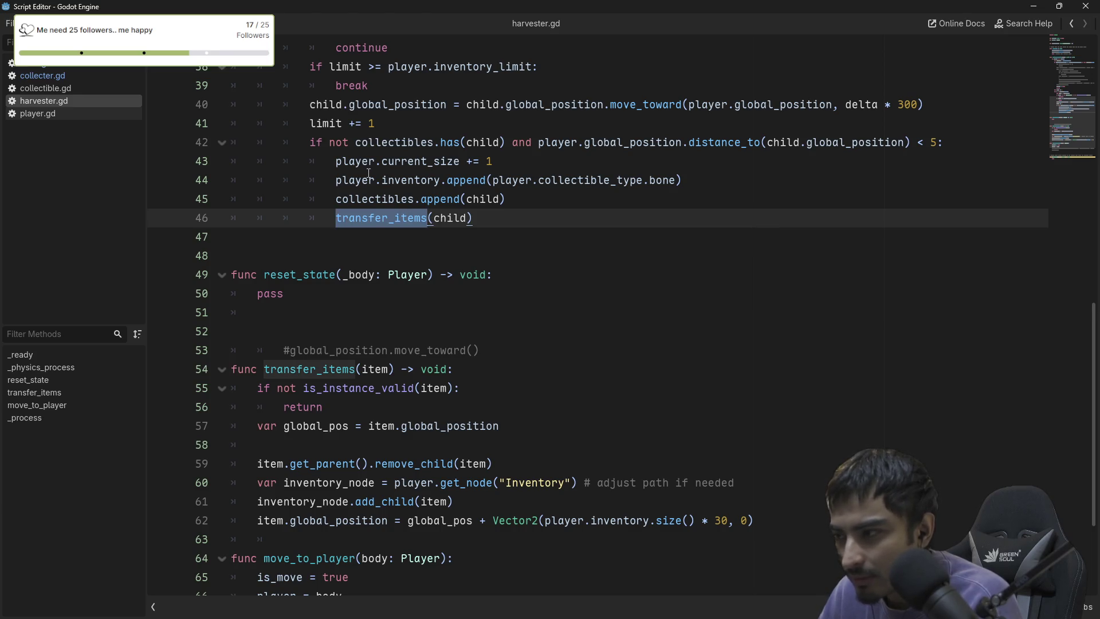
scroll(368, 173, "up", 1)
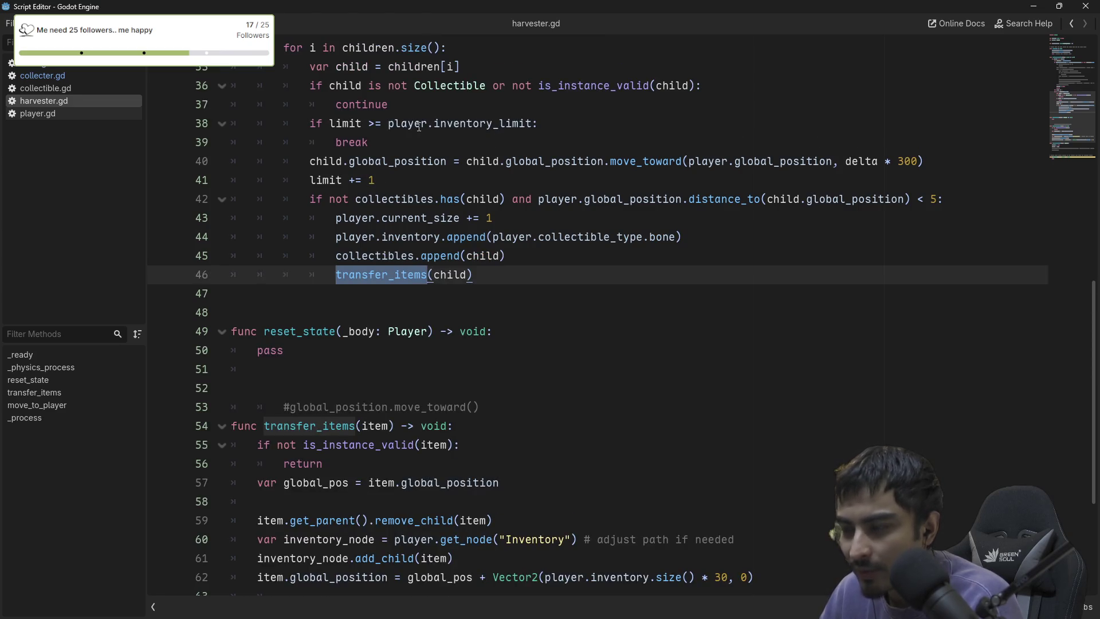
mouse_move(442, 130)
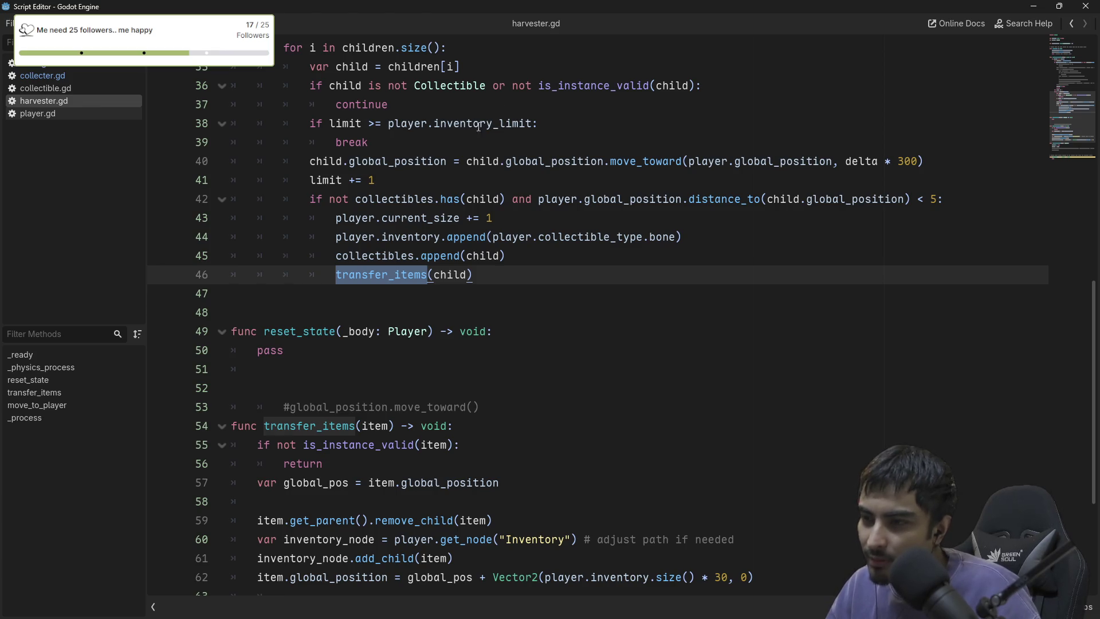
double_click(495, 123)
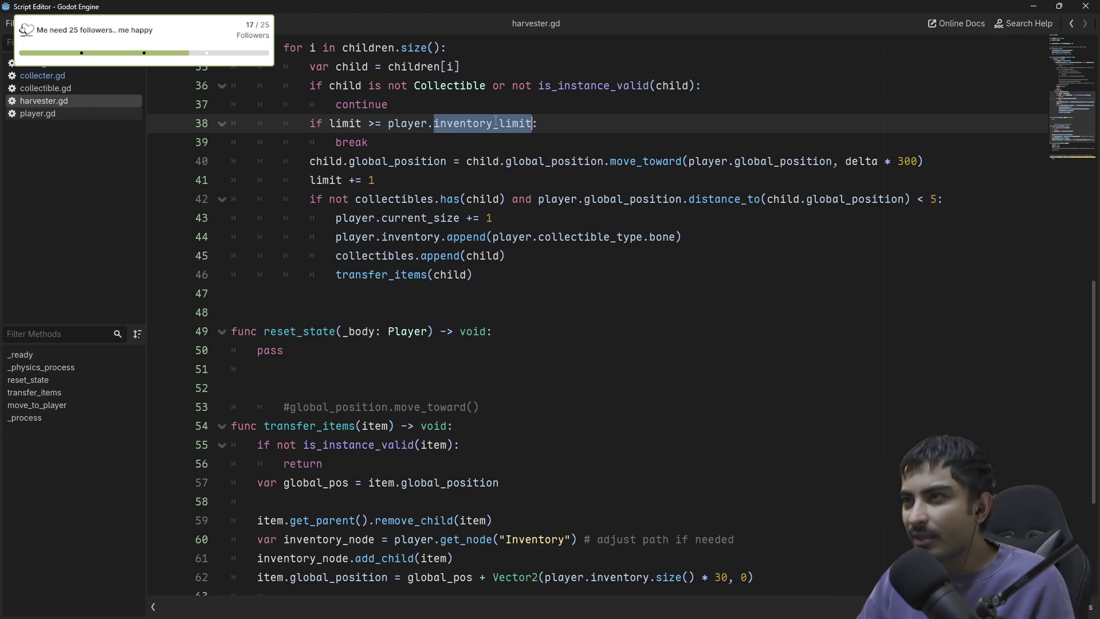
scroll(515, 83, "up", 2)
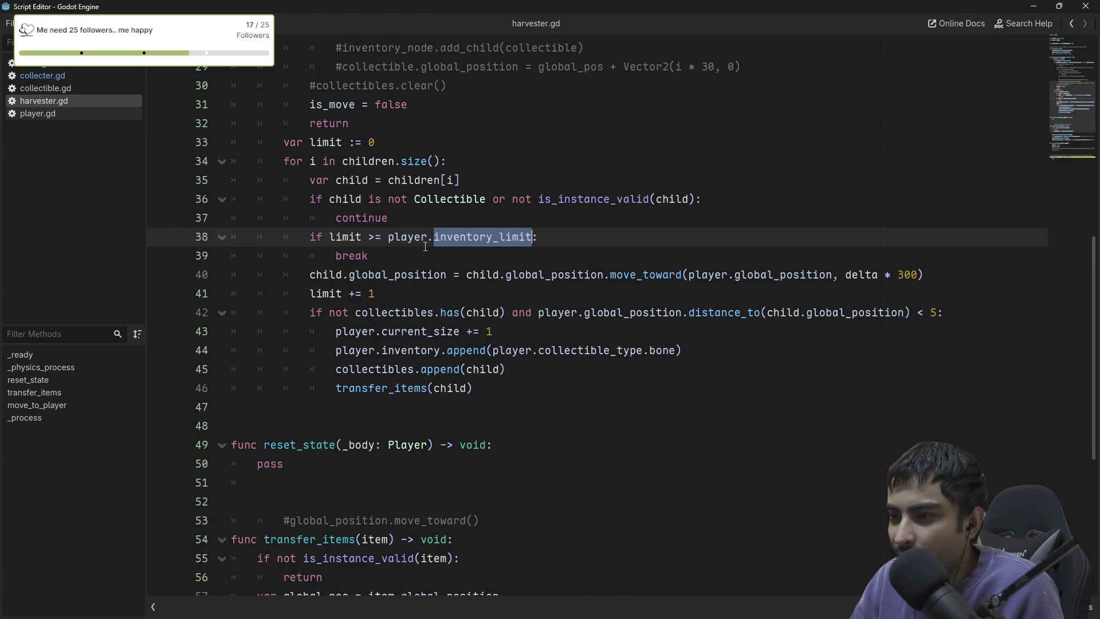
scroll(425, 248, "down", 2)
scroll(426, 248, "down", 3)
scroll(486, 217, "up", 4)
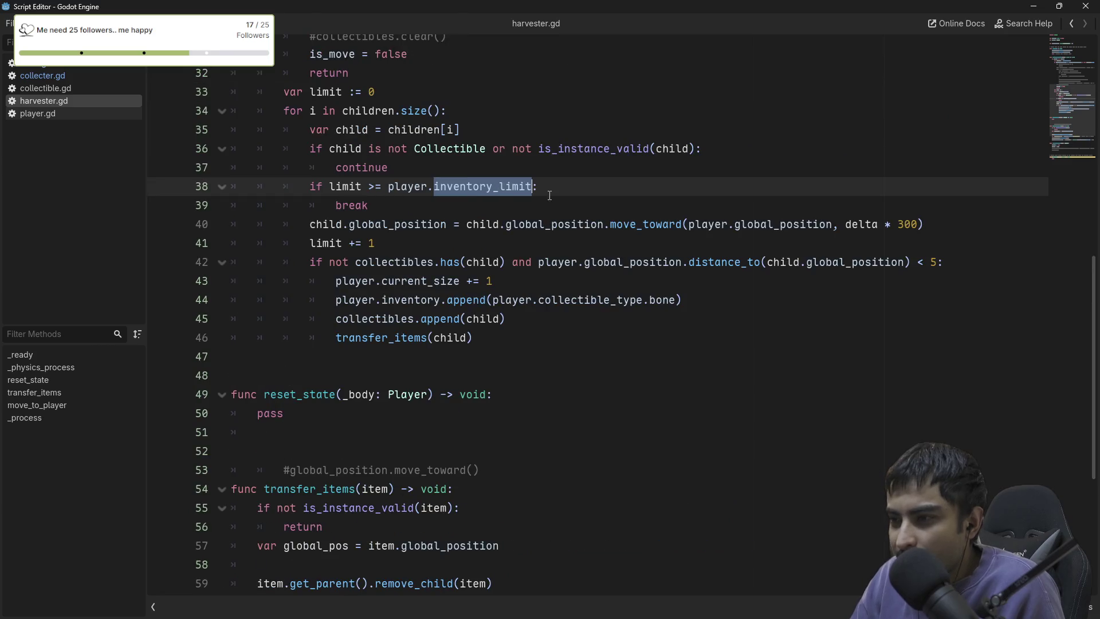
Search for player.inventory_limit to find its other use on line 17, then launch the game.
left_click(534, 187)
left_click_drag(534, 187, 388, 187)
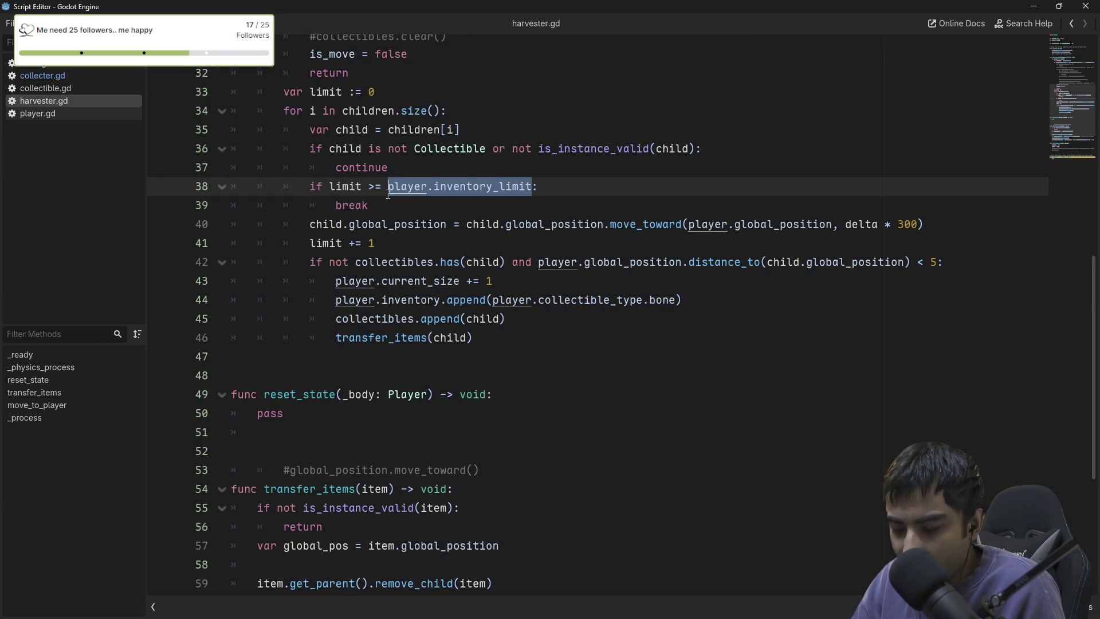
key("ctrl+f")
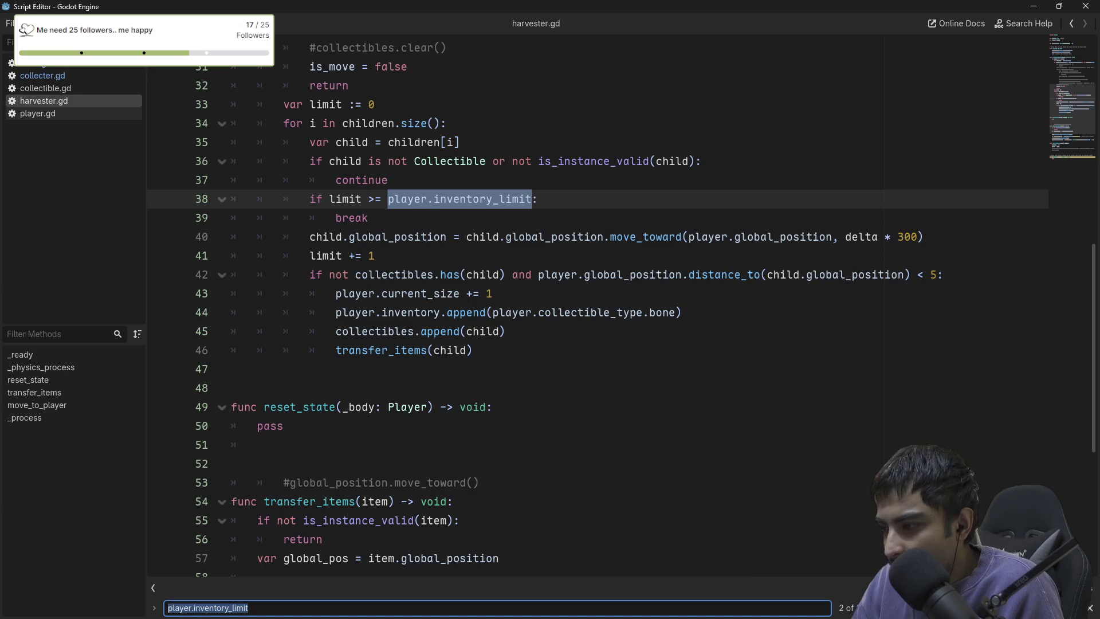
key("Return")
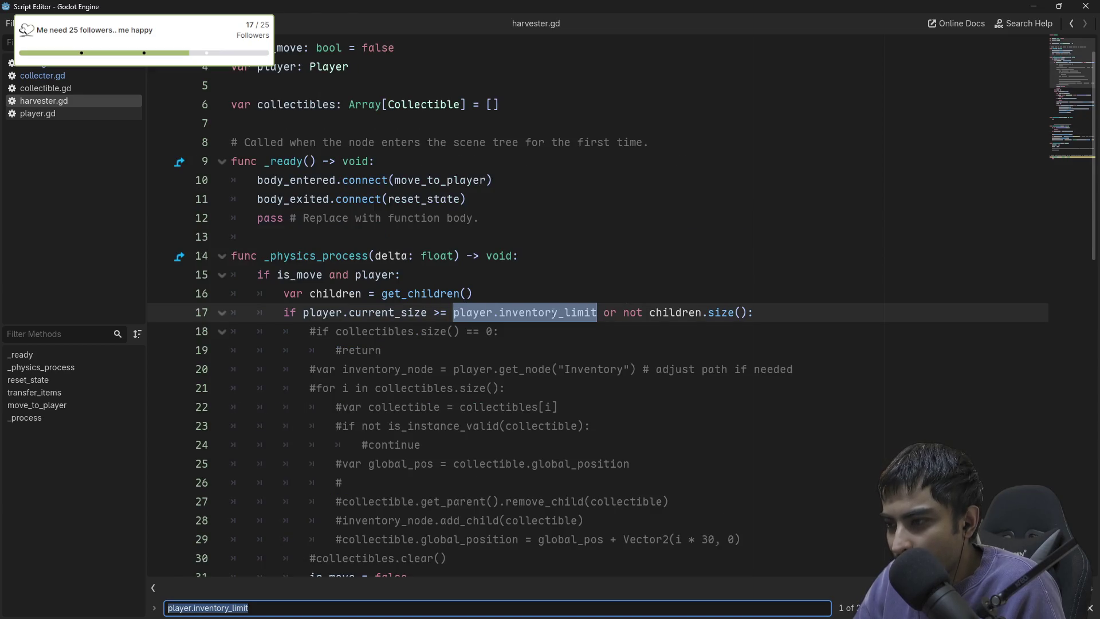
scroll(533, 320, "down", 2)
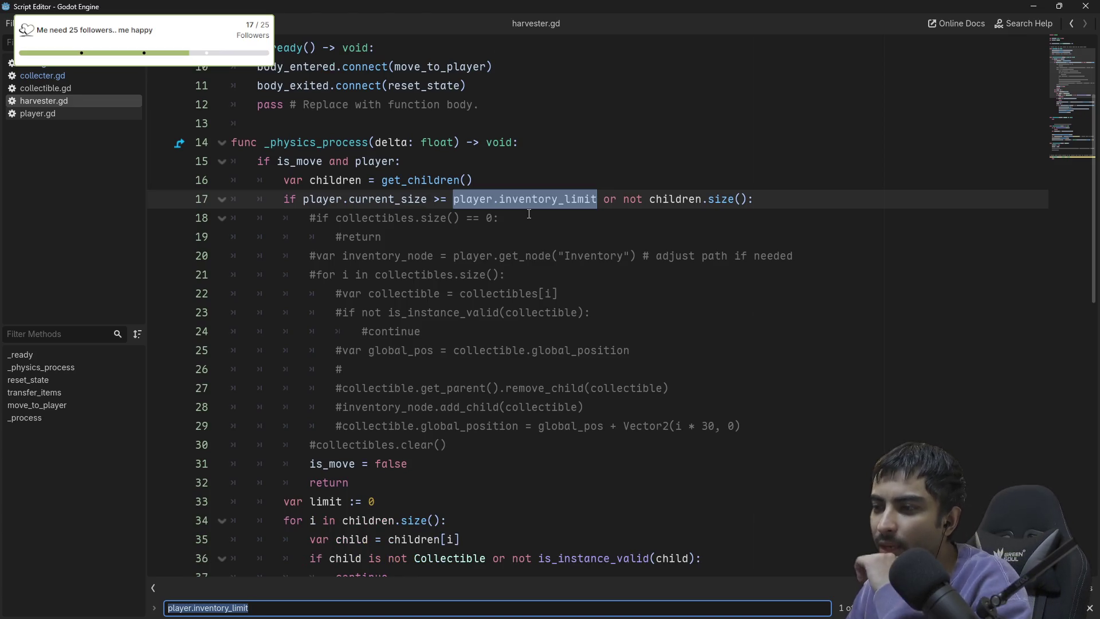
scroll(479, 212, "down", 2)
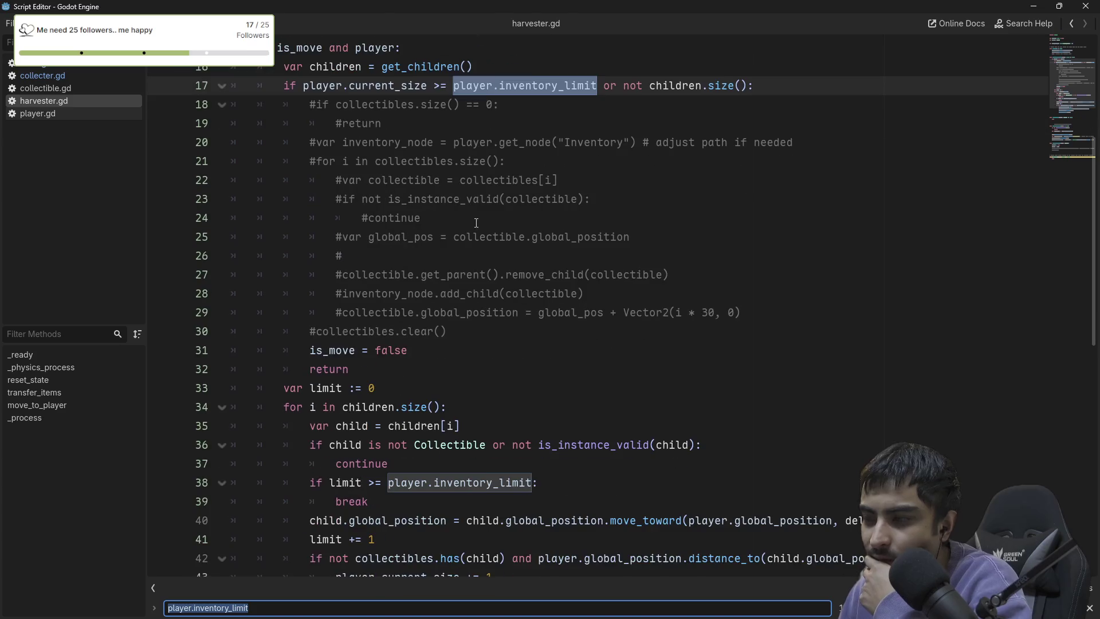
scroll(480, 215, "up", 1)
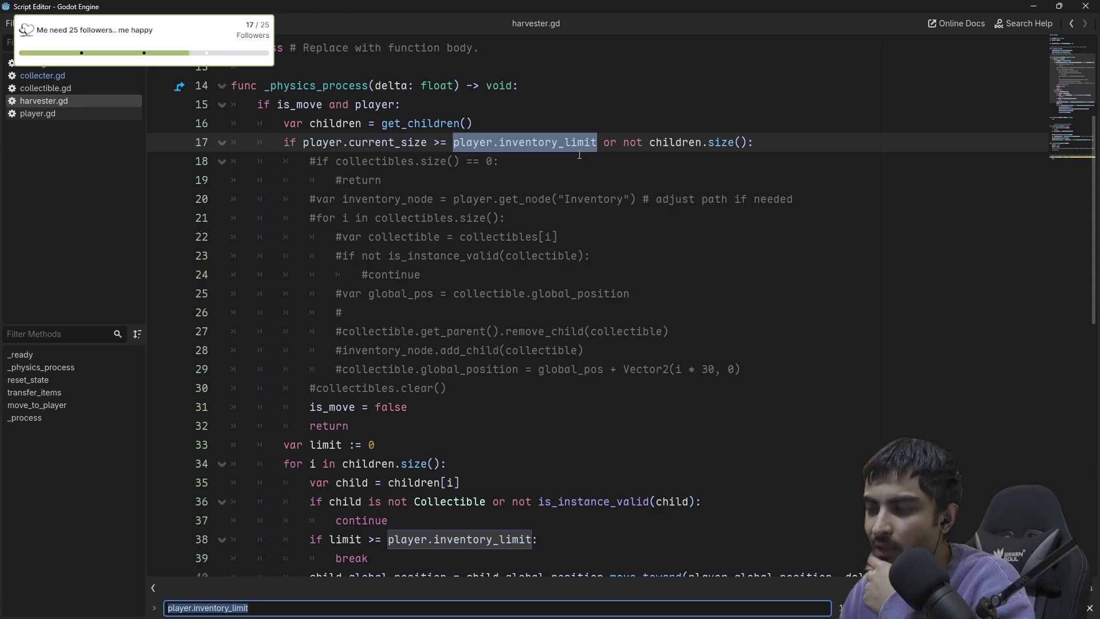
scroll(570, 156, "down", 1)
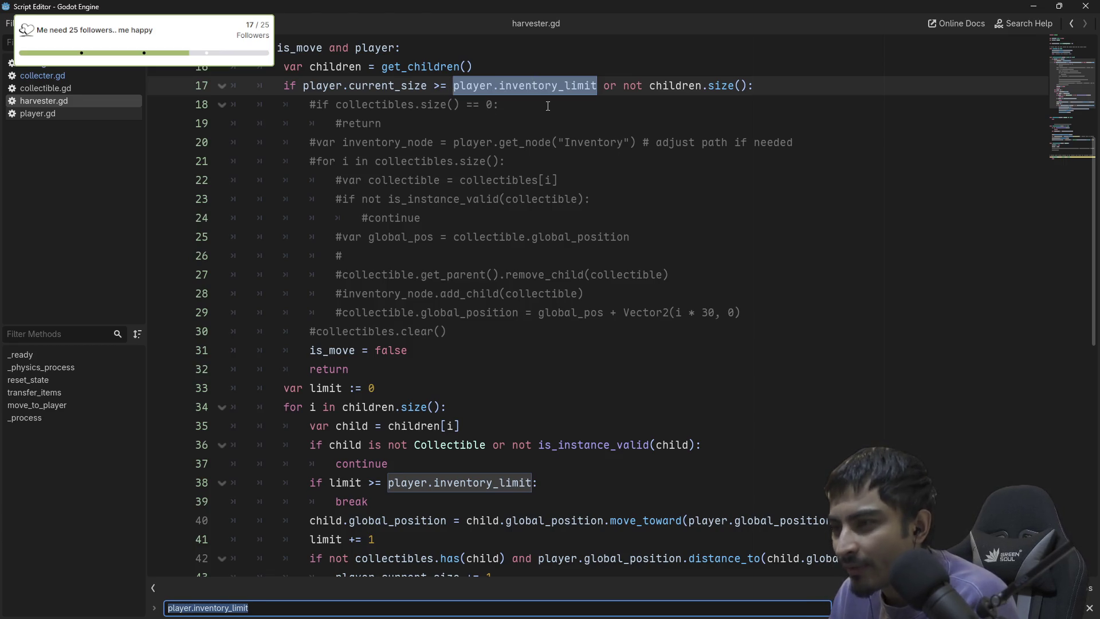
scroll(548, 106, "down", 5)
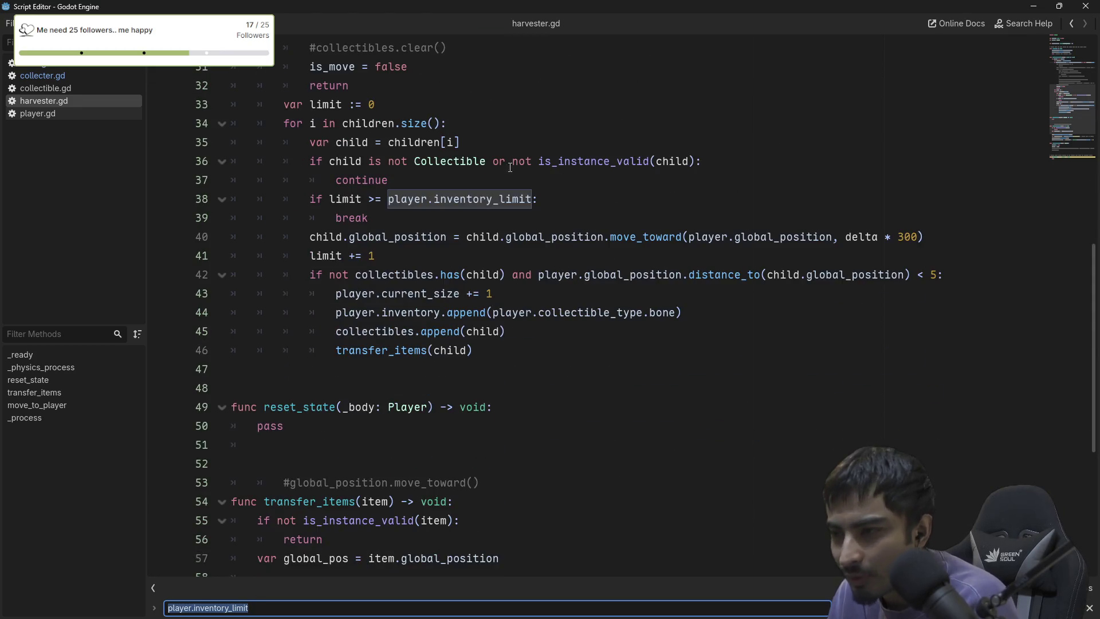
scroll(510, 167, "down", 1)
key("F5")
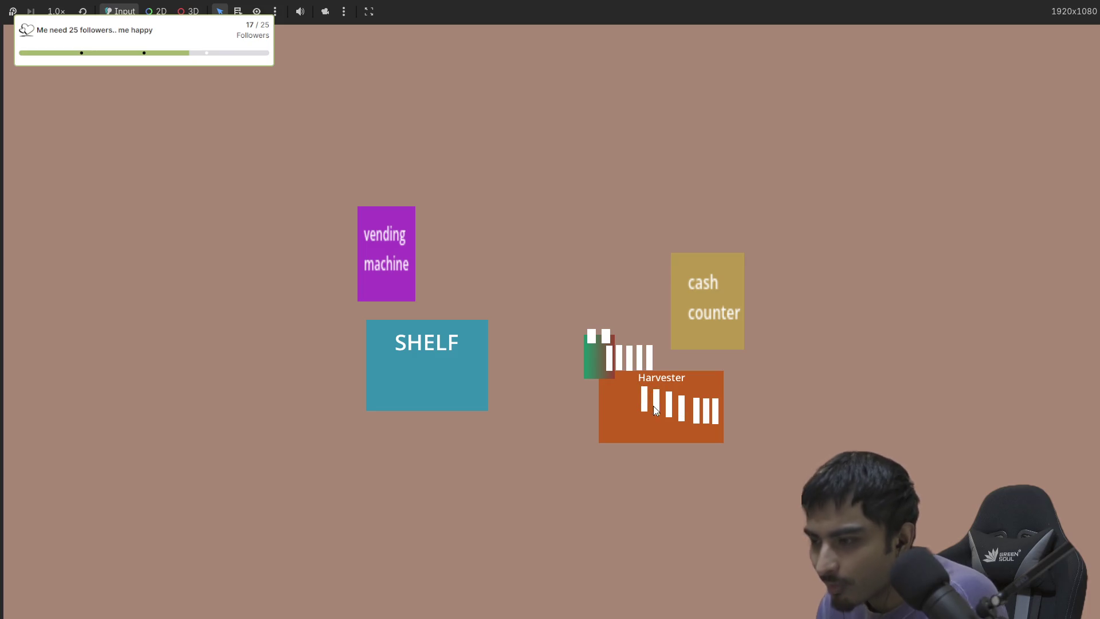
Walk the player between the Harvester and the shelf twice to unload bars, then stop the game.
key("Left")
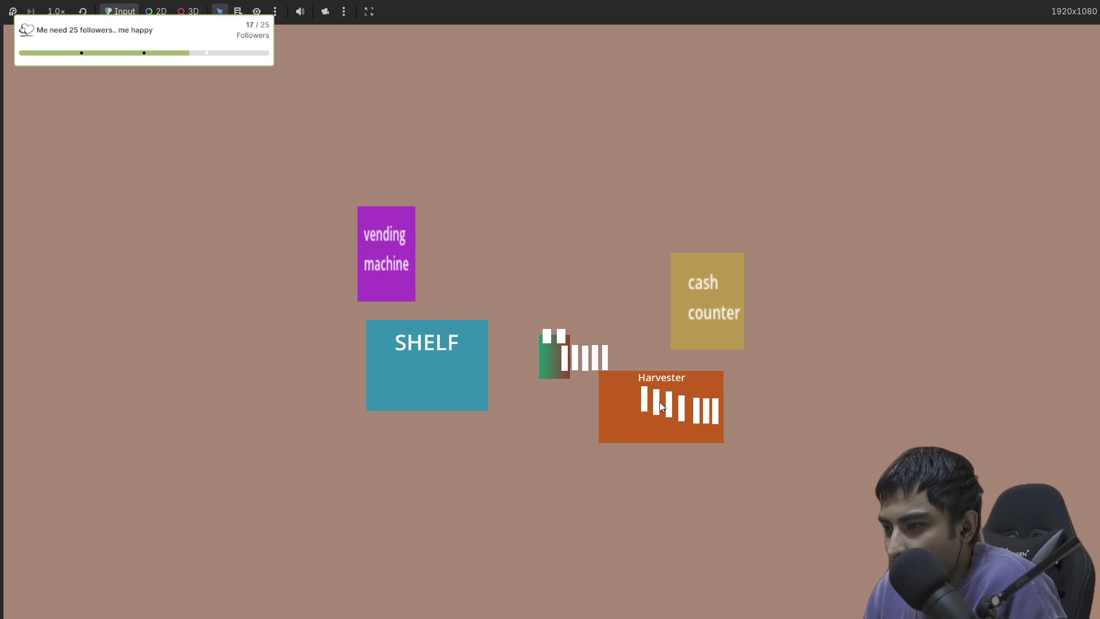
key("Left")
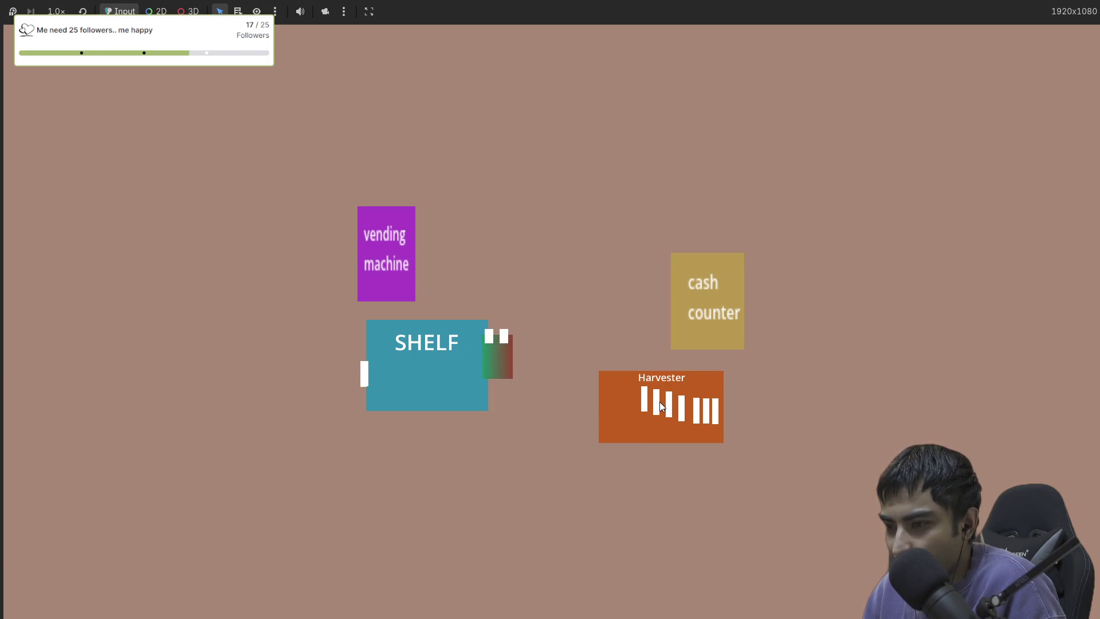
key("Right")
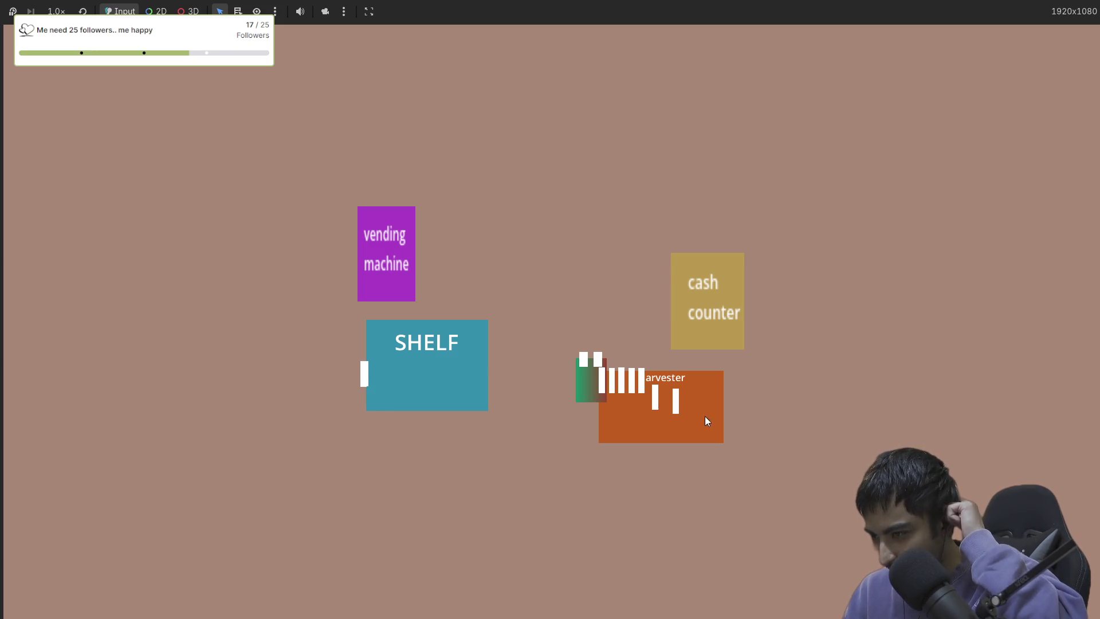
key("Left")
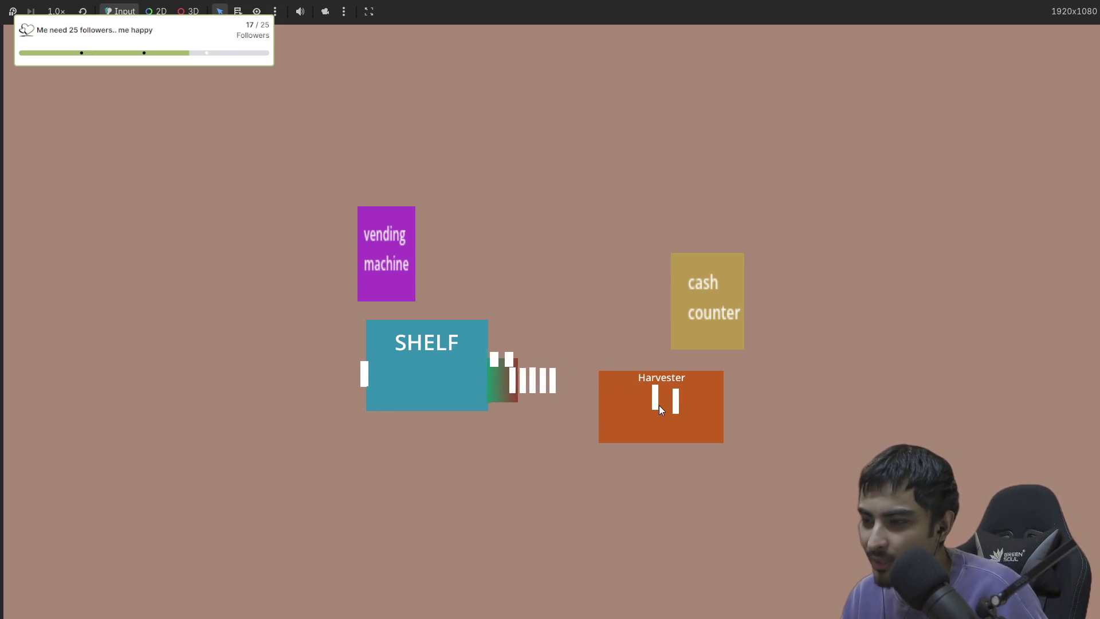
key("Right")
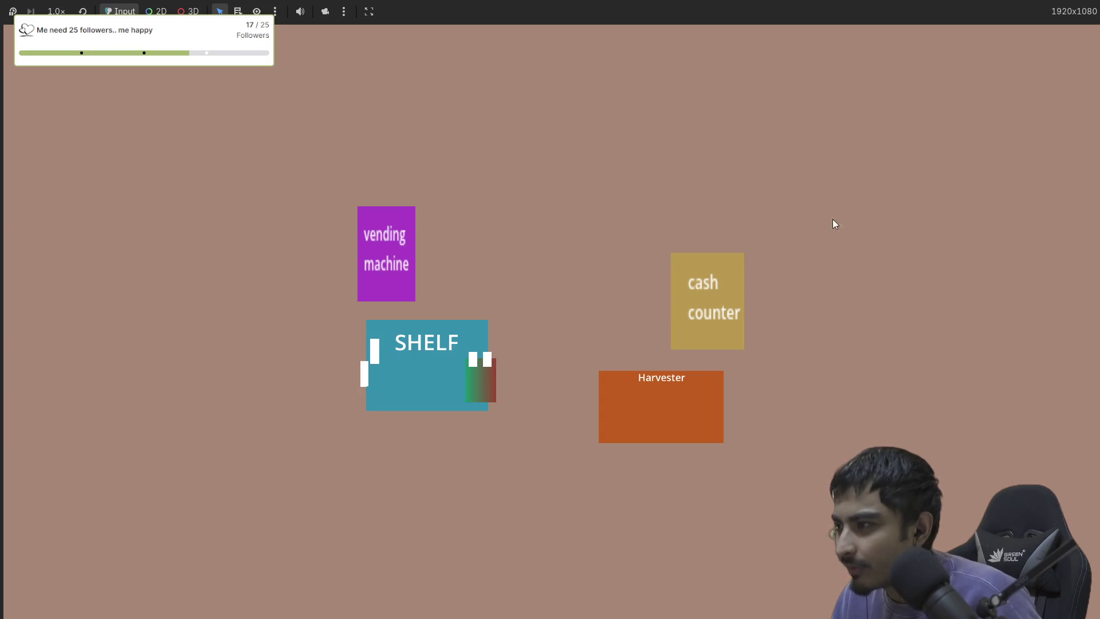
key("F8")
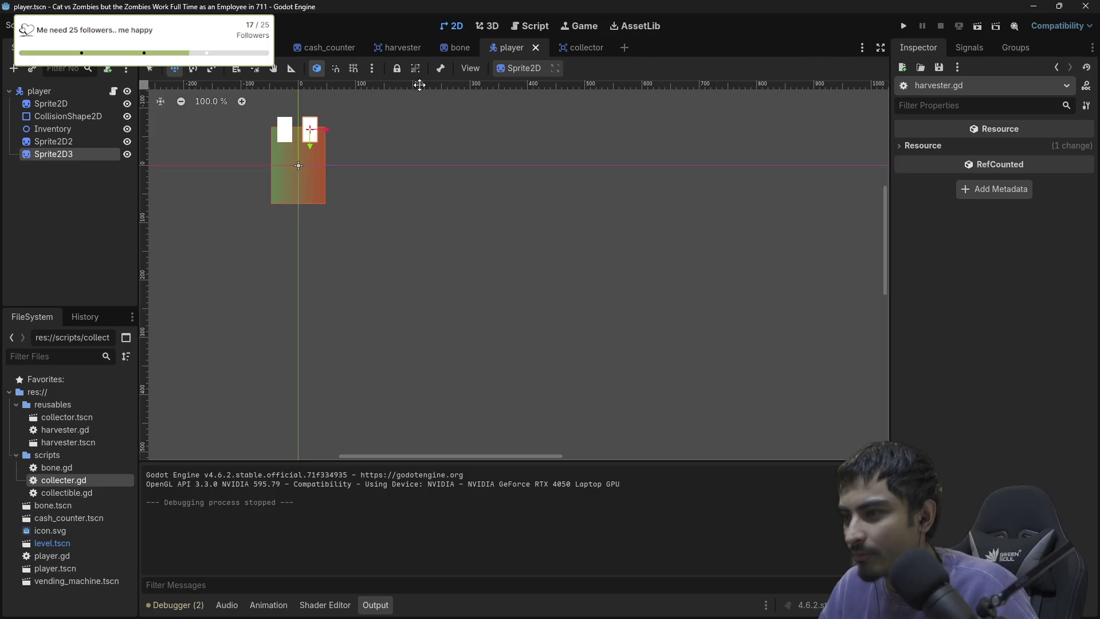
Float harvester.gd in its own script window and find the next player.inventory_limit check in the pull loop.
left_click(525, 27)
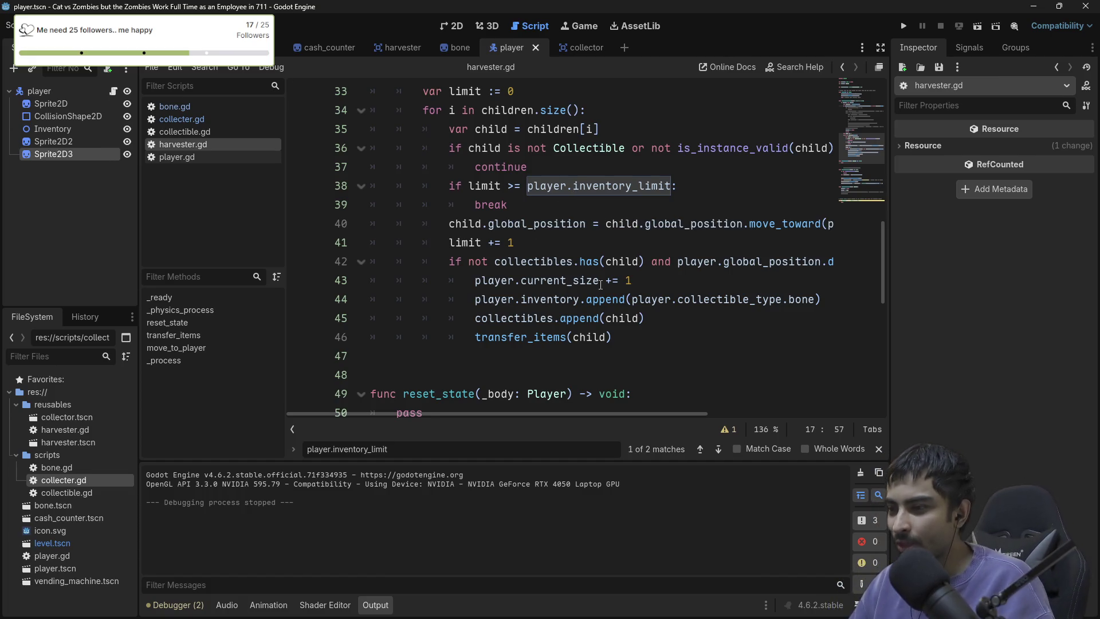
mouse_move(602, 302)
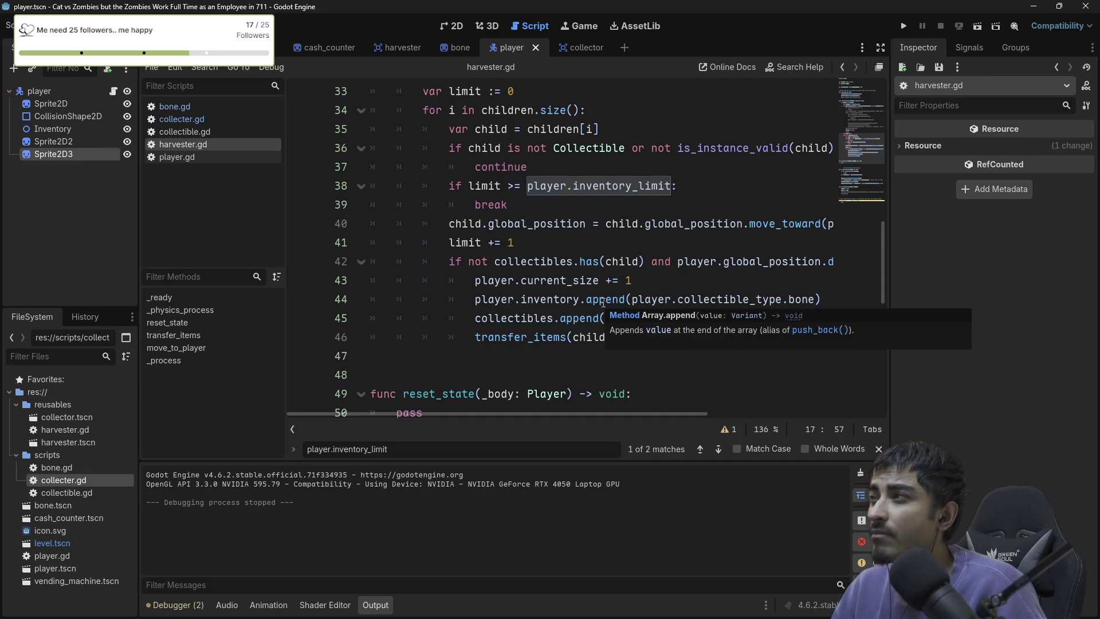
left_click(878, 68)
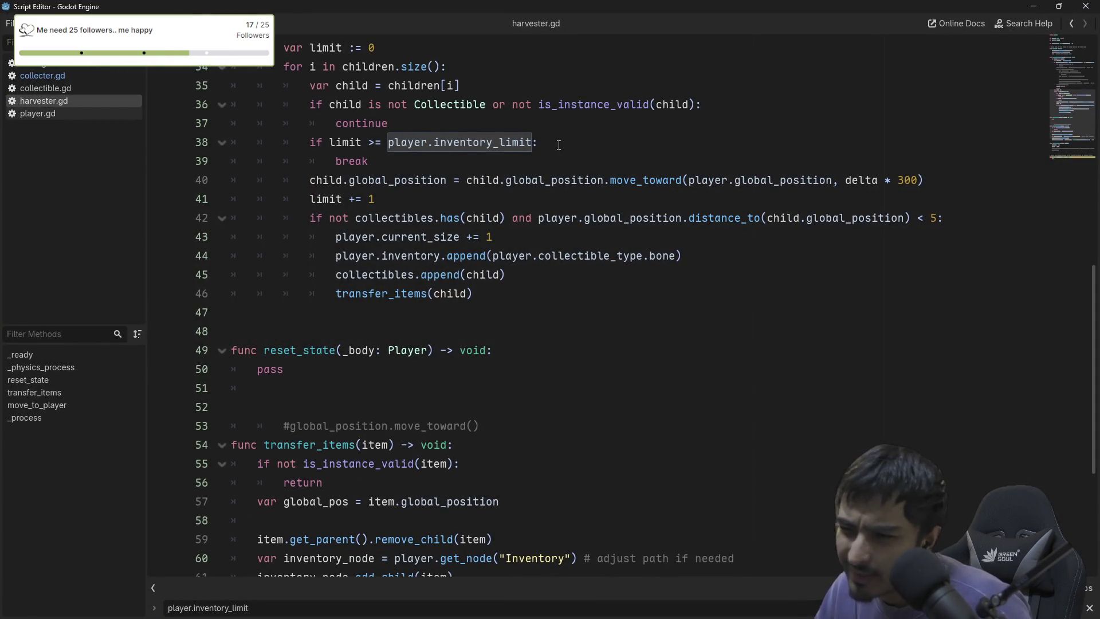
key("Return")
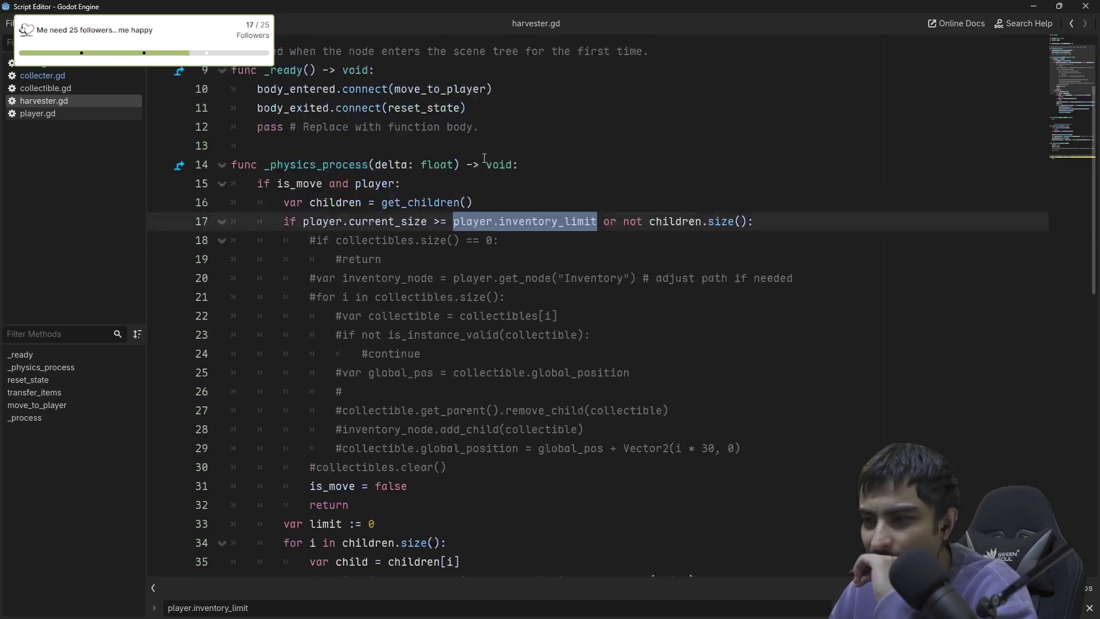
scroll(456, 365, "down", 2)
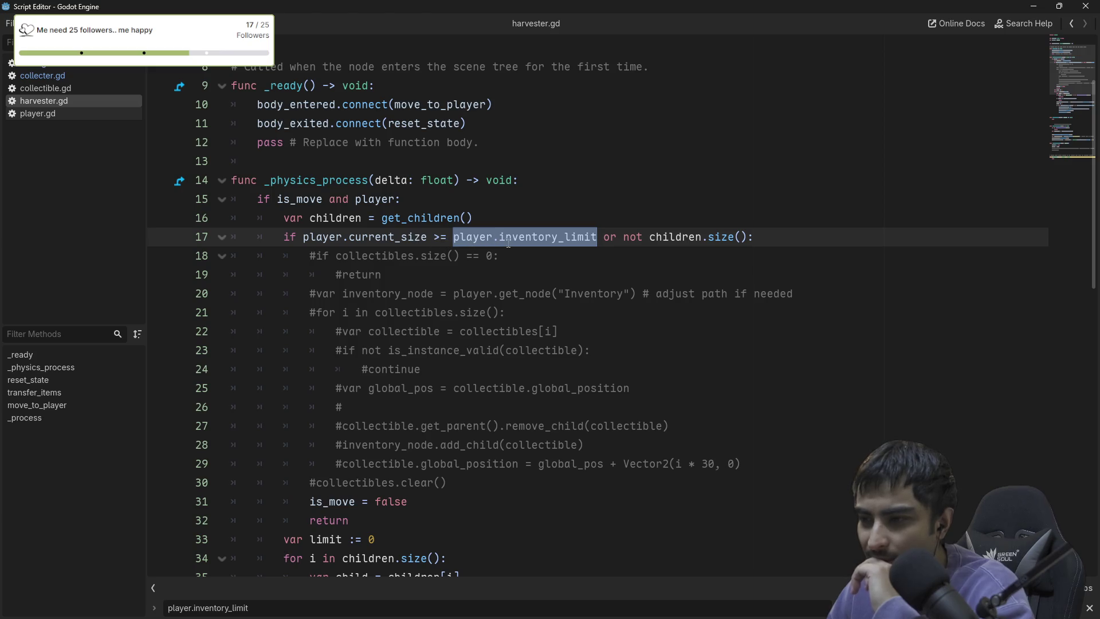
mouse_move(533, 240)
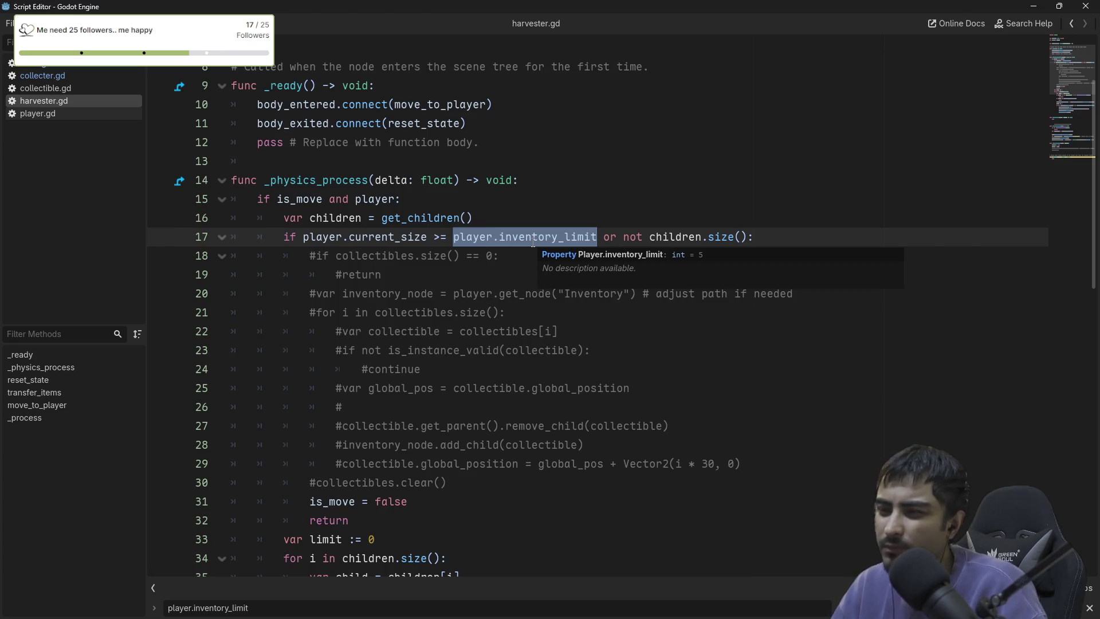
scroll(496, 289, "down", 3)
scroll(497, 288, "up", 1)
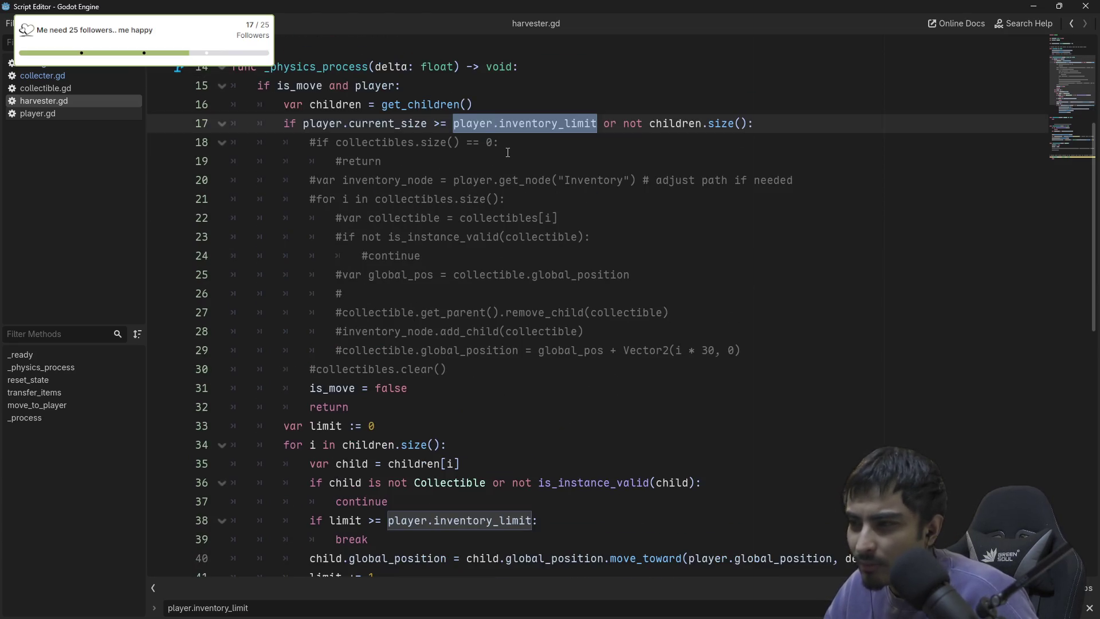
scroll(499, 154, "down", 4)
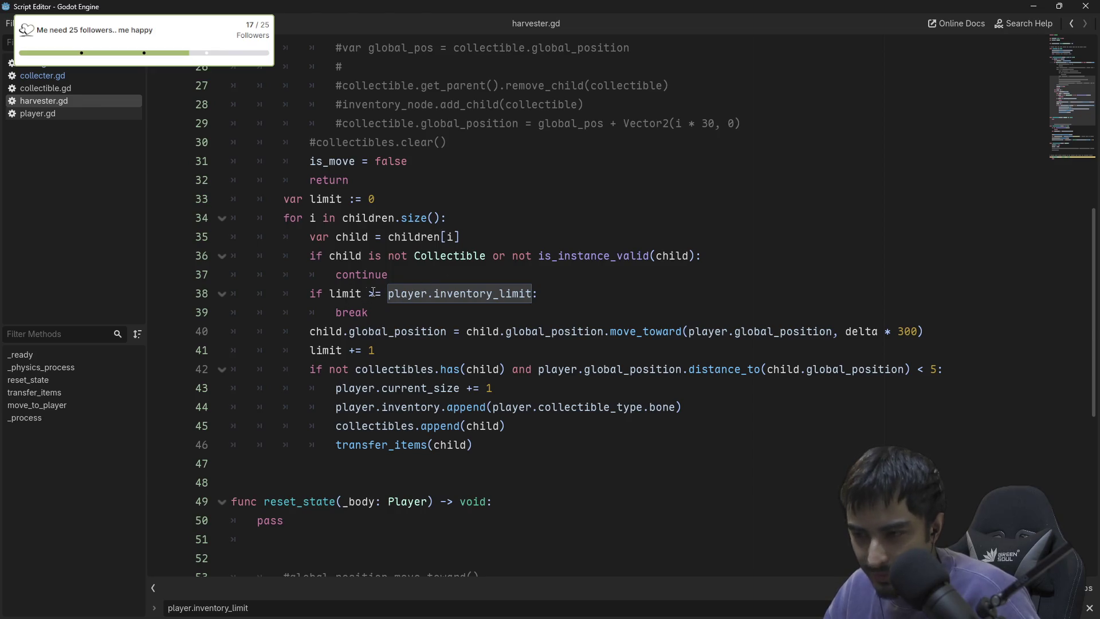
Add a local 'var inventory_limit = player.inventory_limit' and compare the loop against it.
left_click(399, 200)
key("Return")
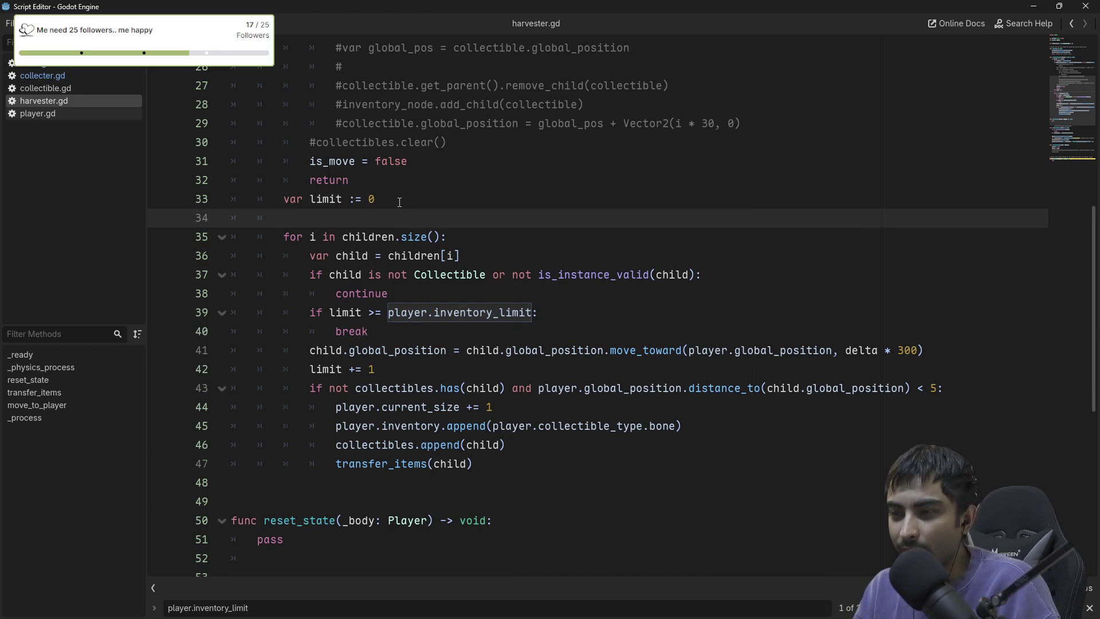
type("var invent")
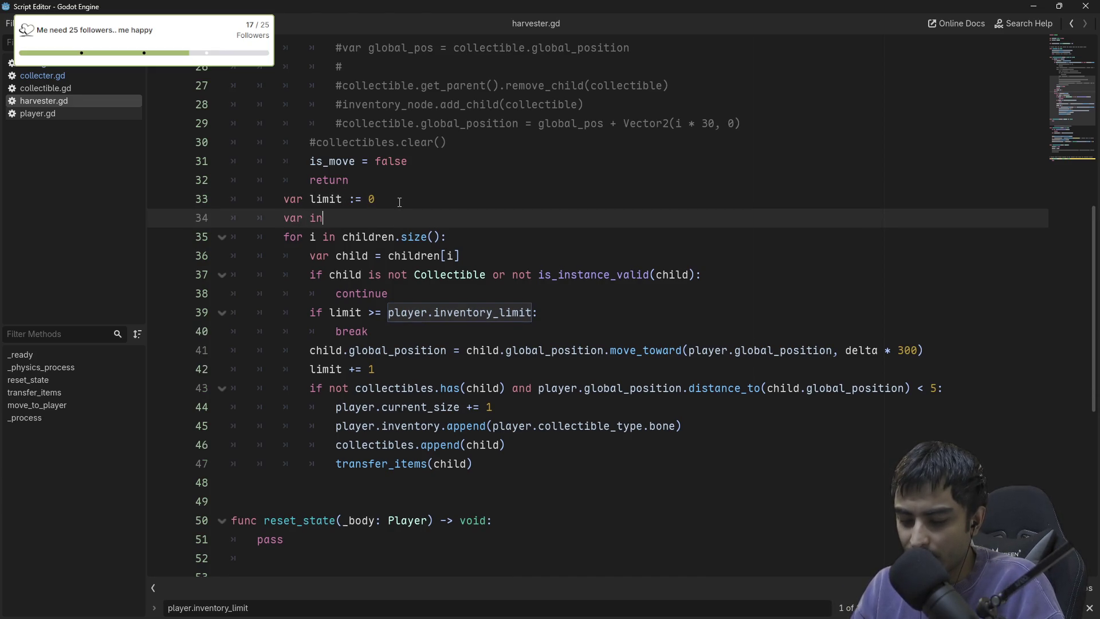
type("ory_")
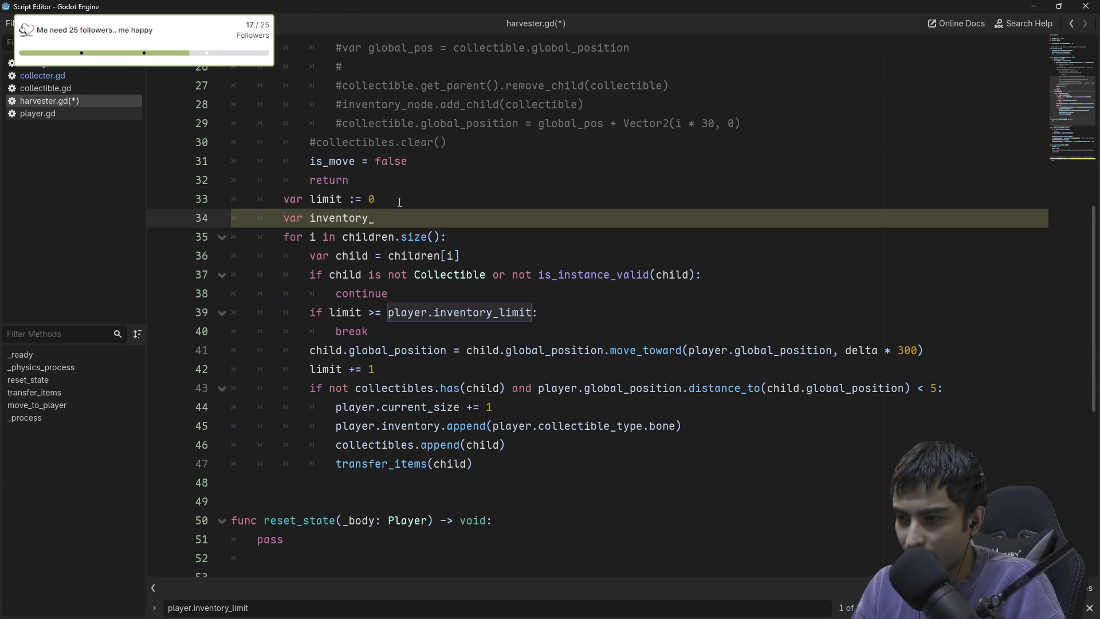
type("l")
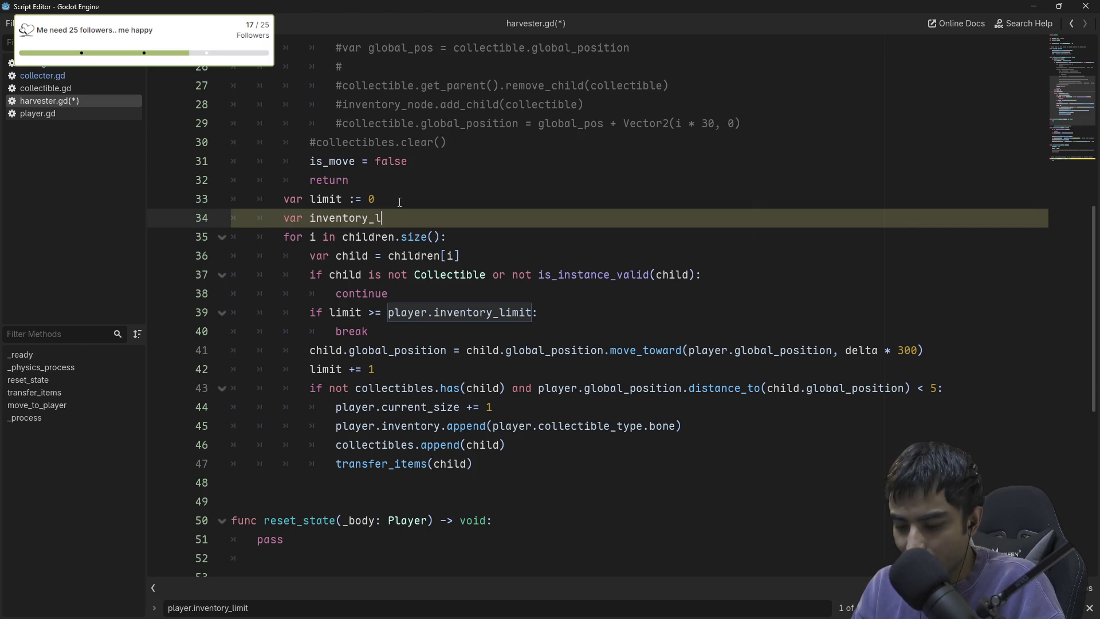
type("imit =")
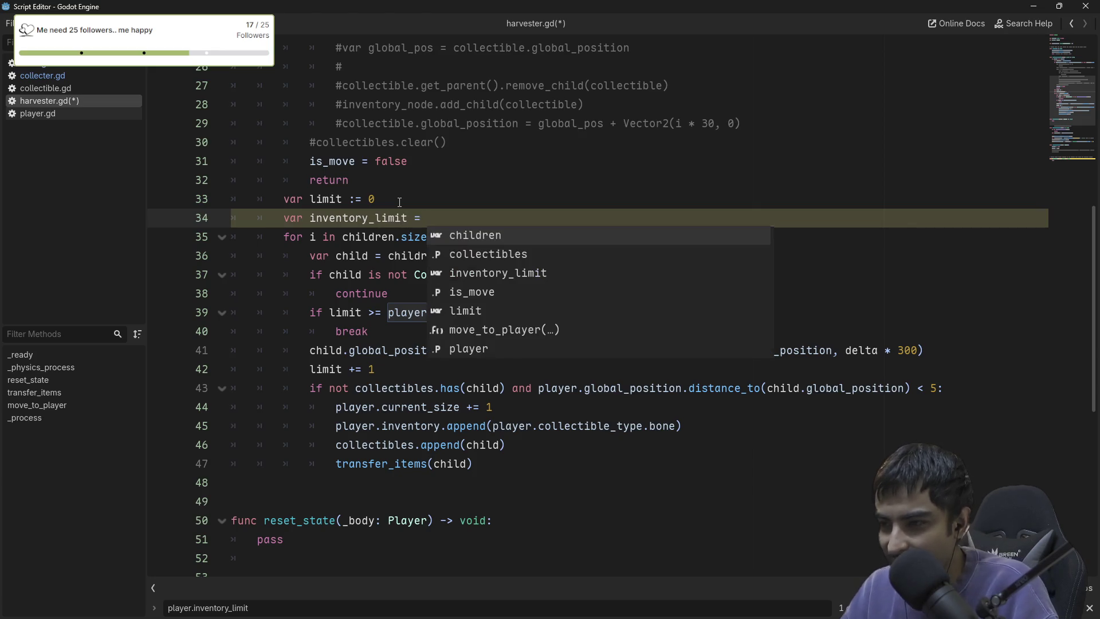
left_click(376, 293)
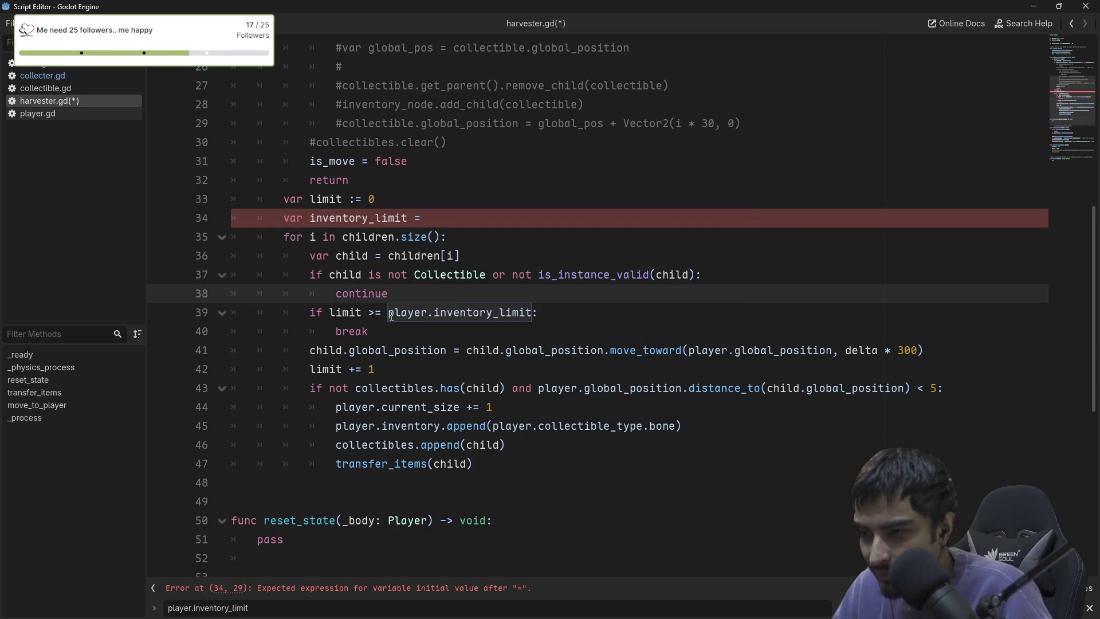
left_click_drag(389, 314, 532, 314)
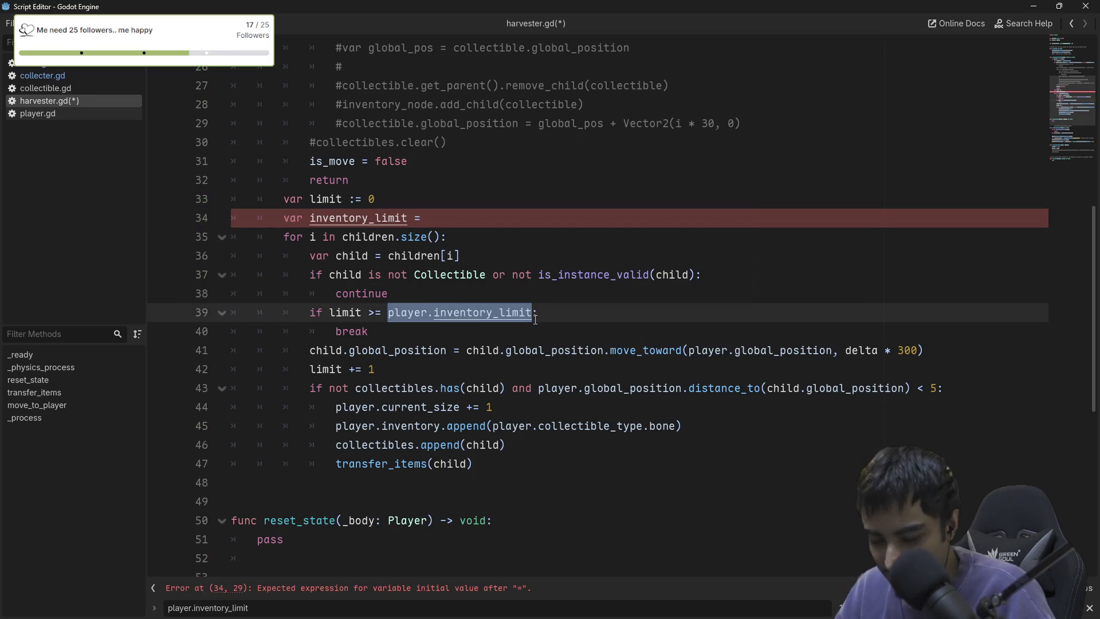
key("ctrl+x")
left_click(445, 224)
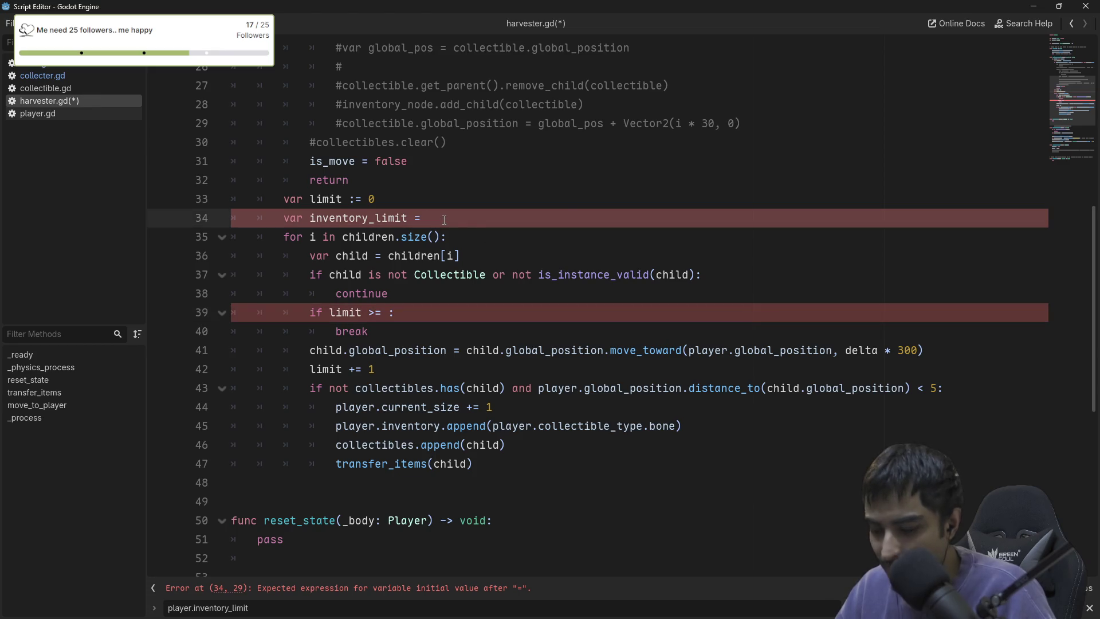
key("ctrl+v")
double_click(363, 218)
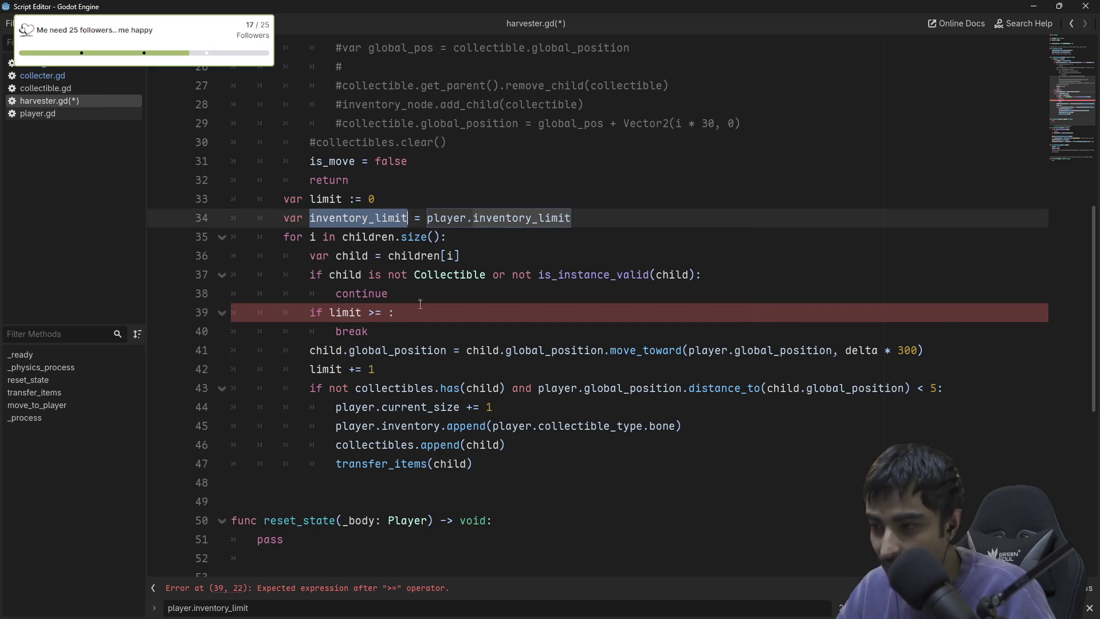
left_click(389, 314)
key("ctrl+v")
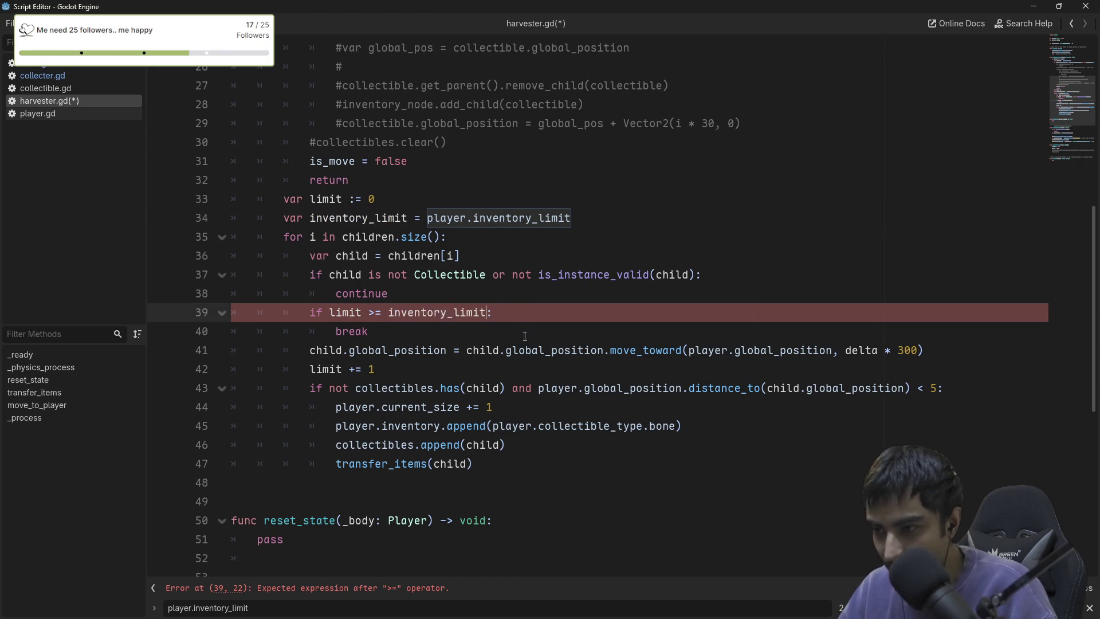
Decrement inventory_limit by 1 after each transfer_items call in the pickup block.
left_click(492, 464)
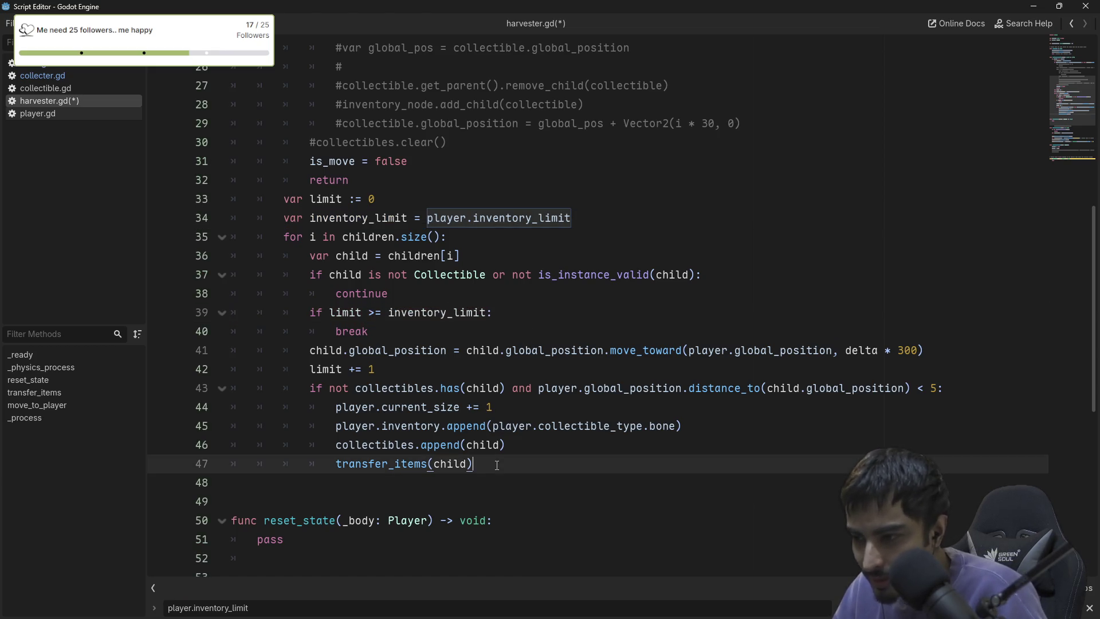
key("Return")
type("inve")
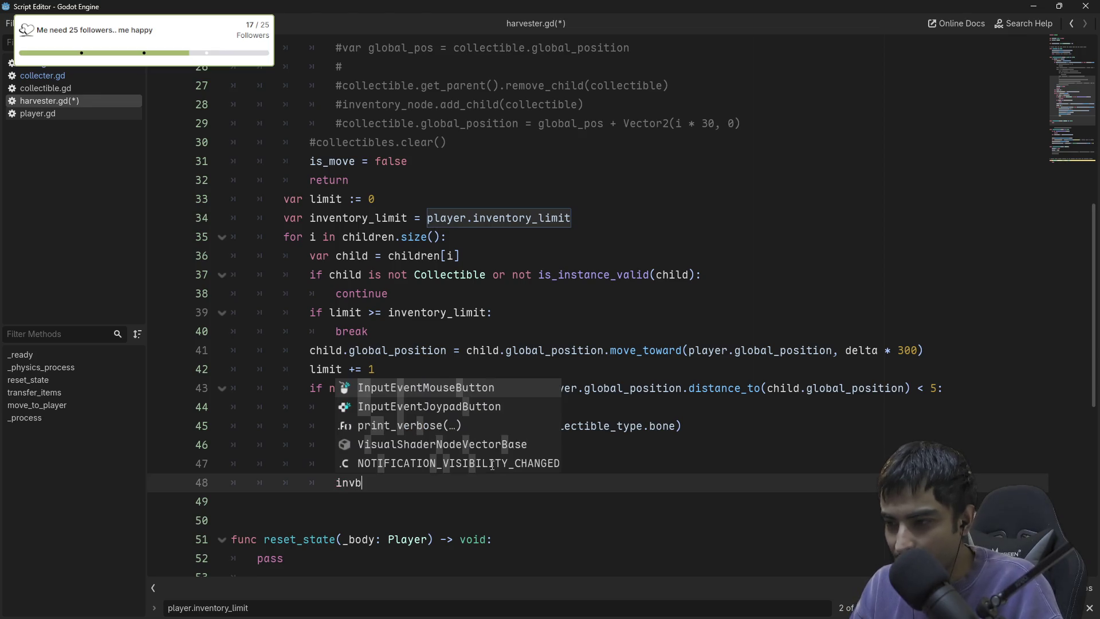
key("Return")
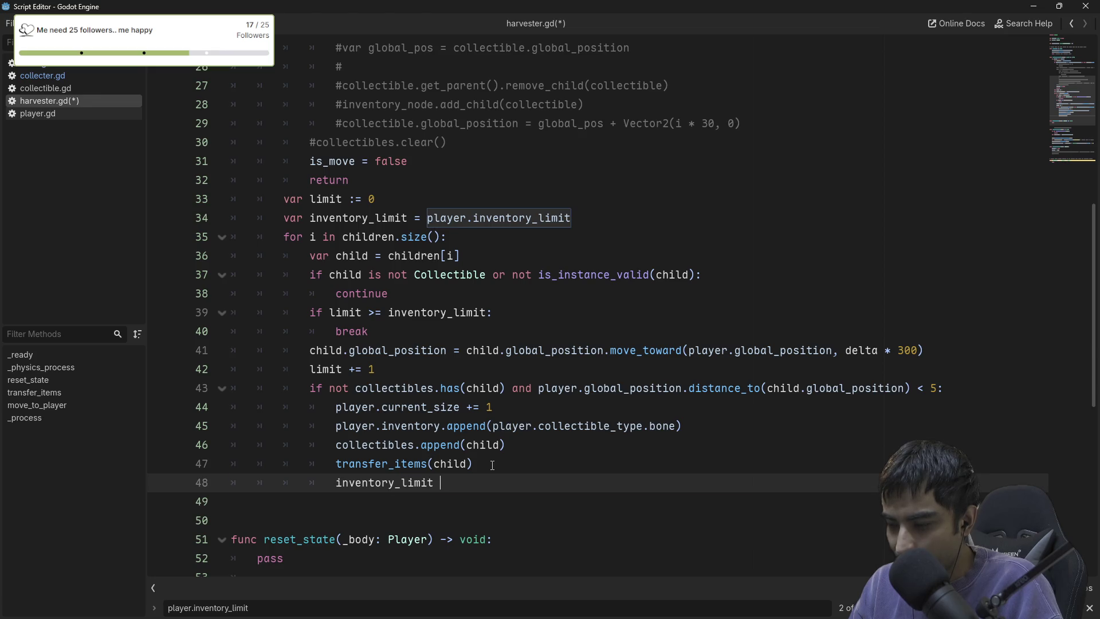
type("=")
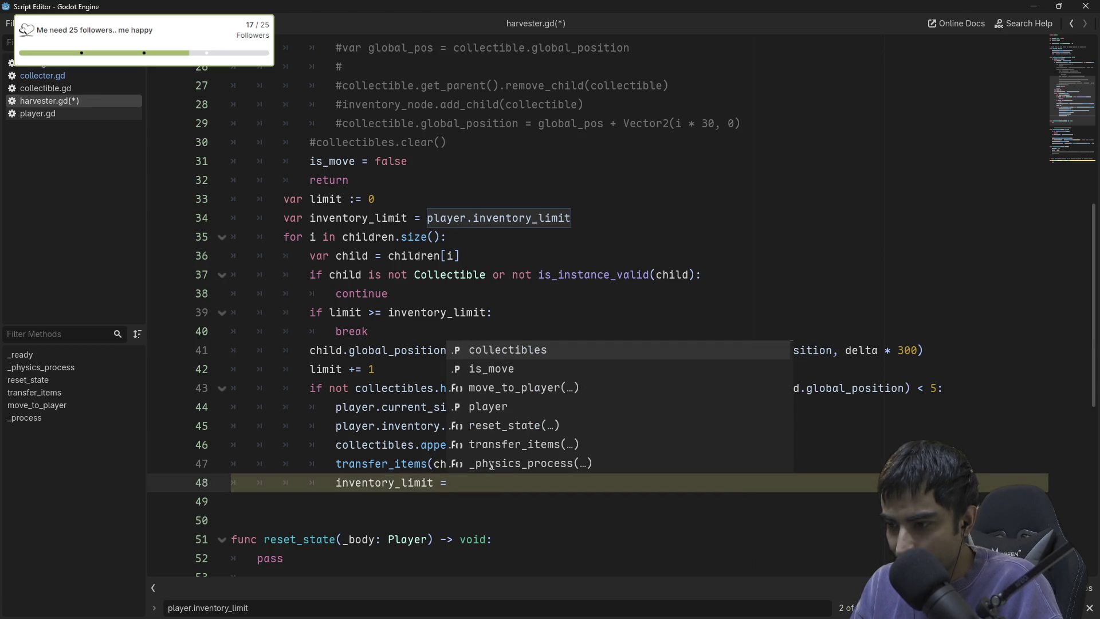
key("BackSpace")
type("-=")
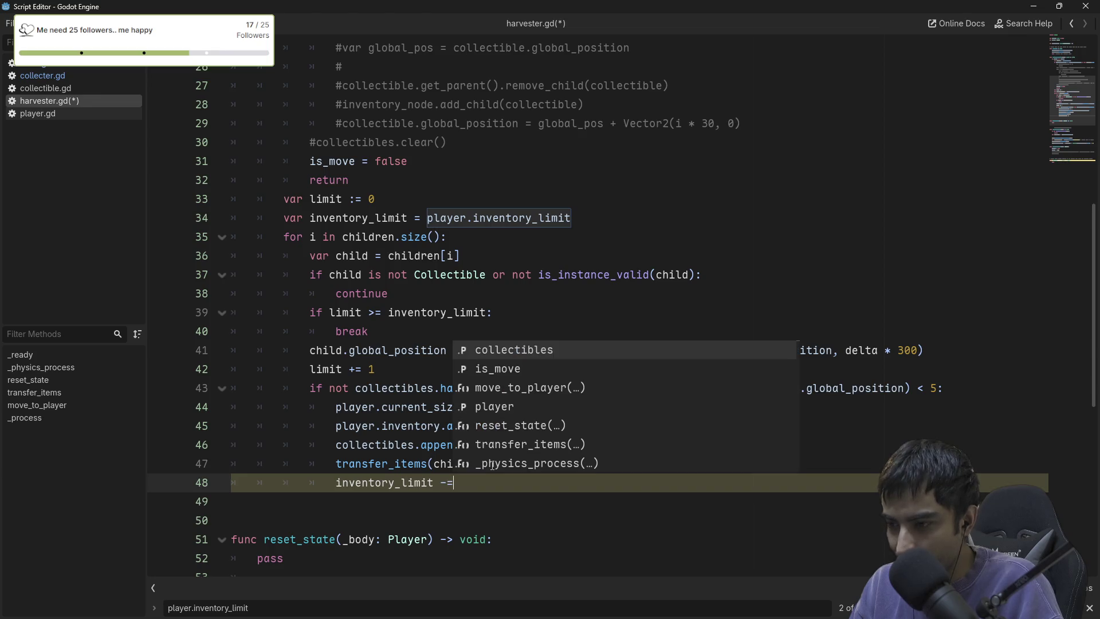
type(" 1")
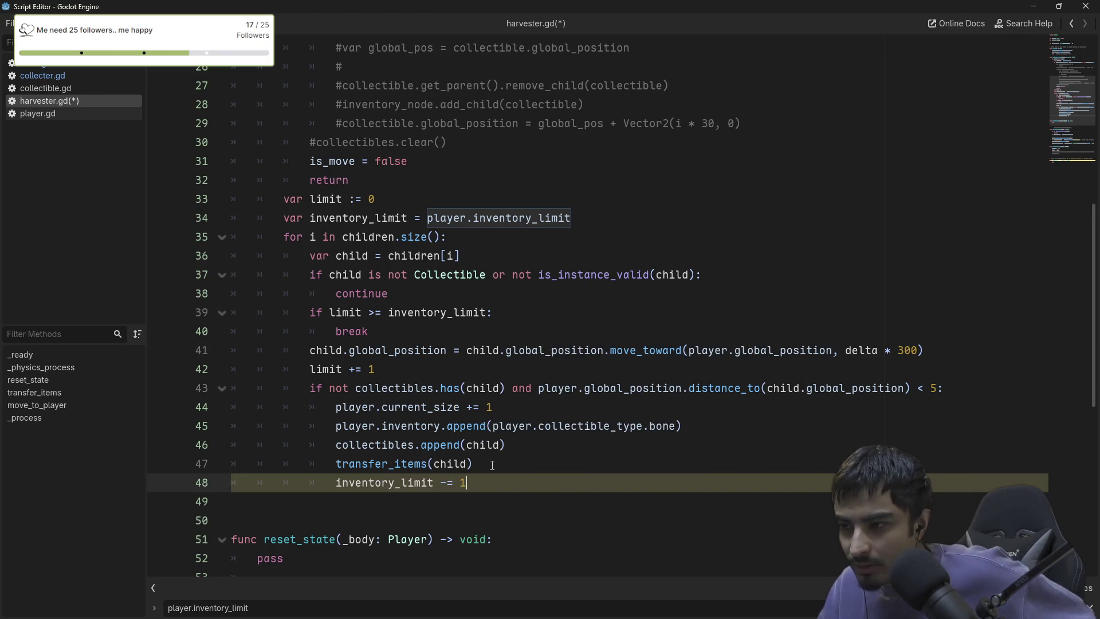
Review the inventory_limit declaration and decrement lines, then save harvester.gd.
left_click(594, 331)
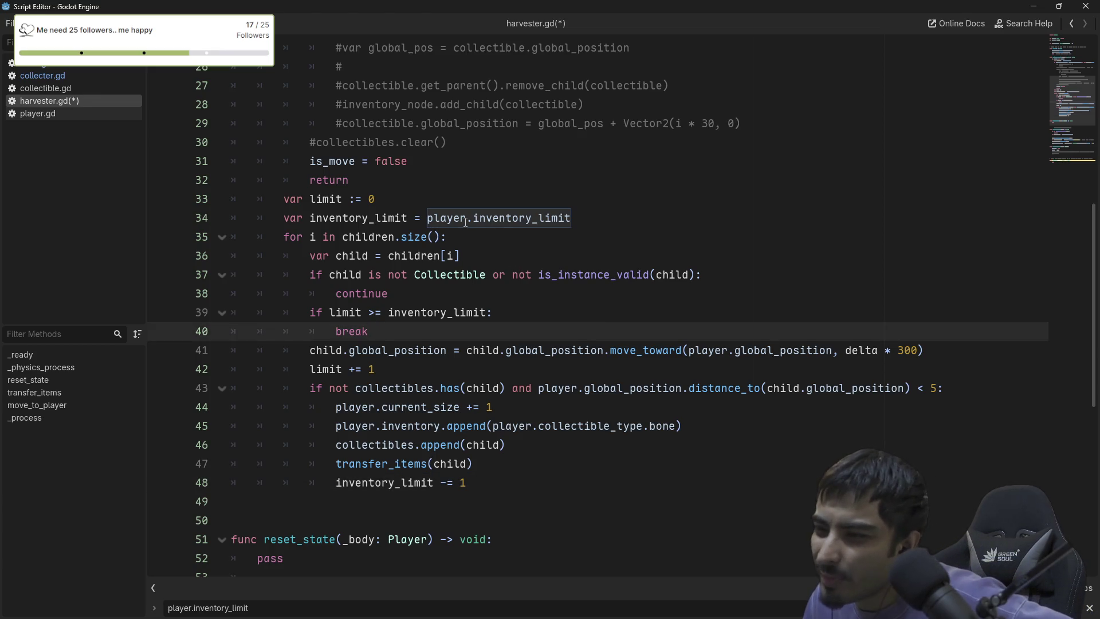
double_click(519, 224)
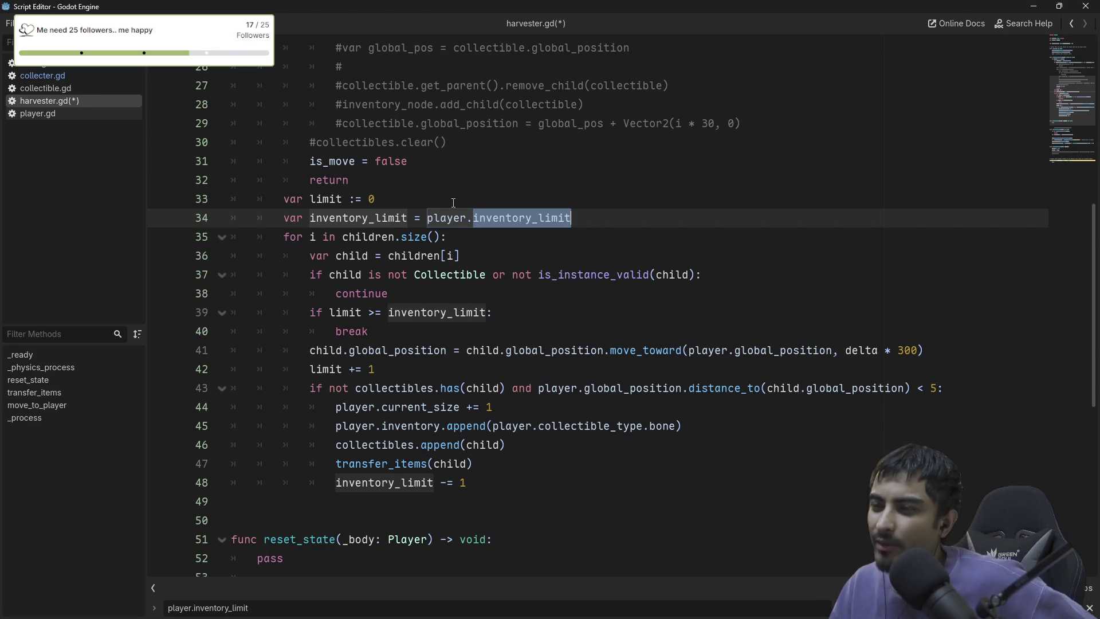
triple_click(525, 217)
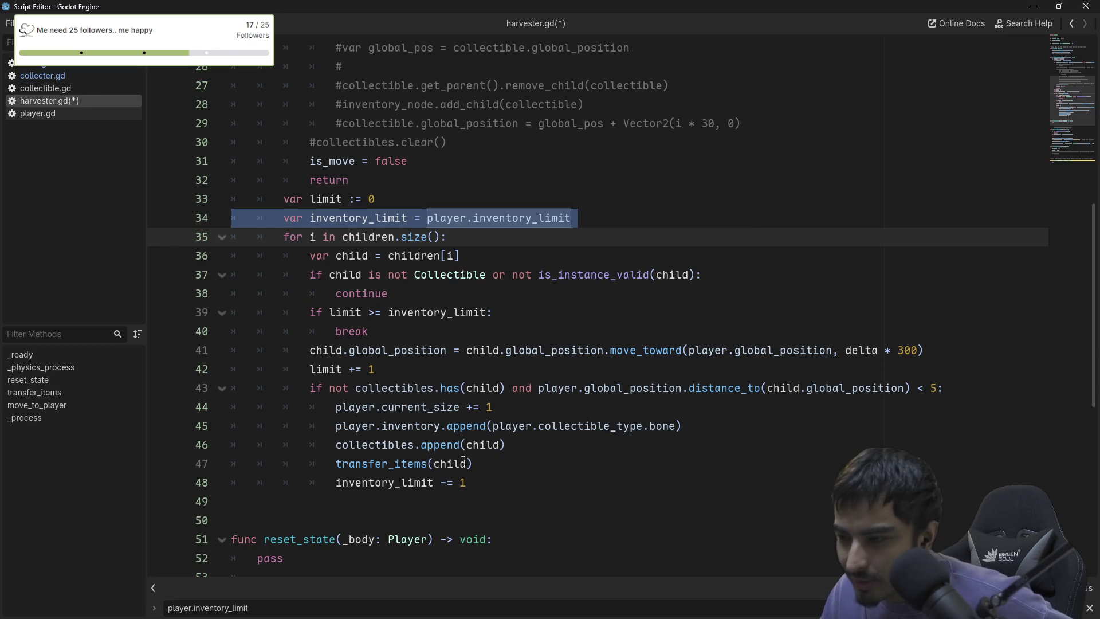
left_click_drag(467, 486, 415, 482)
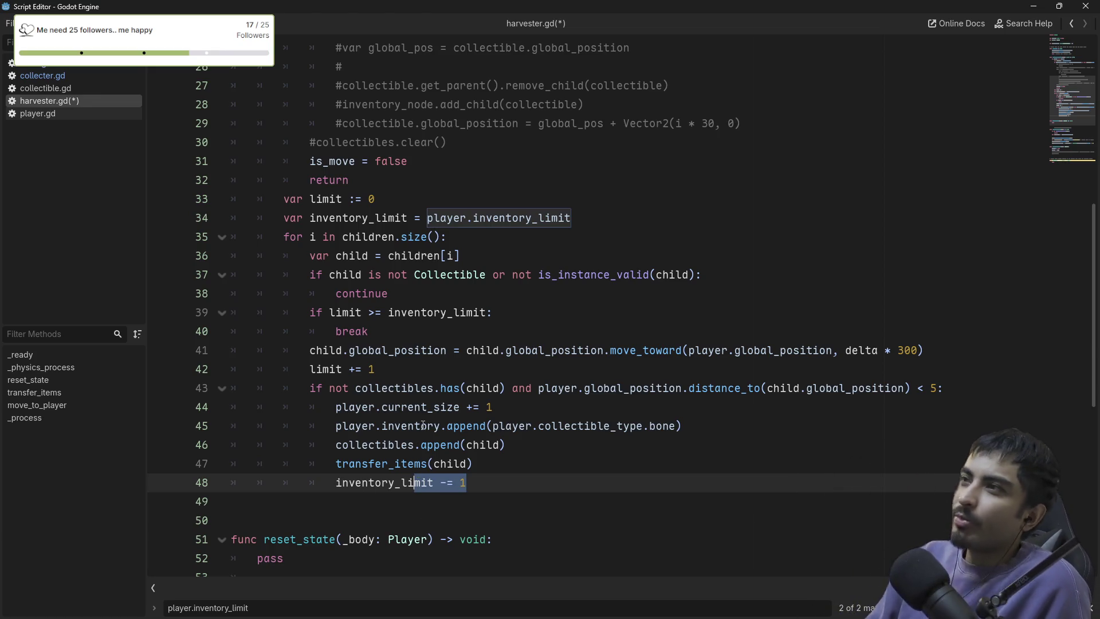
key("ctrl+s")
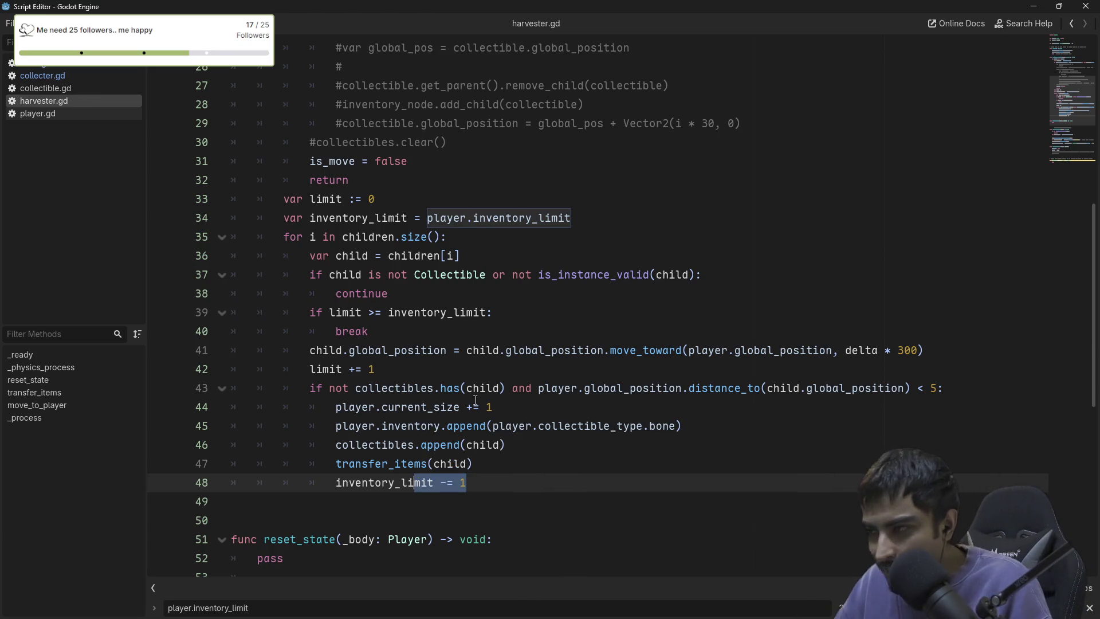
Run the game, walk the player between Harvester and Shelf, stop it, and reopen harvester.gd full-window.
left_click(1085, 6)
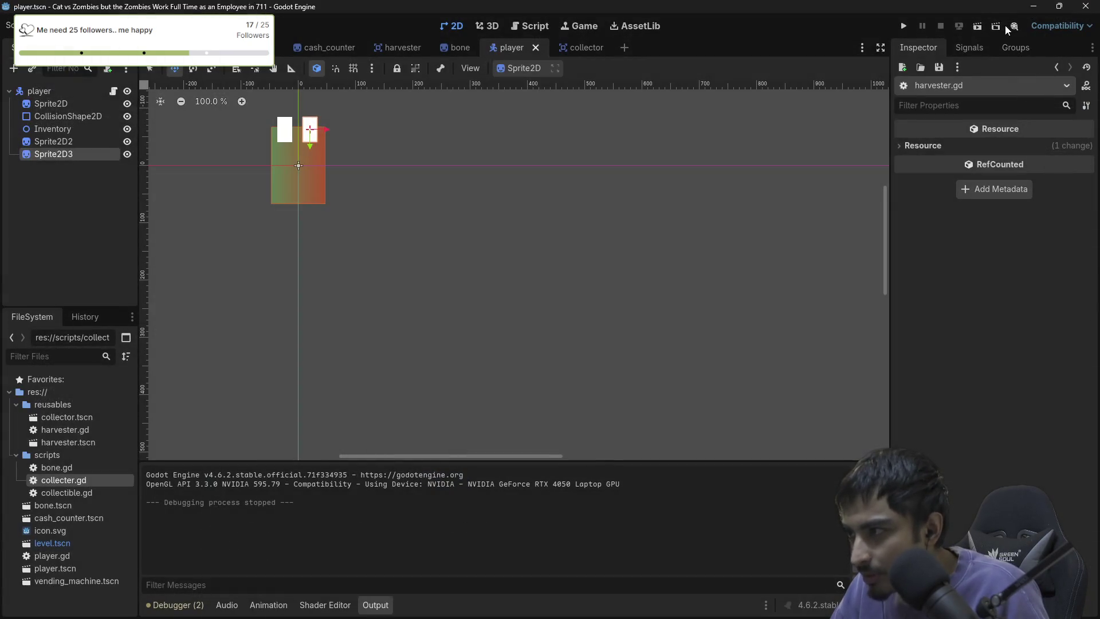
left_click(904, 27)
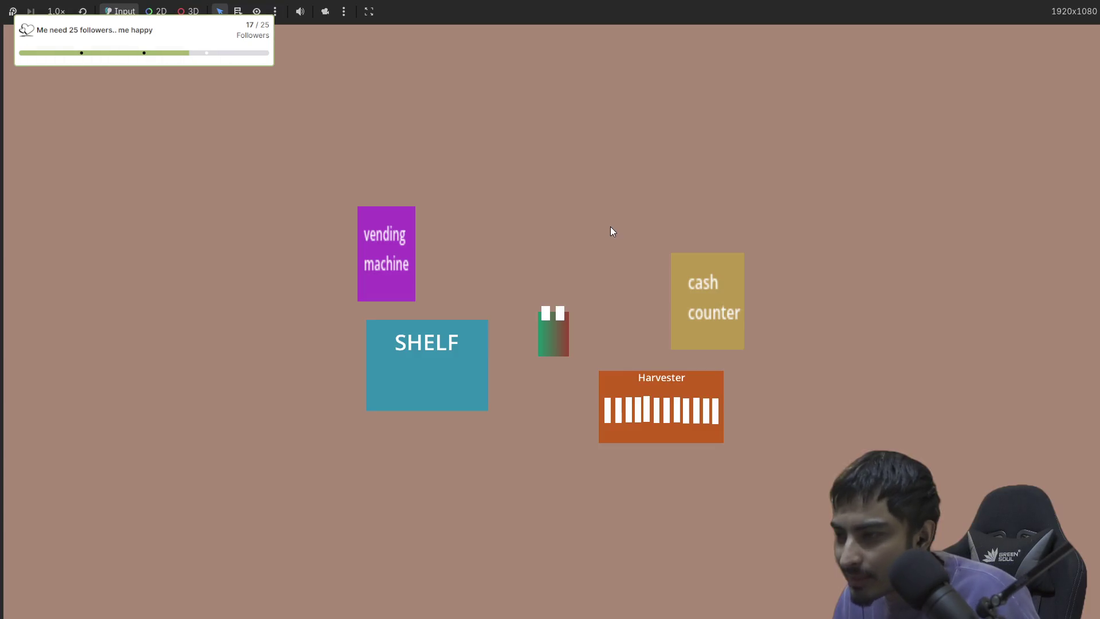
key("s")
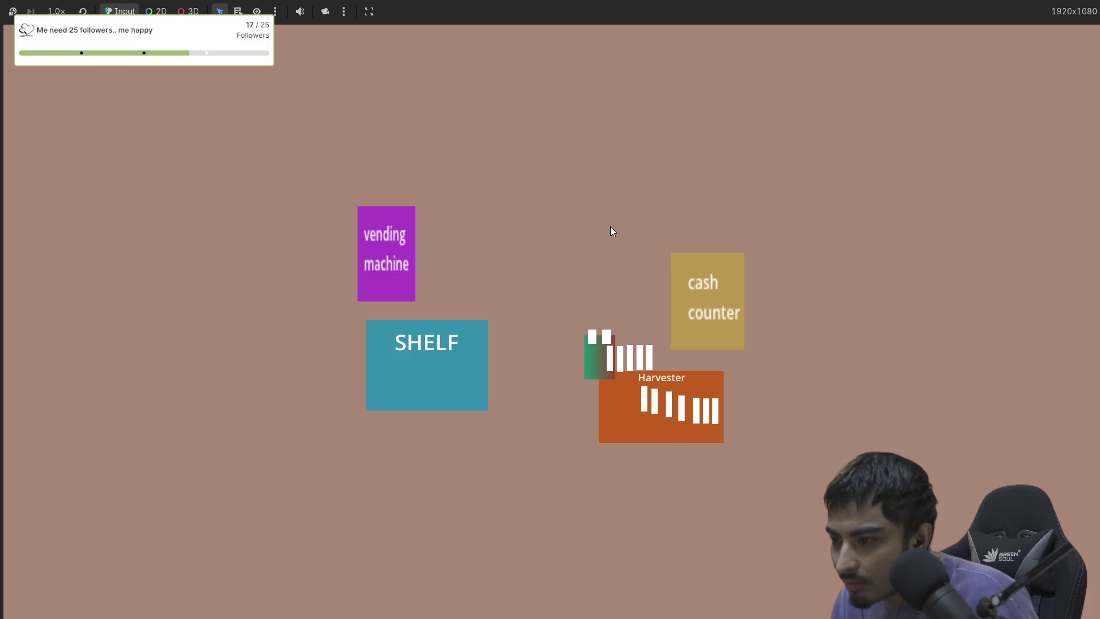
key("a")
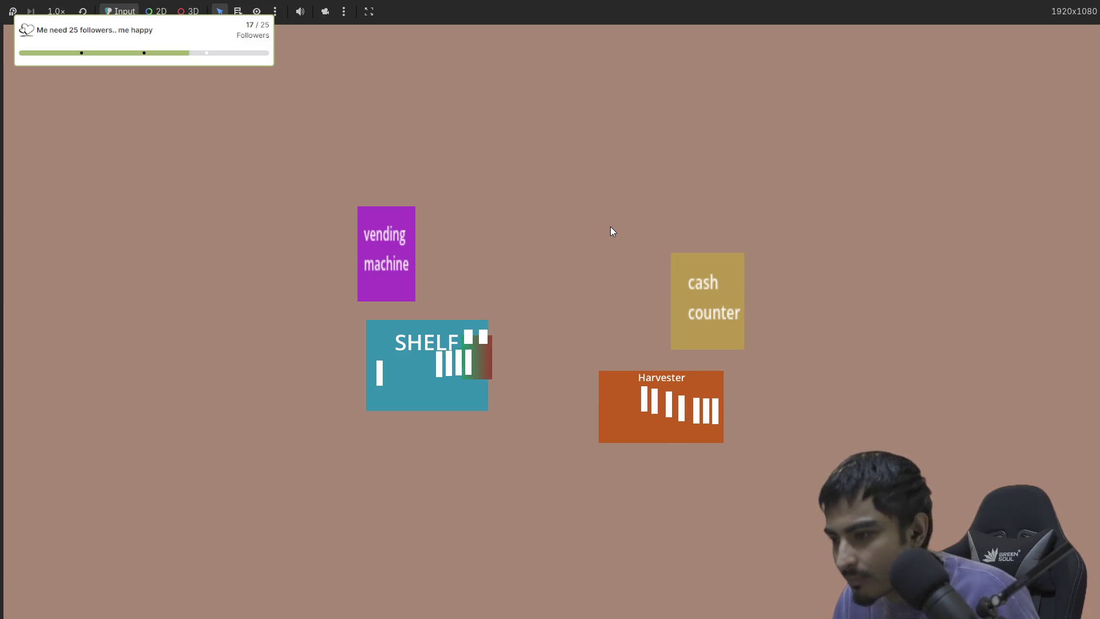
key("d")
key("s")
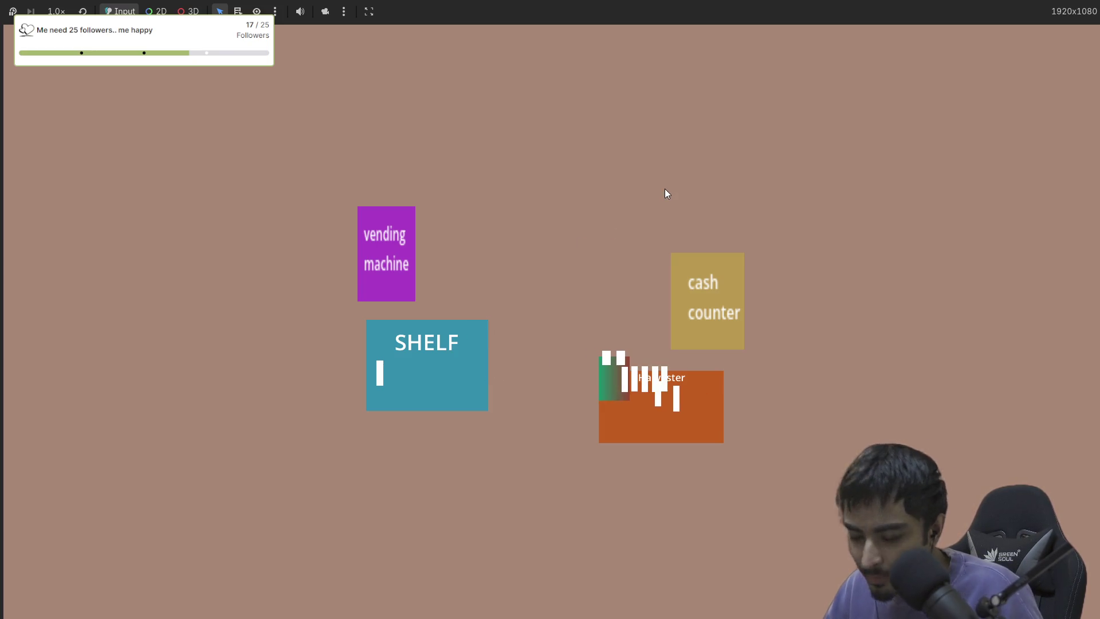
key("F8")
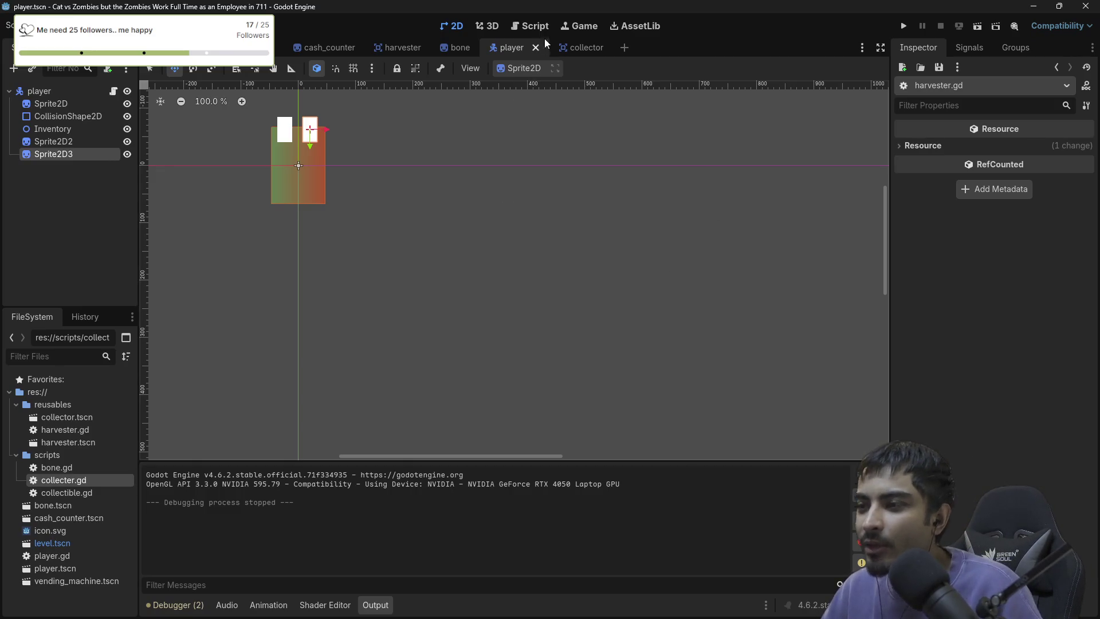
left_click(536, 26)
key("ctrl+shift+F11")
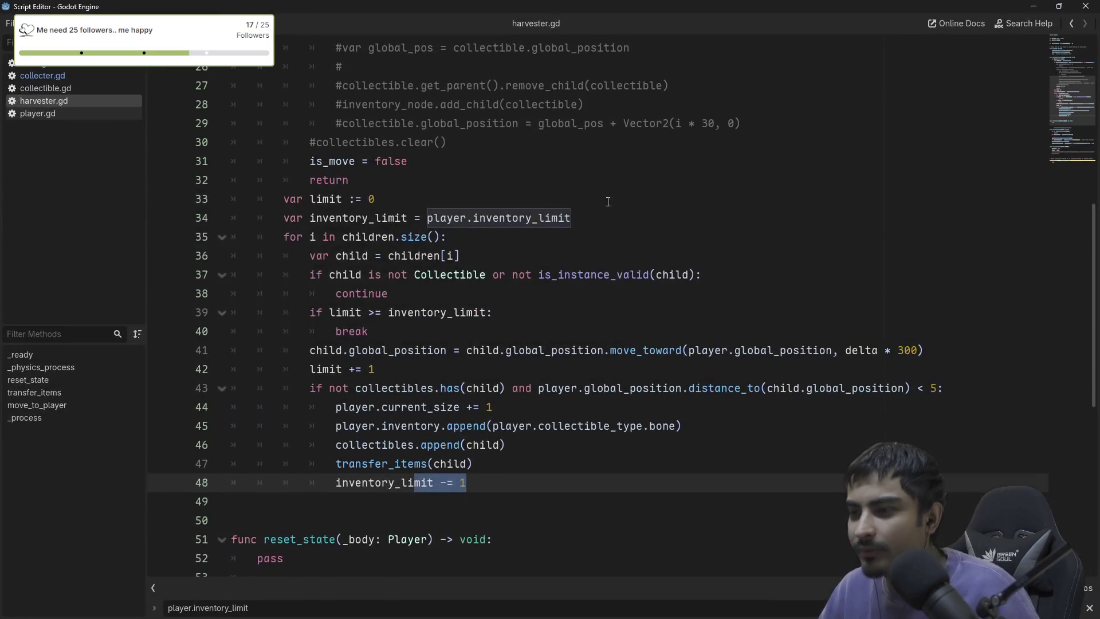
Cut the 'var inventory_limit' declaration out of line 34.
triple_click(418, 220)
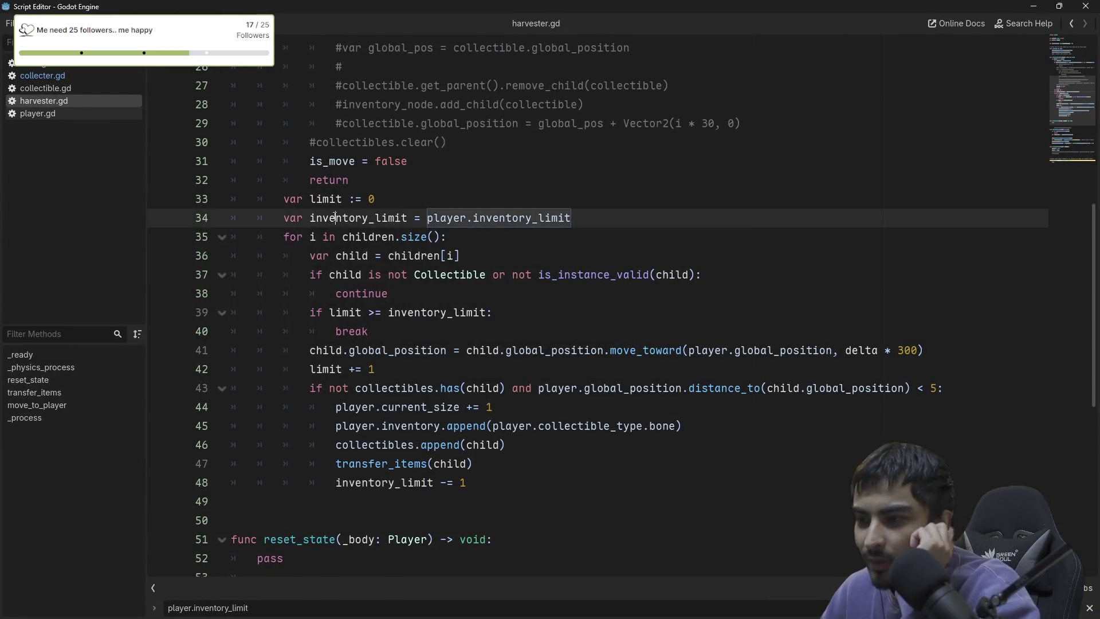
left_click(596, 217)
scroll(366, 232, "up", 5)
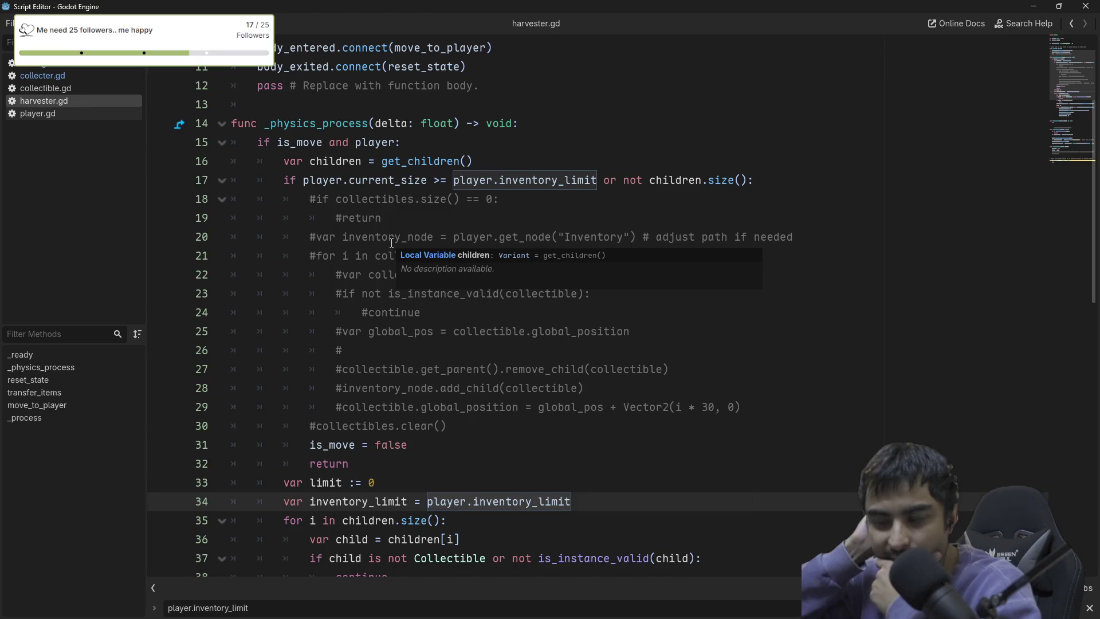
scroll(391, 243, "down", 3)
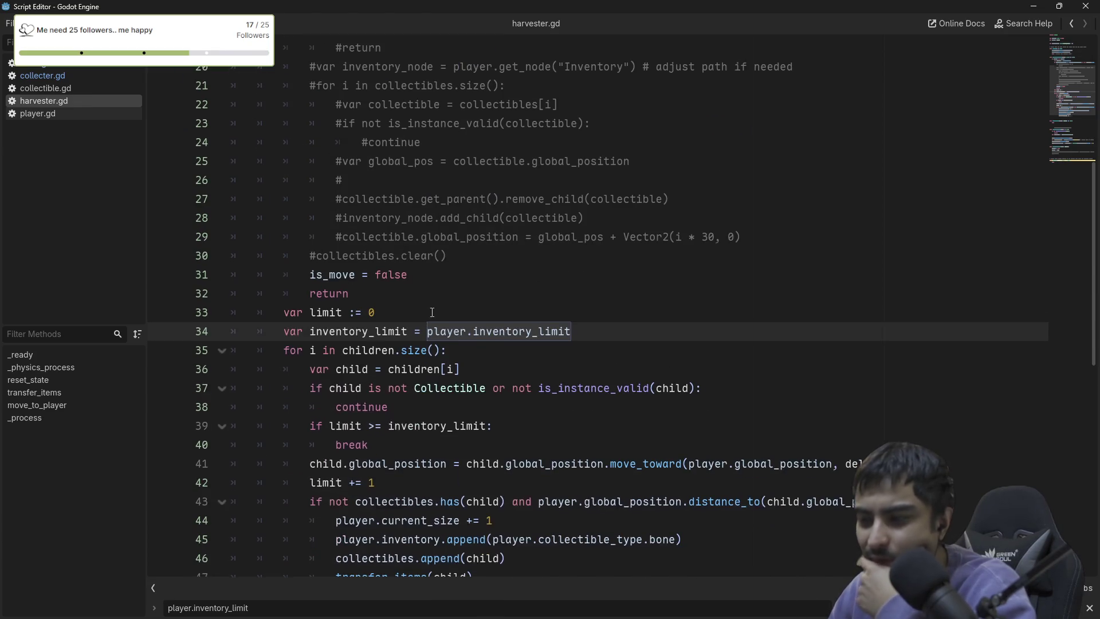
scroll(401, 309, "down", 7)
scroll(432, 314, "up", 5)
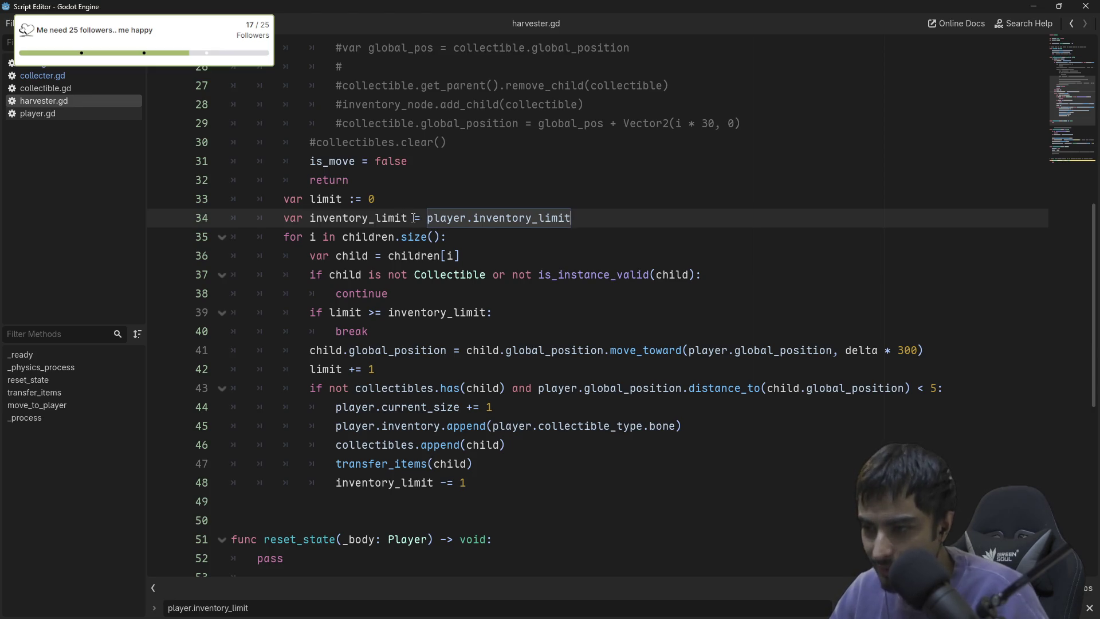
left_click_drag(413, 217, 290, 216)
key("ctrl+x")
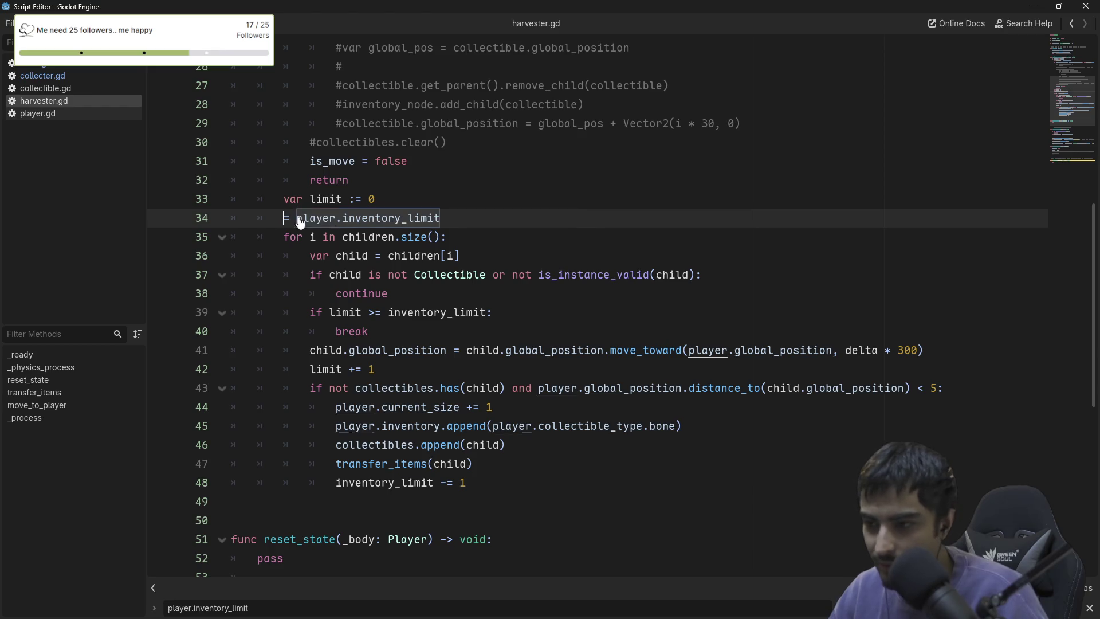
Declare 'var inventory_limit := 0' on line 7 and save harvester.gd.
scroll(263, 172, "up", 8)
left_click(263, 160)
key("ctrl+v")
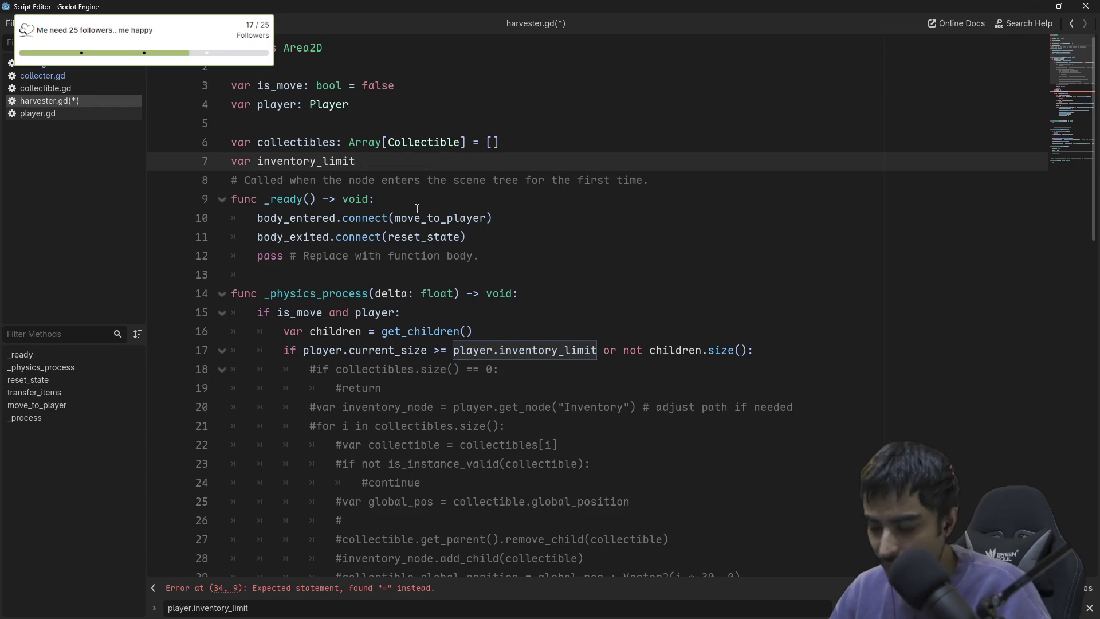
type(":= ")
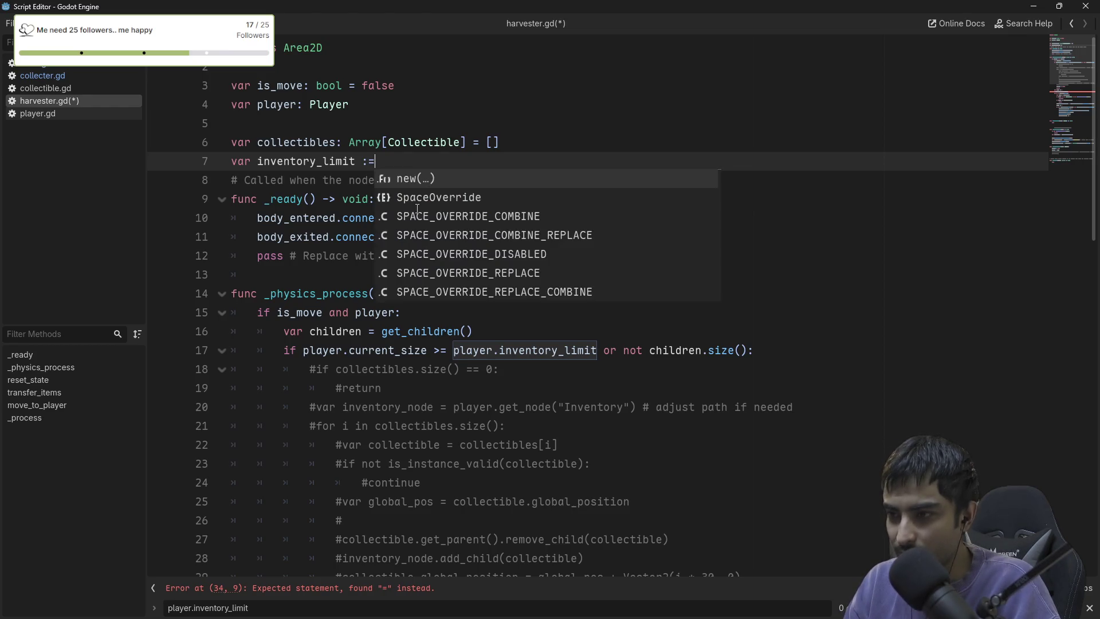
type("0")
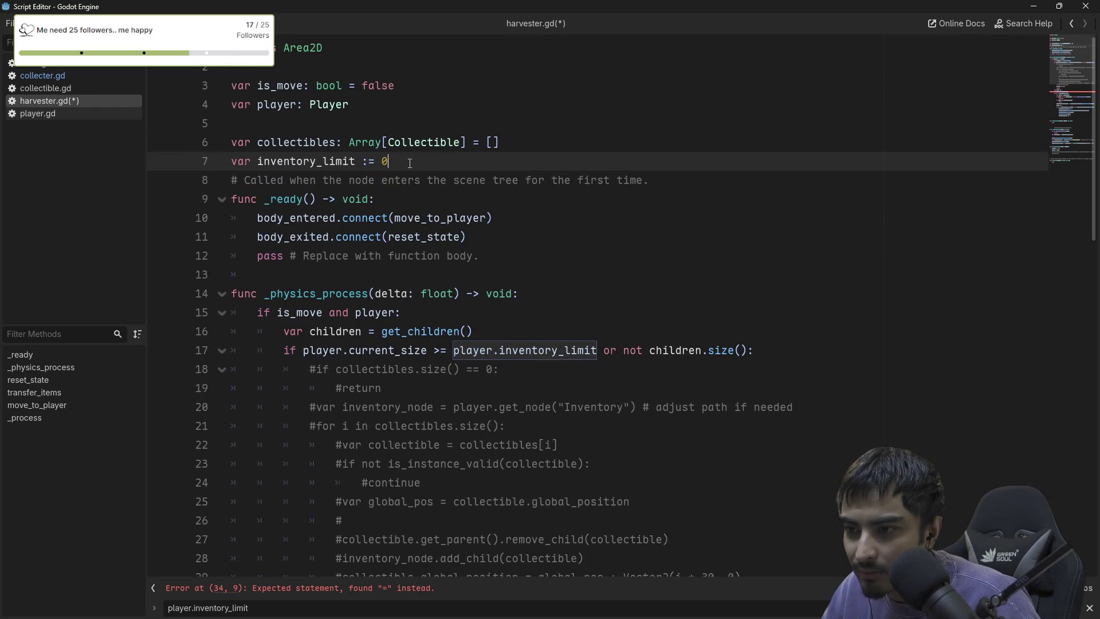
key("Return")
key("ctrl+s")
Cut the leftover '= player.inventory_limit' line 35.
scroll(421, 208, "down", 3)
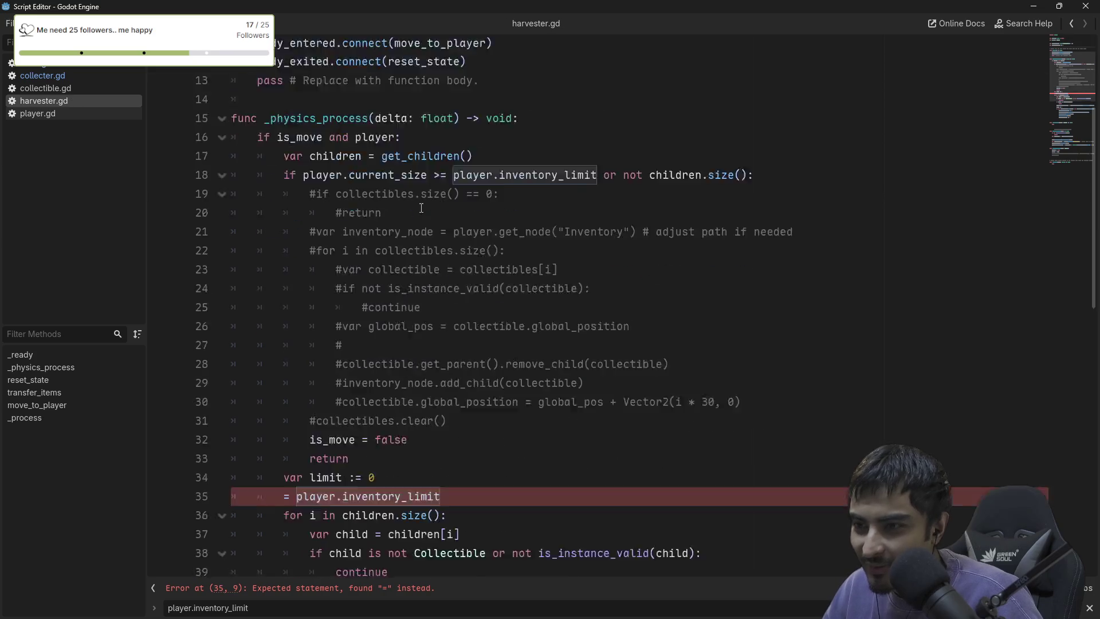
scroll(421, 208, "down", 7)
scroll(346, 296, "up", 4)
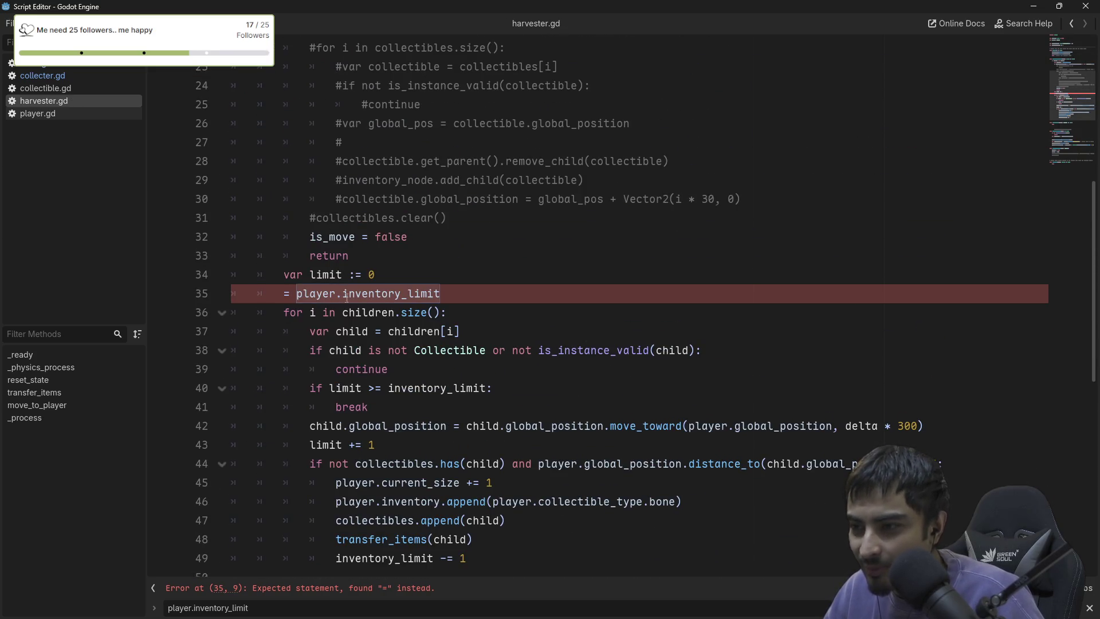
left_click(283, 293)
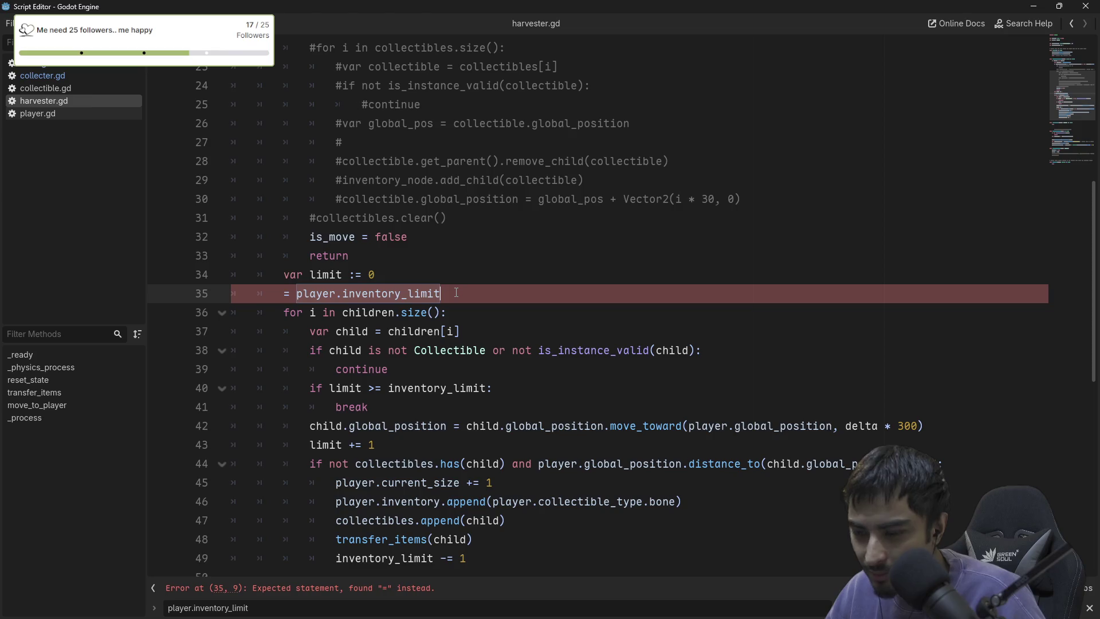
key("ctrl+shift+k")
Add 'inventory_limit = player.inventory_limit' inside move_to_player and save harvester.gd.
scroll(315, 264, "down", 6)
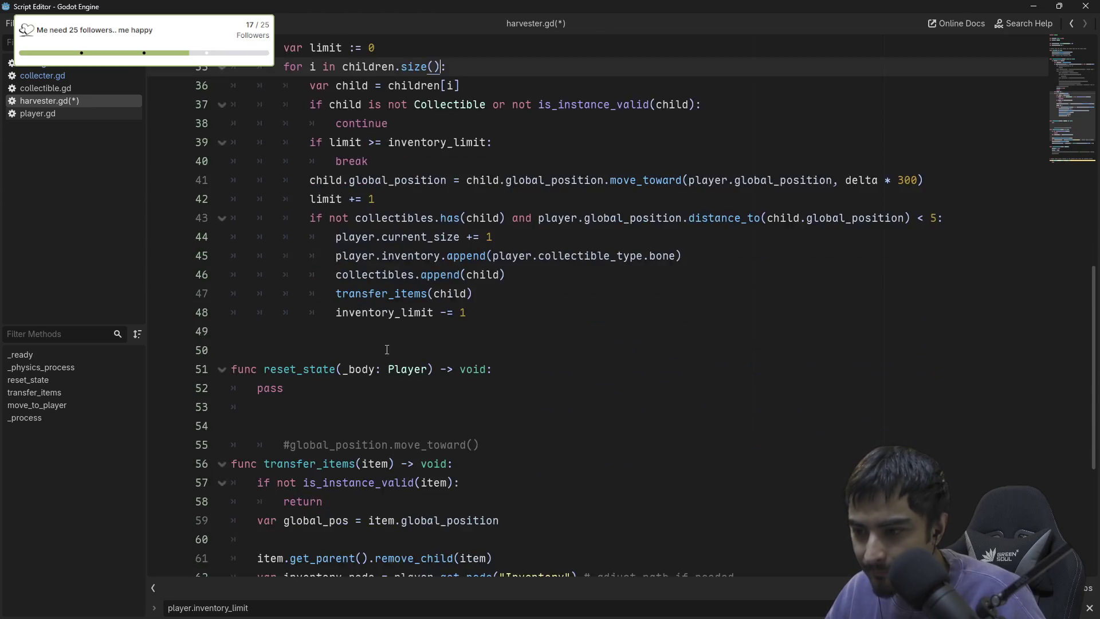
scroll(309, 367, "down", 2)
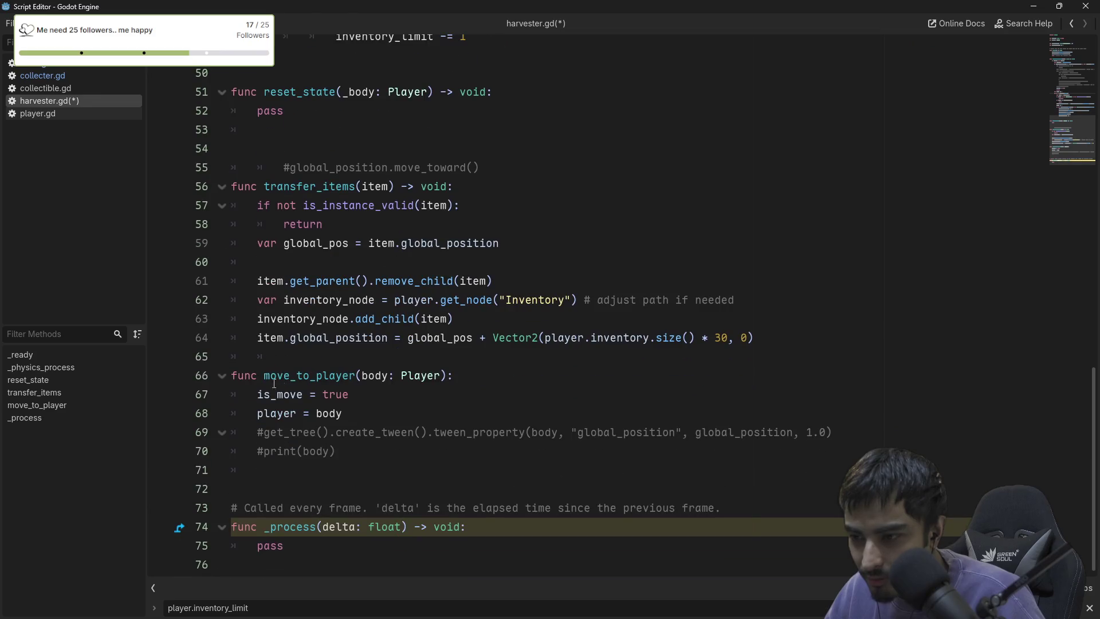
left_click(292, 426)
key("ctrl+v")
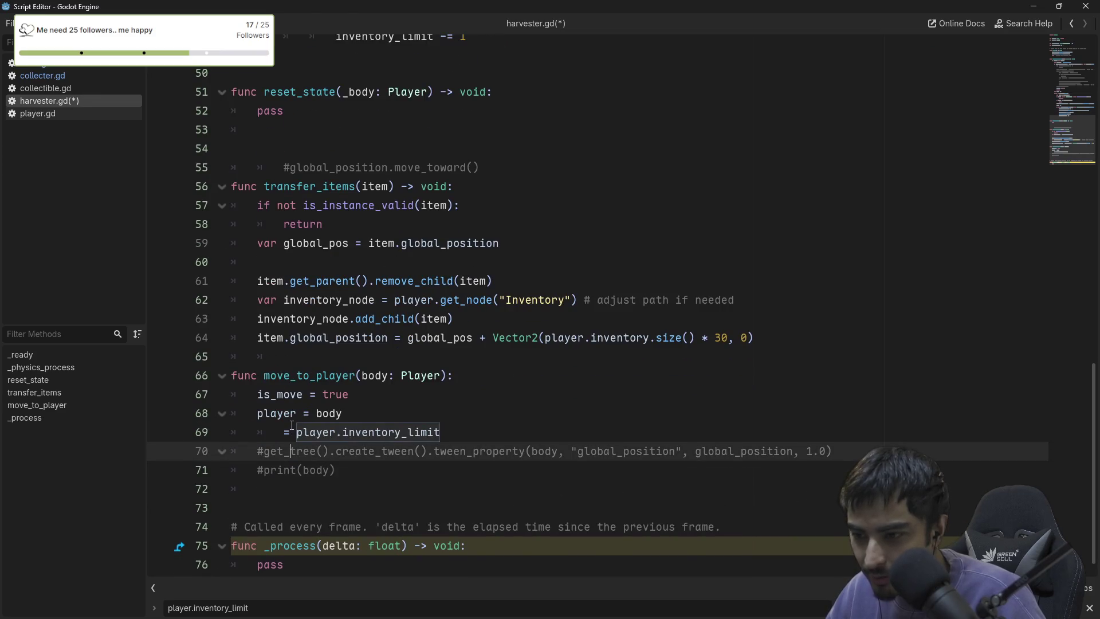
left_click(273, 430)
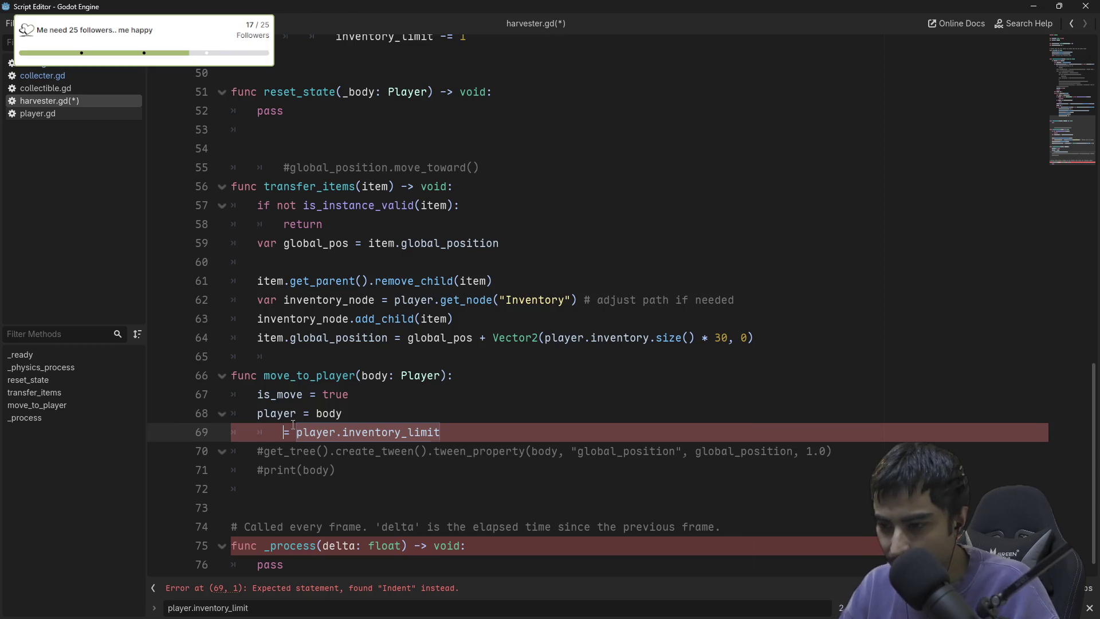
key("BackSpace")
type("invent")
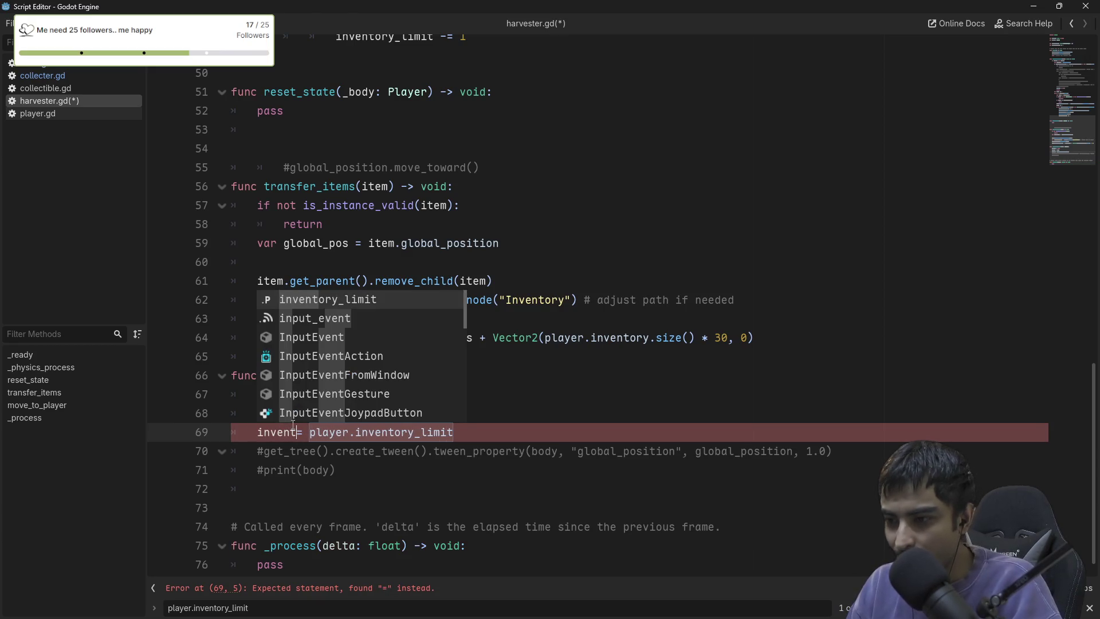
key("Return")
key("ctrl+s")
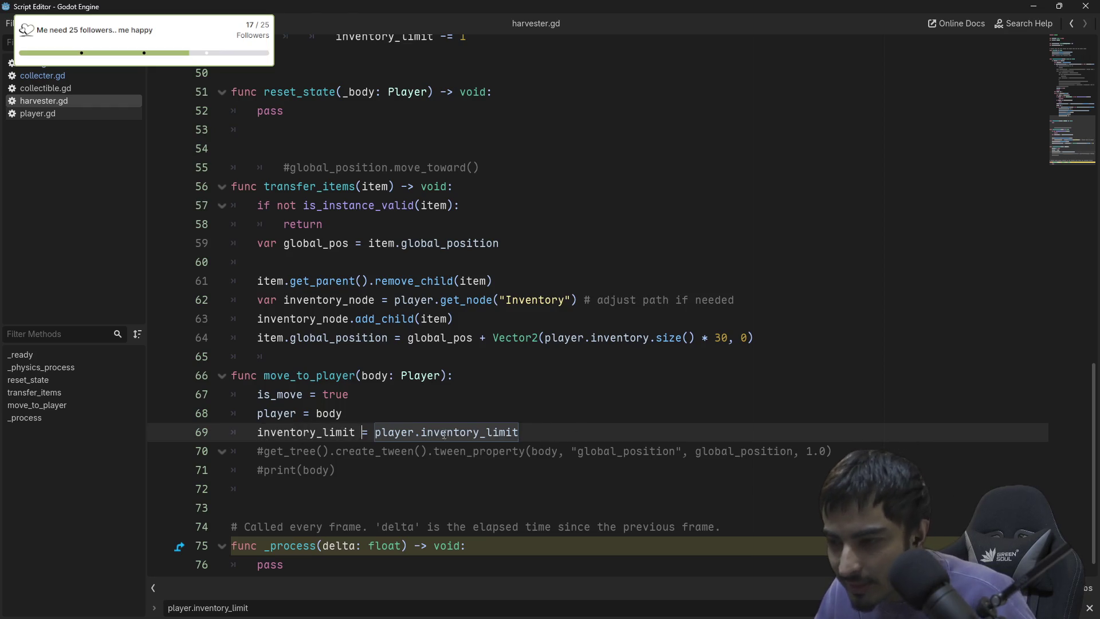
Check the remaining player.inventory_limit uses, close the script window, and run the game.
key("F3")
key("F3")
key("F3")
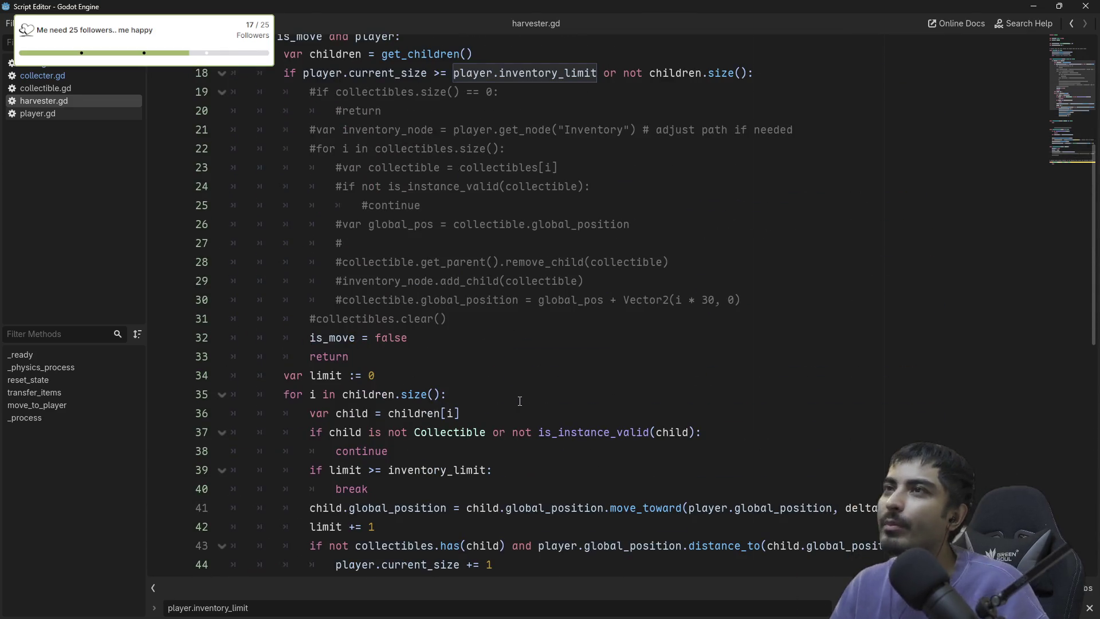
scroll(489, 340, "down", 4)
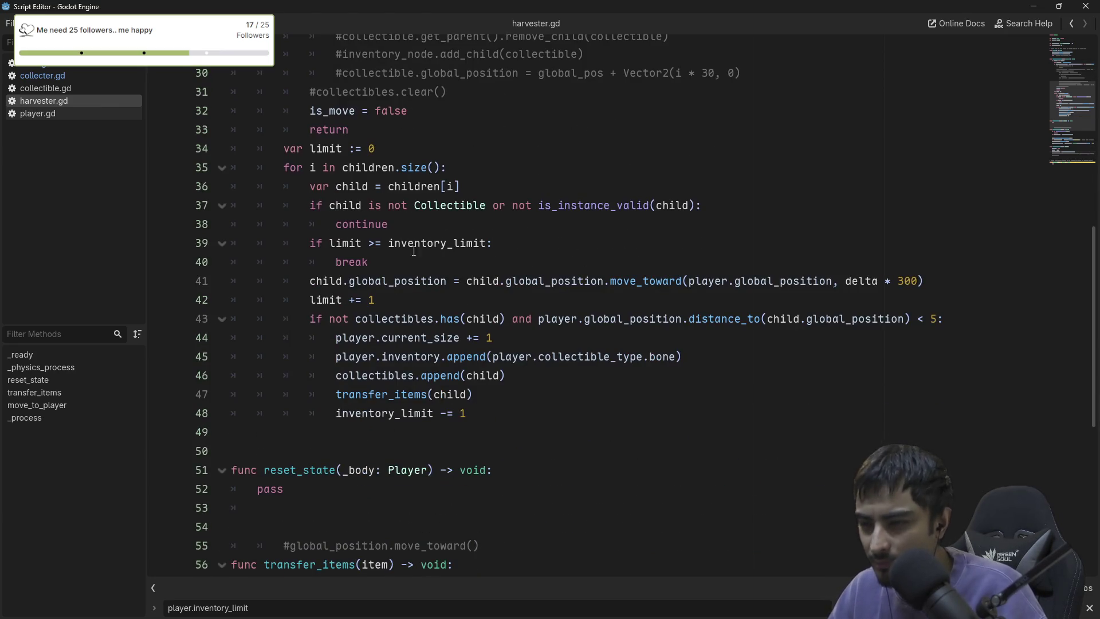
left_click(1085, 6)
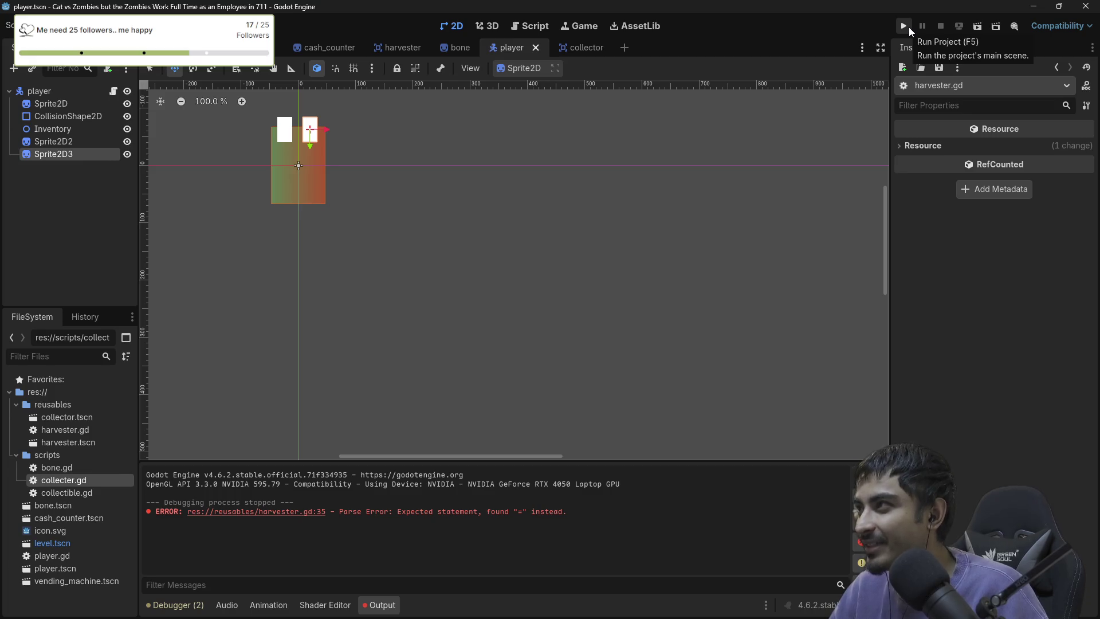
left_click(908, 27)
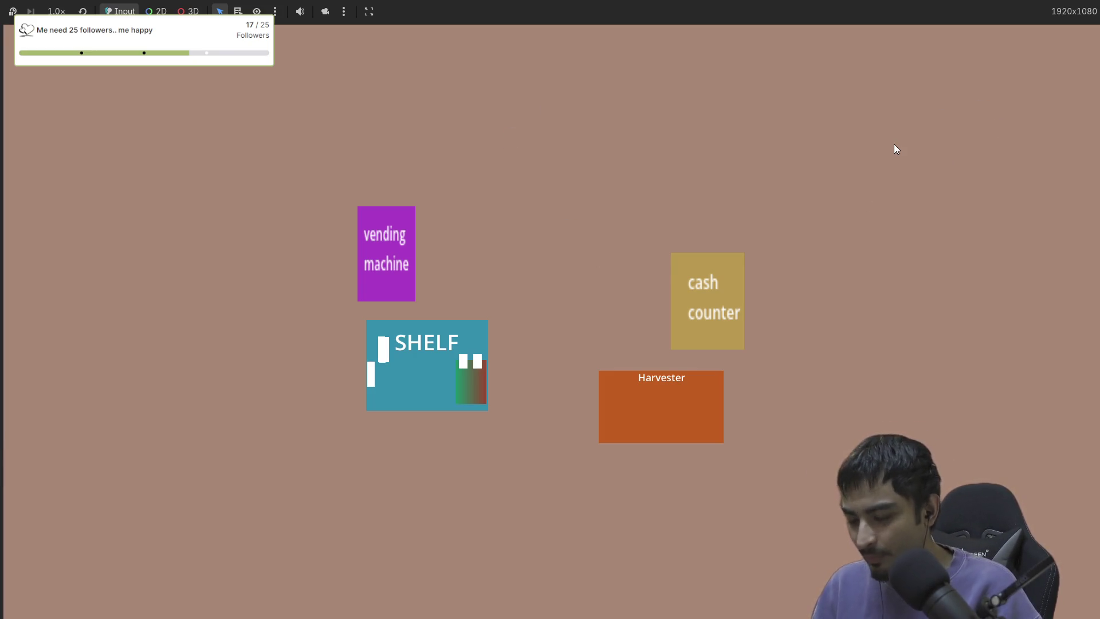
Stop the running game test with F8.
key("F8")
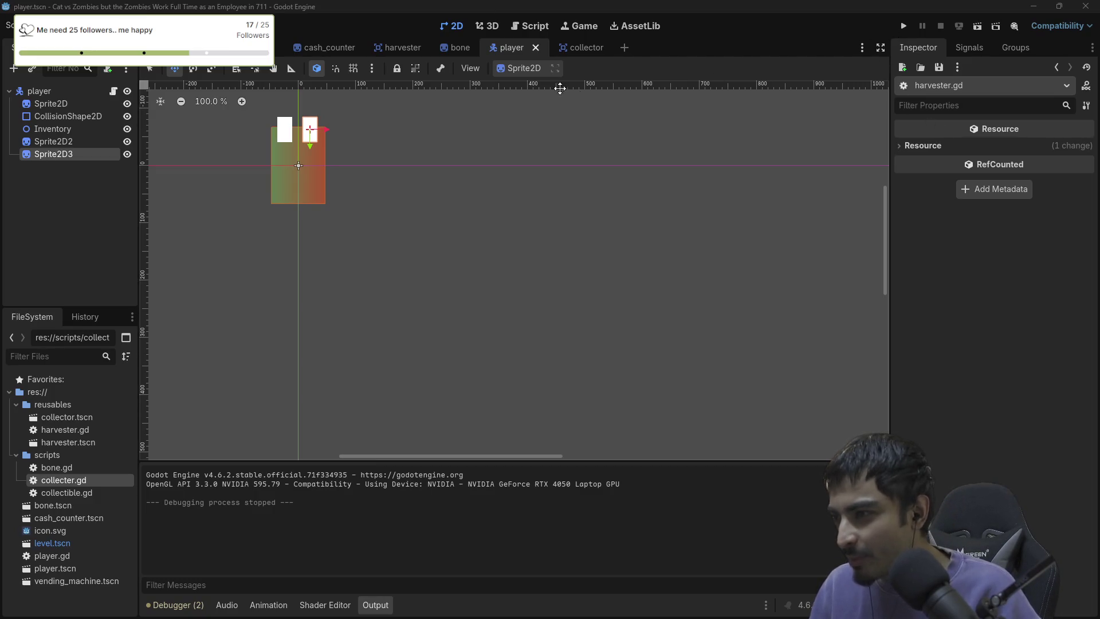
Run the game, restart it once with F5, stop it, and switch to the Monkey Mart browser.
left_click(902, 26)
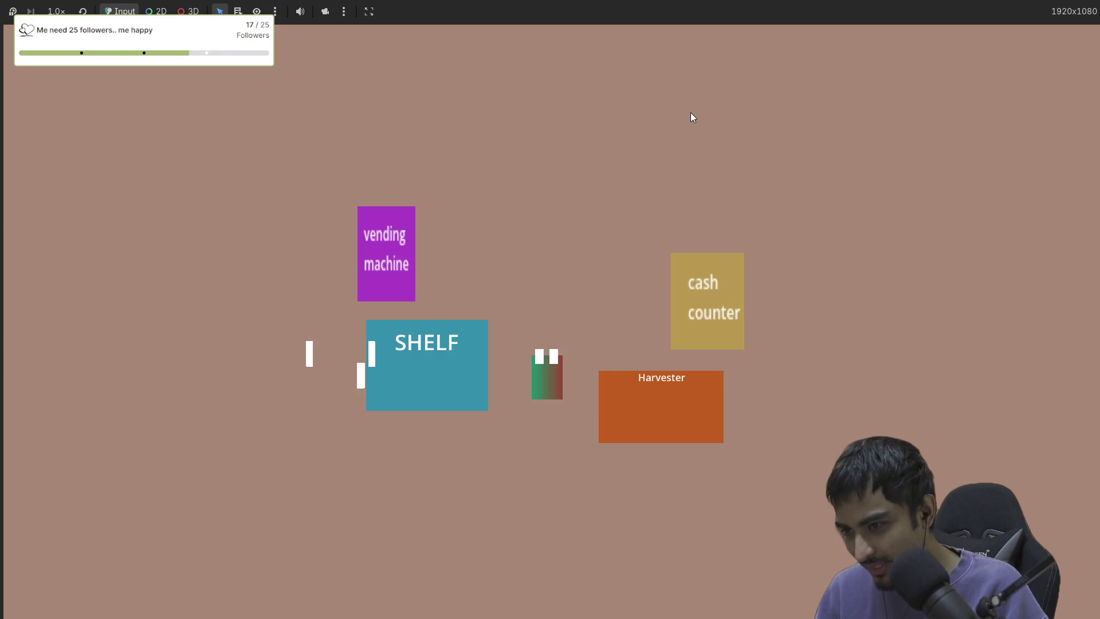
key("F5")
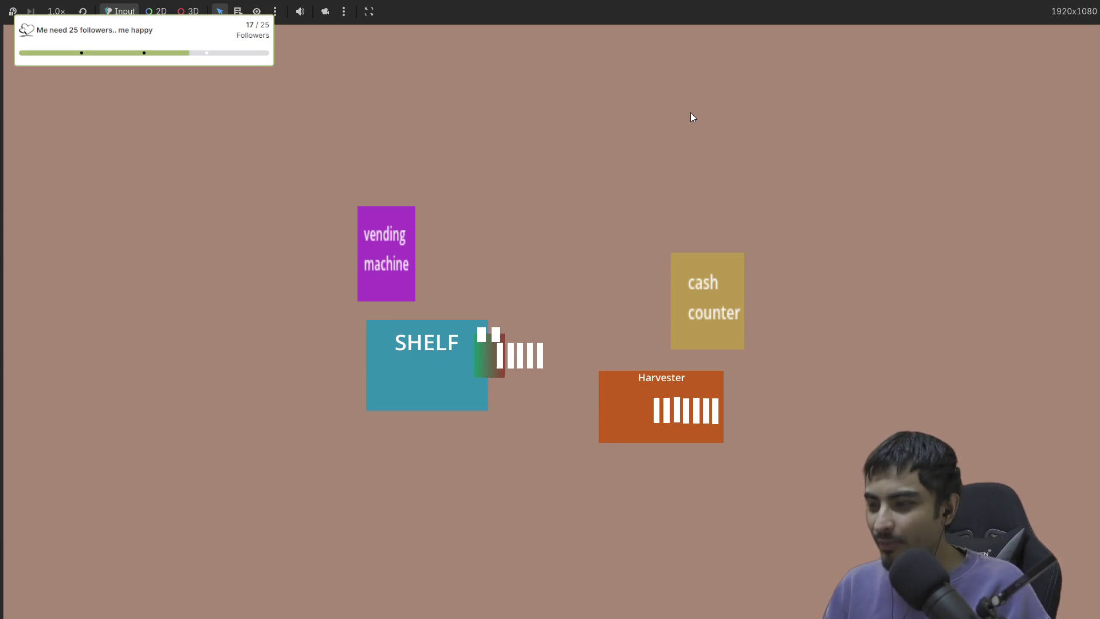
key("F8")
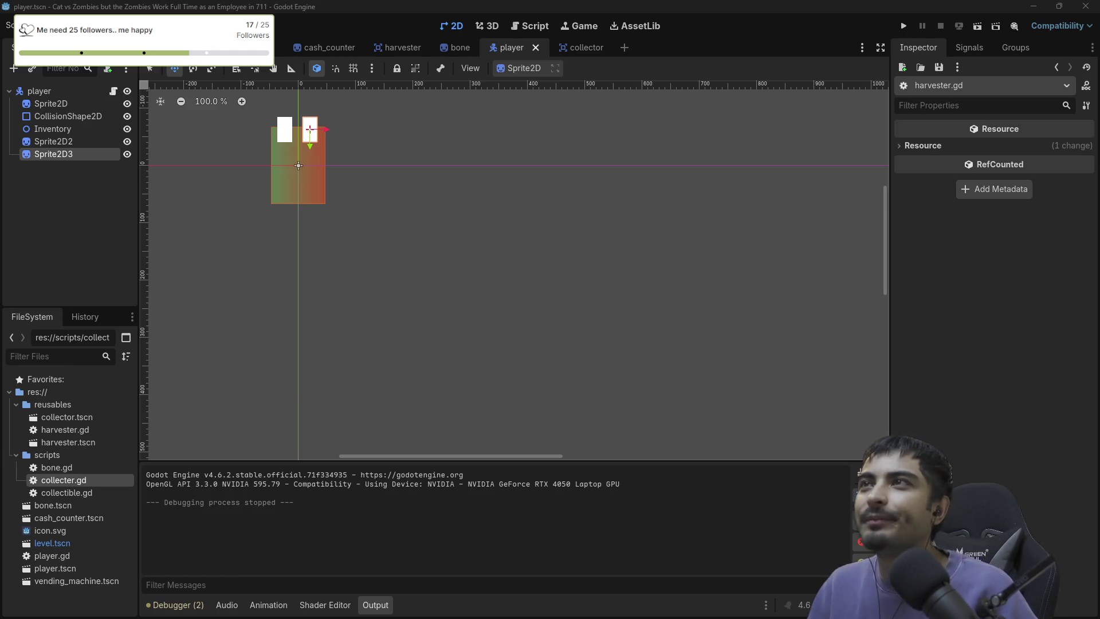
key("alt+Tab")
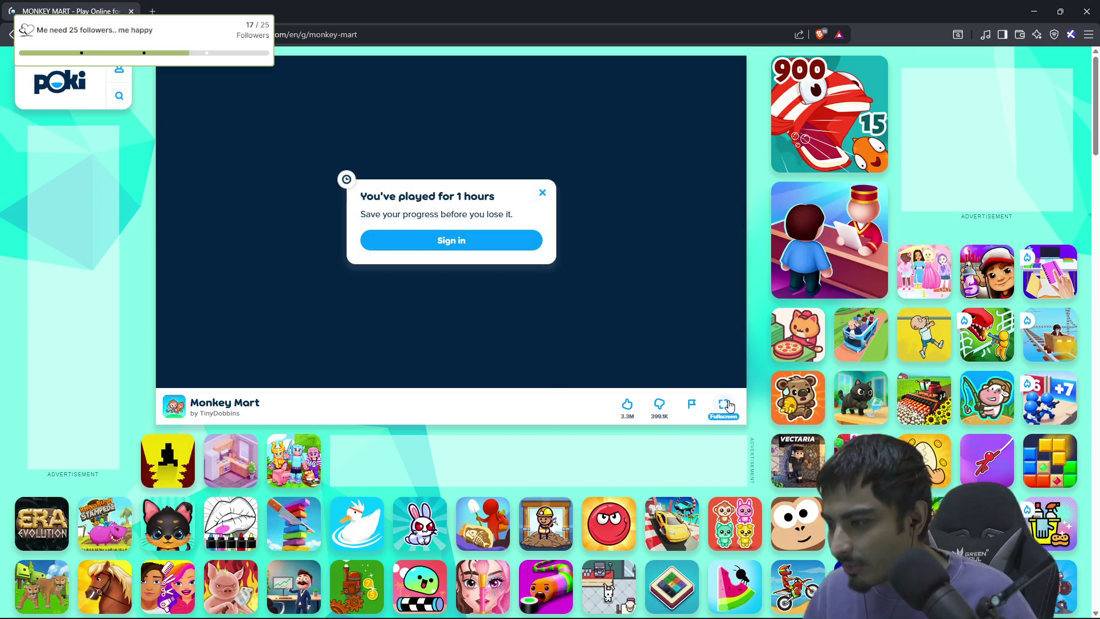
Play Monkey Mart fullscreen, dismiss the sign-in popup, and claim the Day 3 bonus.
left_click(724, 403)
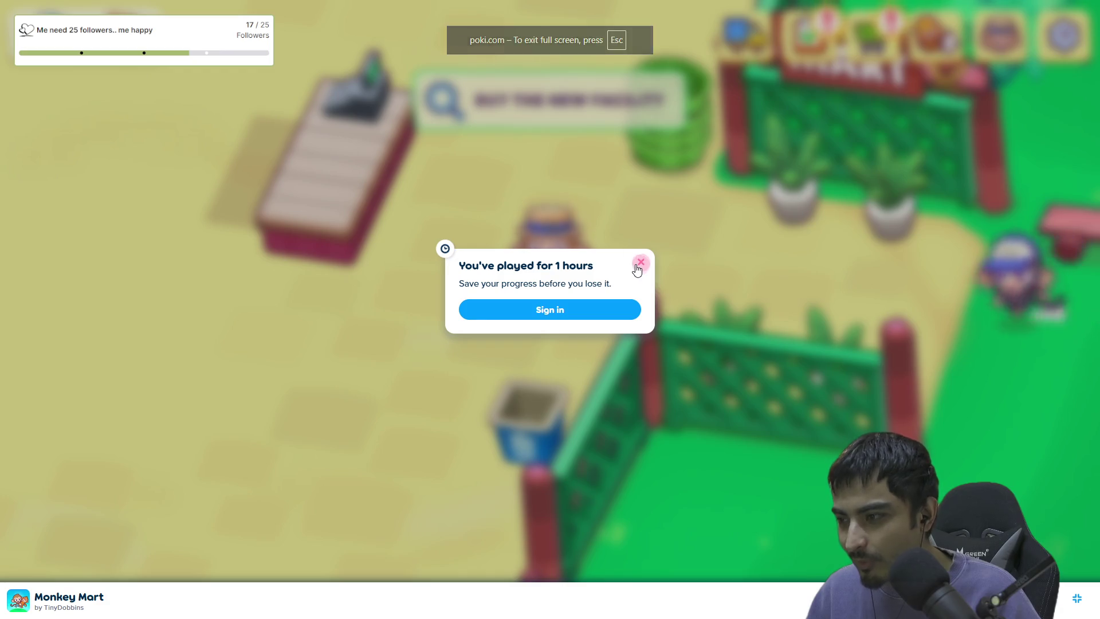
left_click(641, 262)
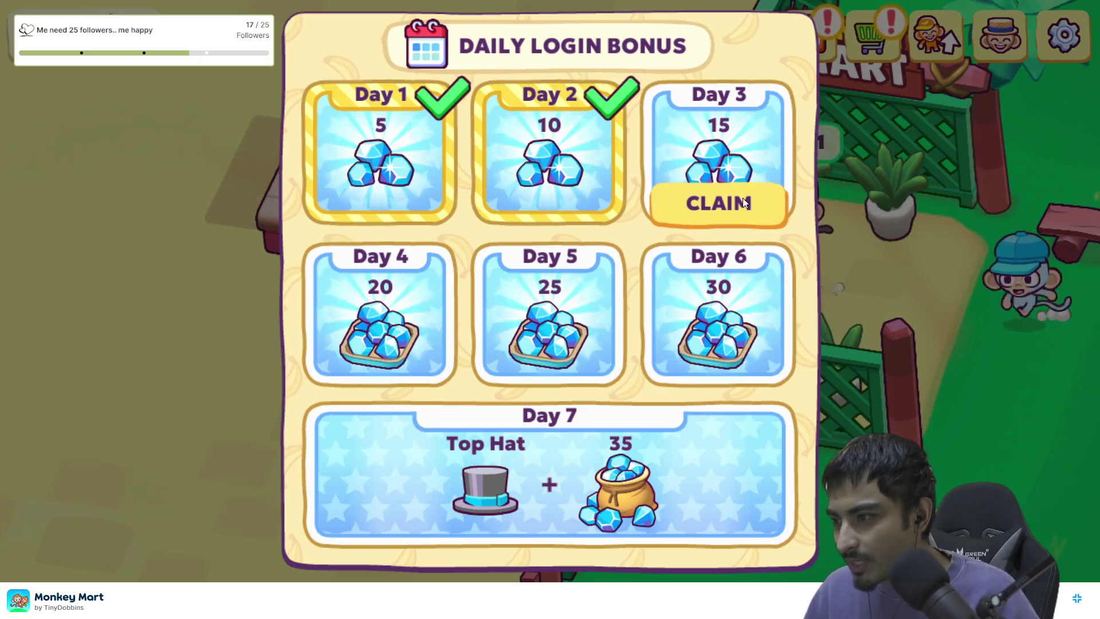
left_click(742, 199)
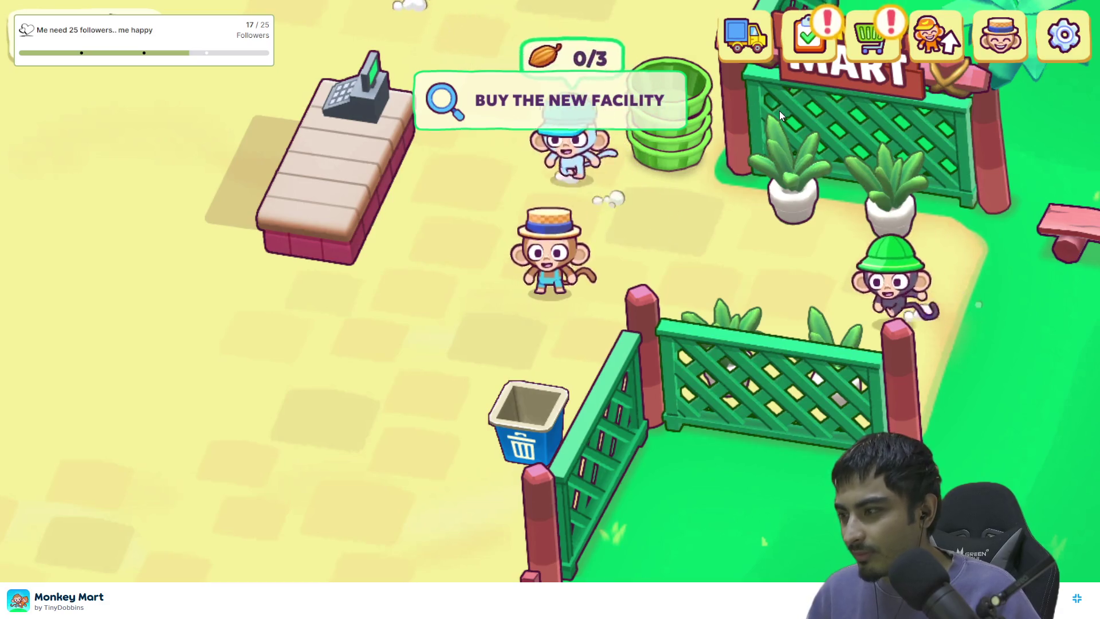
key("d")
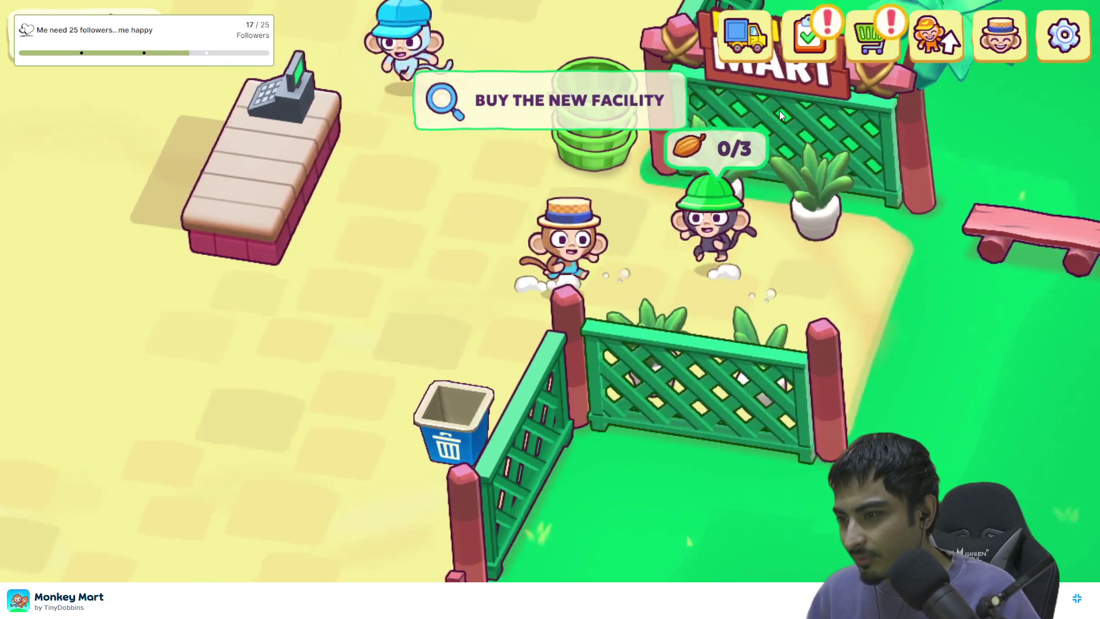
key("d")
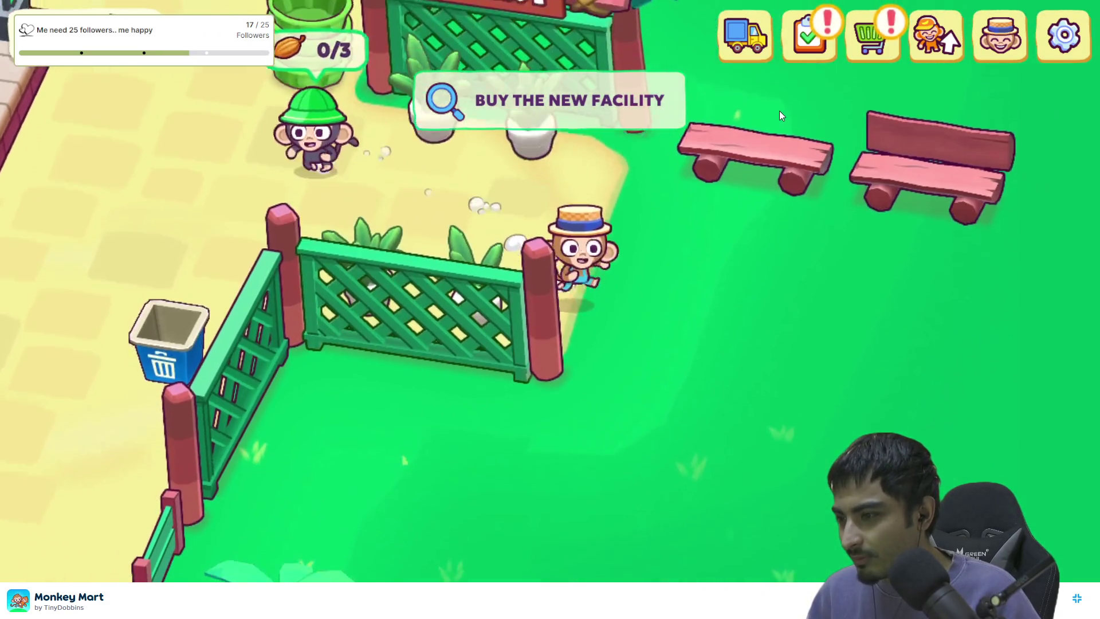
Travel to Mart 1, the banana mart, and collect bananas from the trees up to MAX.
left_click(759, 35)
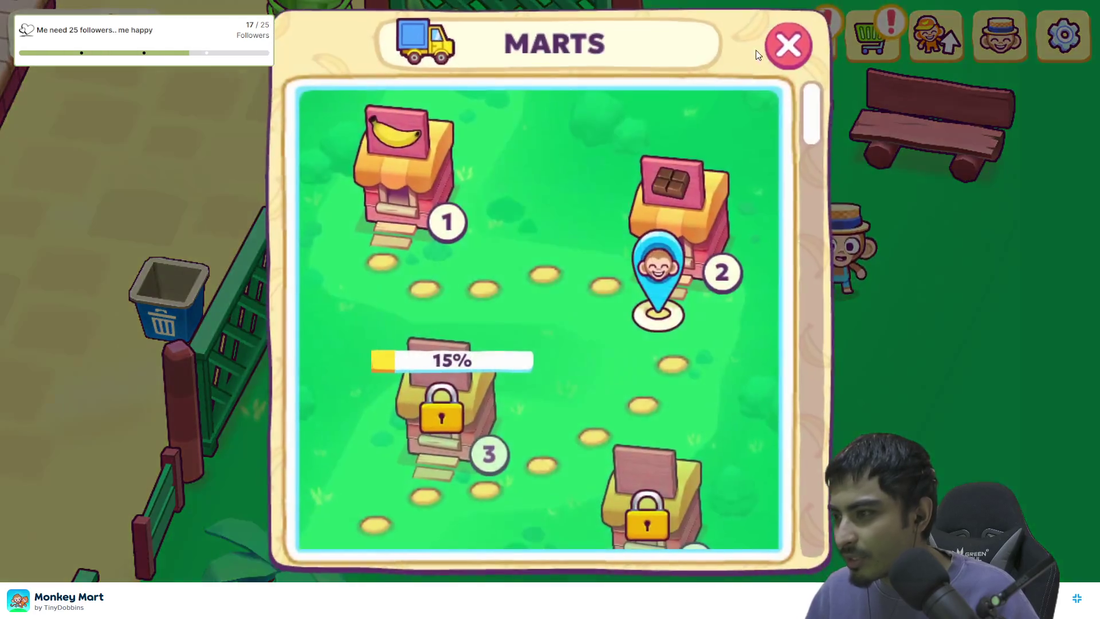
left_click(399, 203)
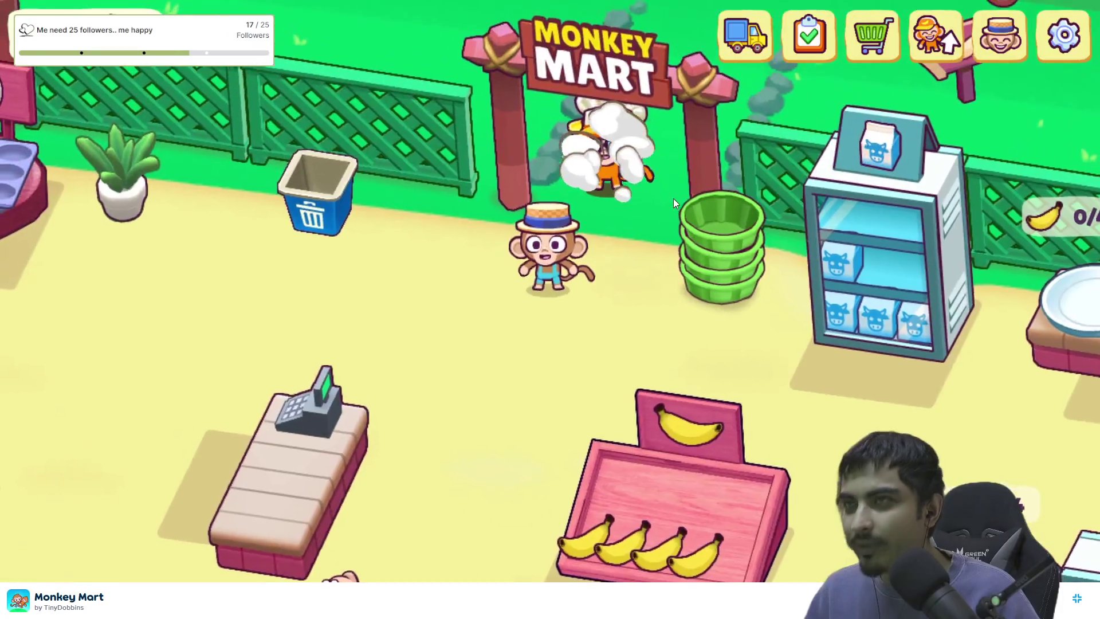
key("s")
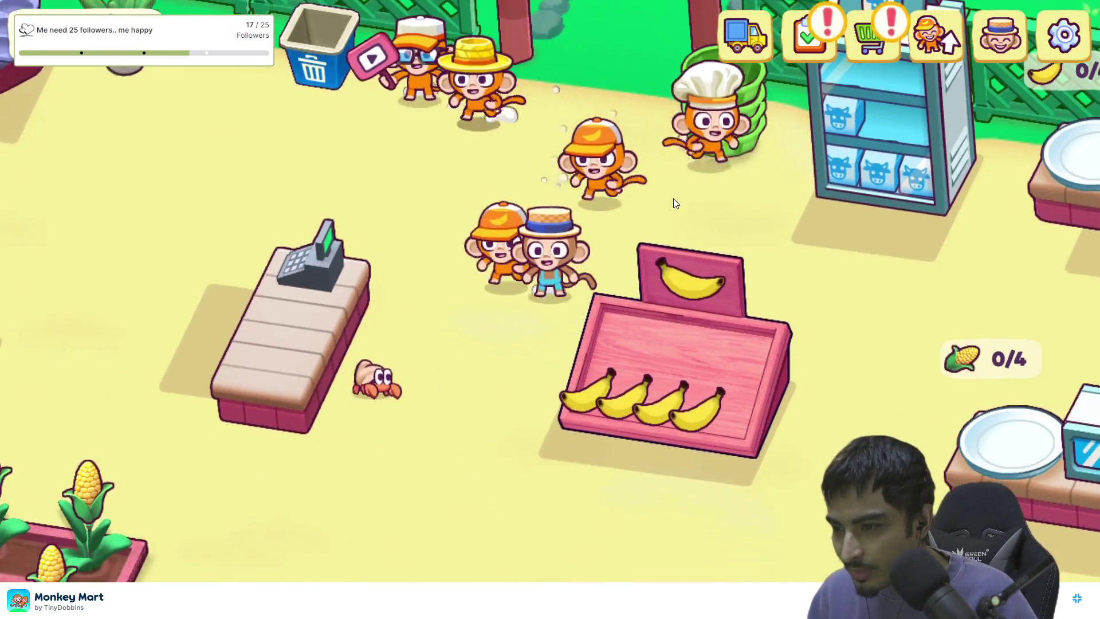
key("s")
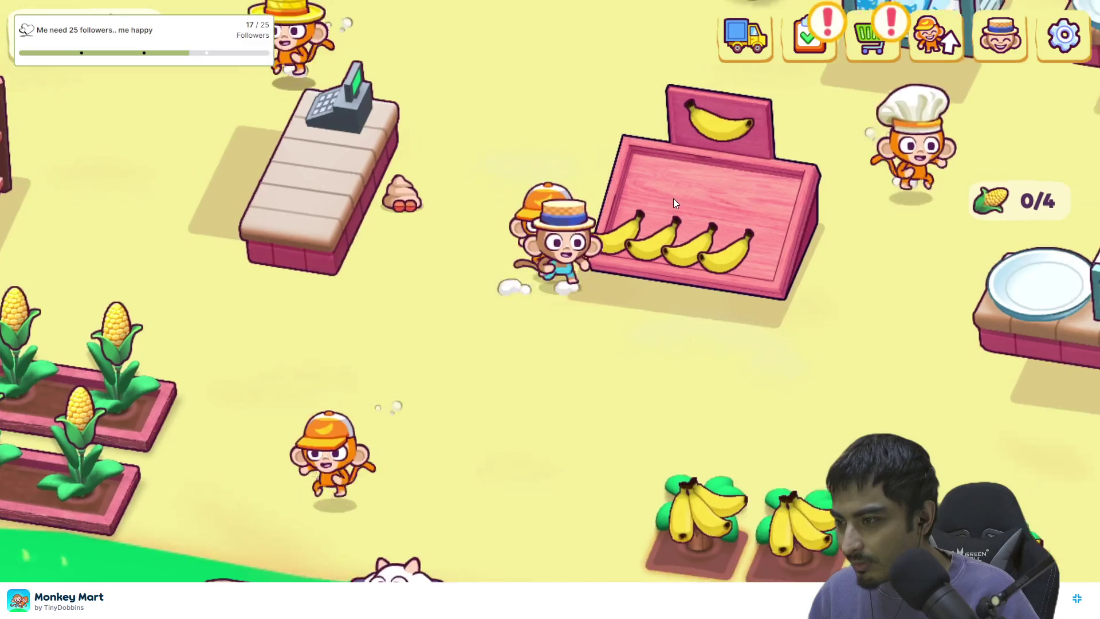
key("s")
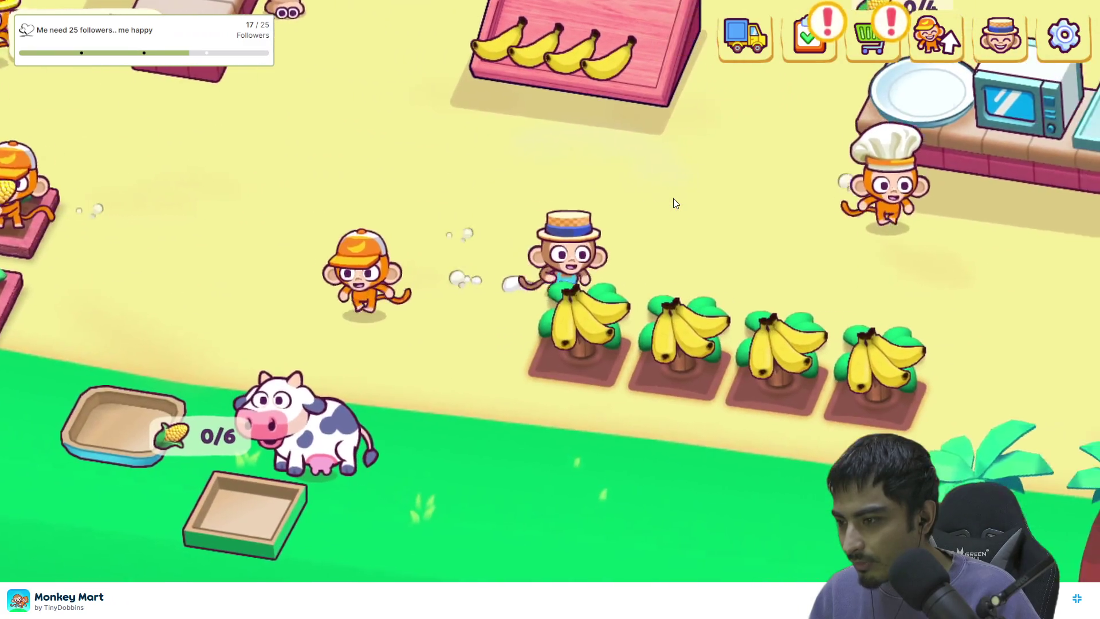
key("d")
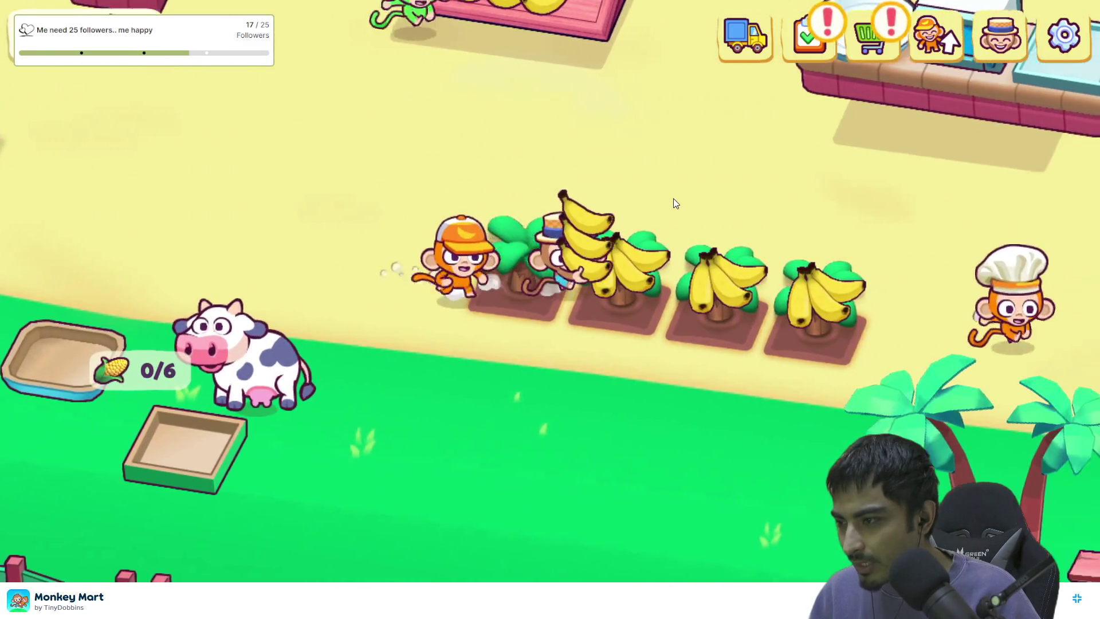
key("a")
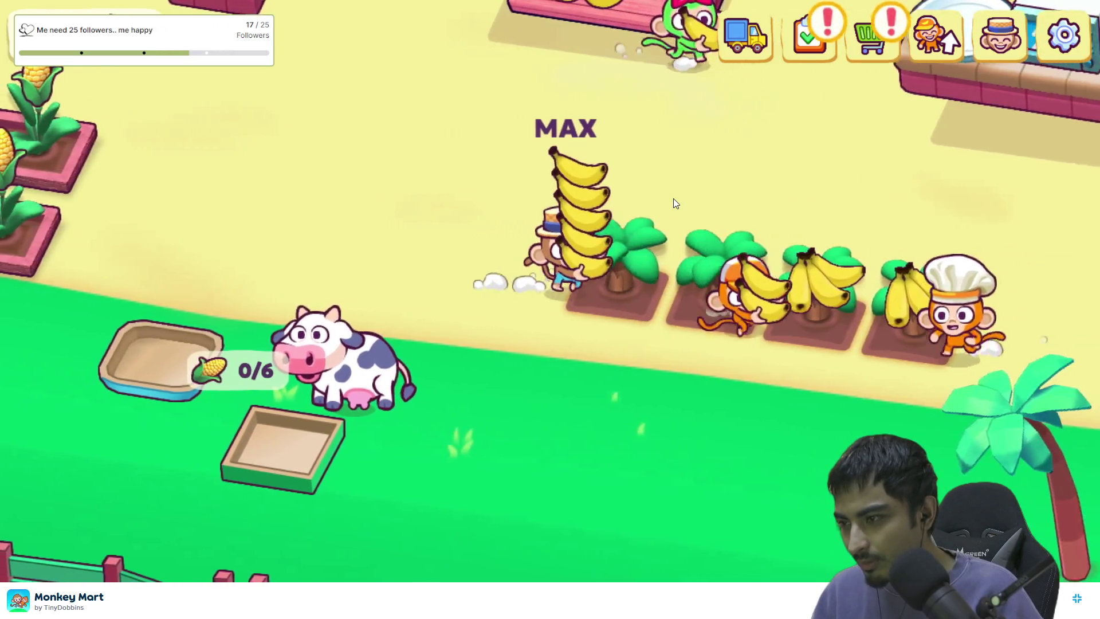
key("d")
key("a")
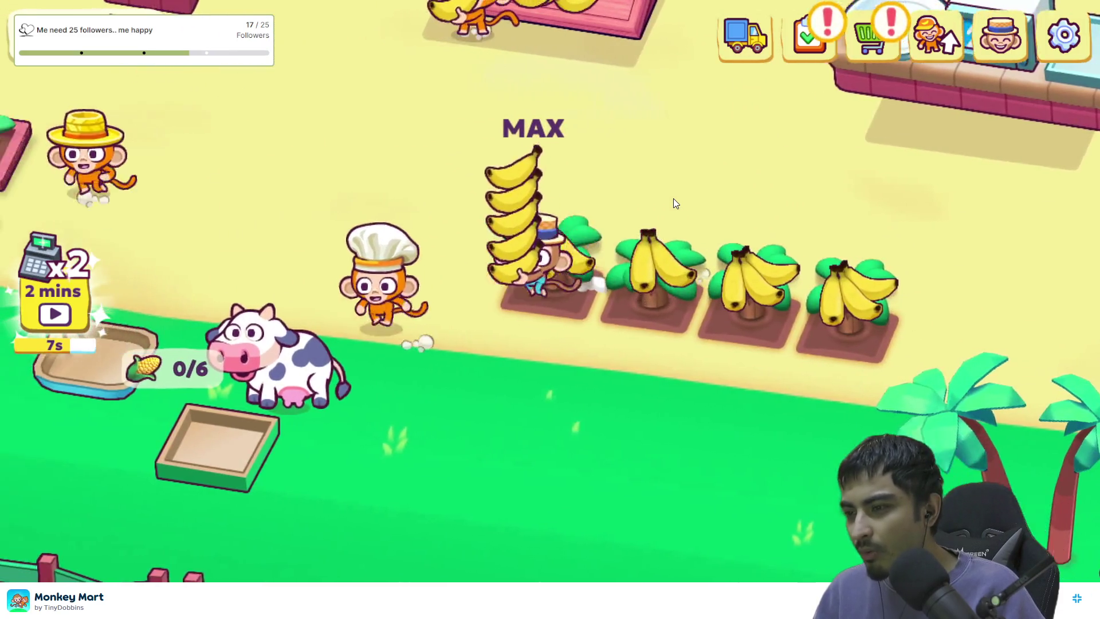
Stock the banana shelf with the carried bananas, leave fullscreen, and return to Godot.
key("w")
key("s")
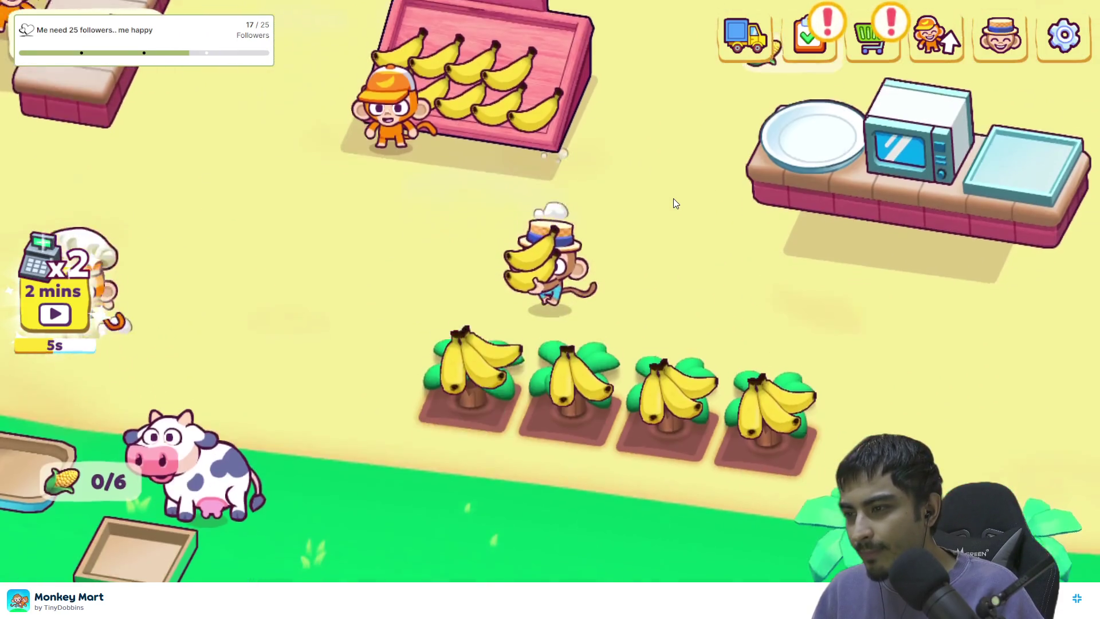
key("w")
key("s")
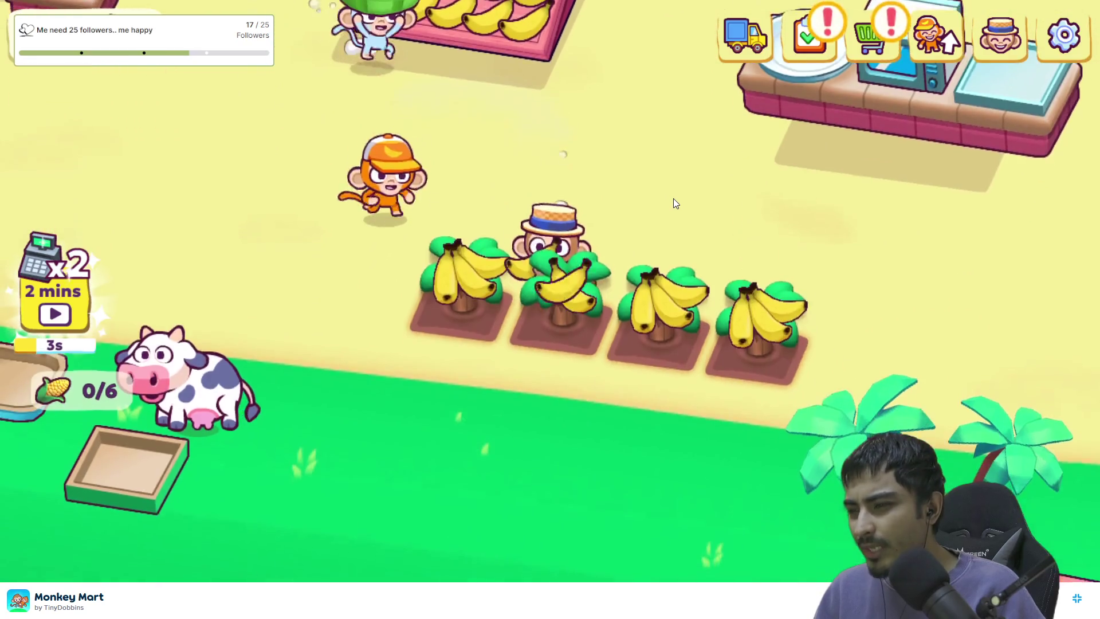
key("a")
key("w")
key("w")
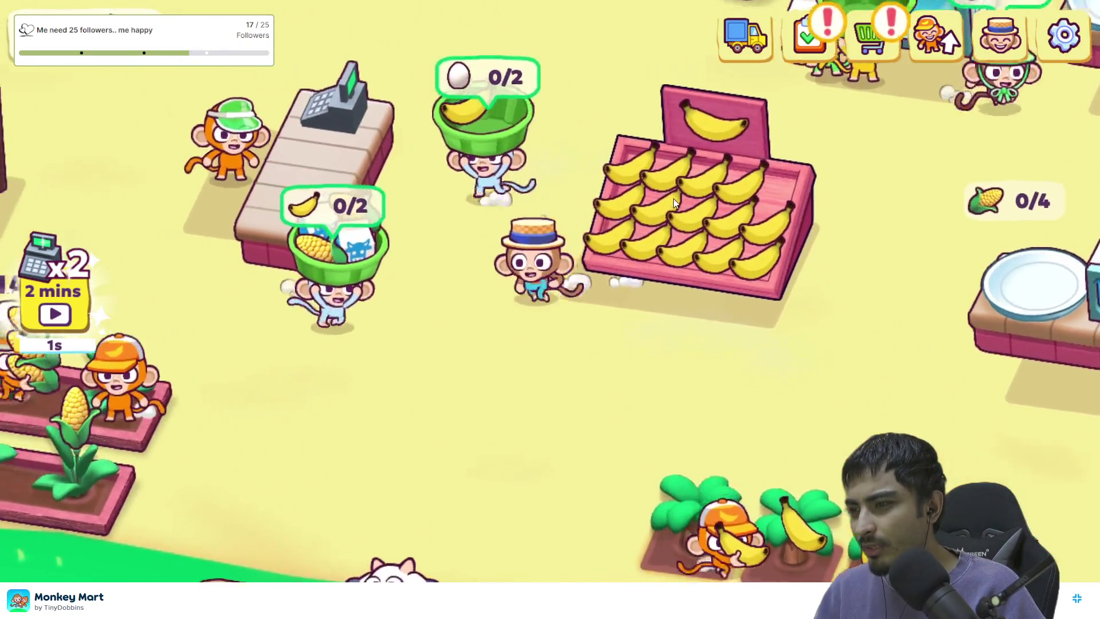
key("s")
key("d")
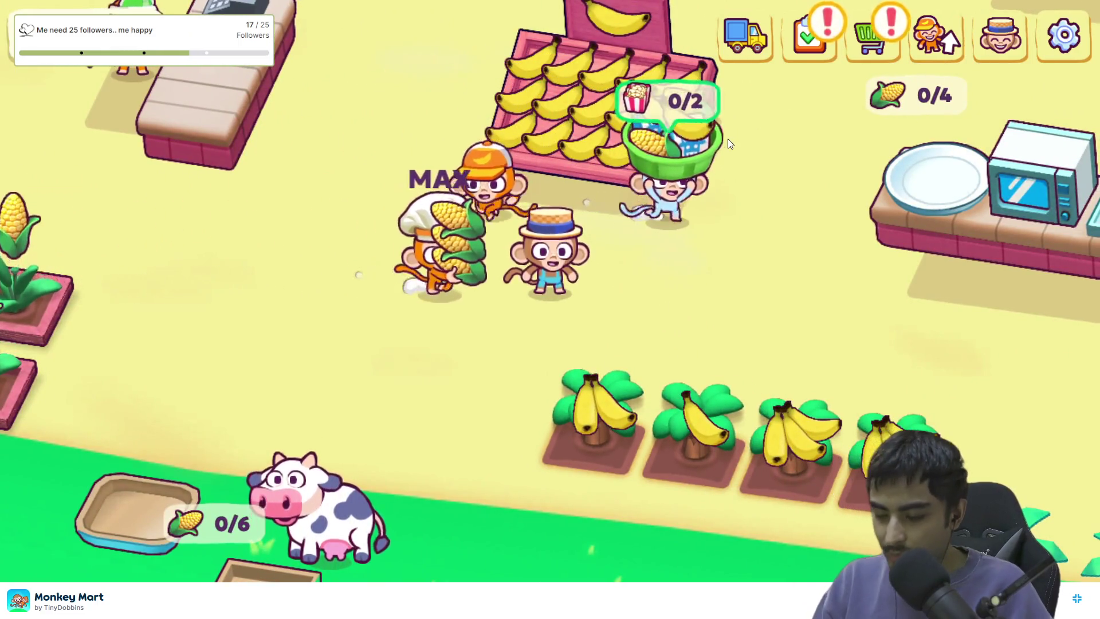
key("Escape")
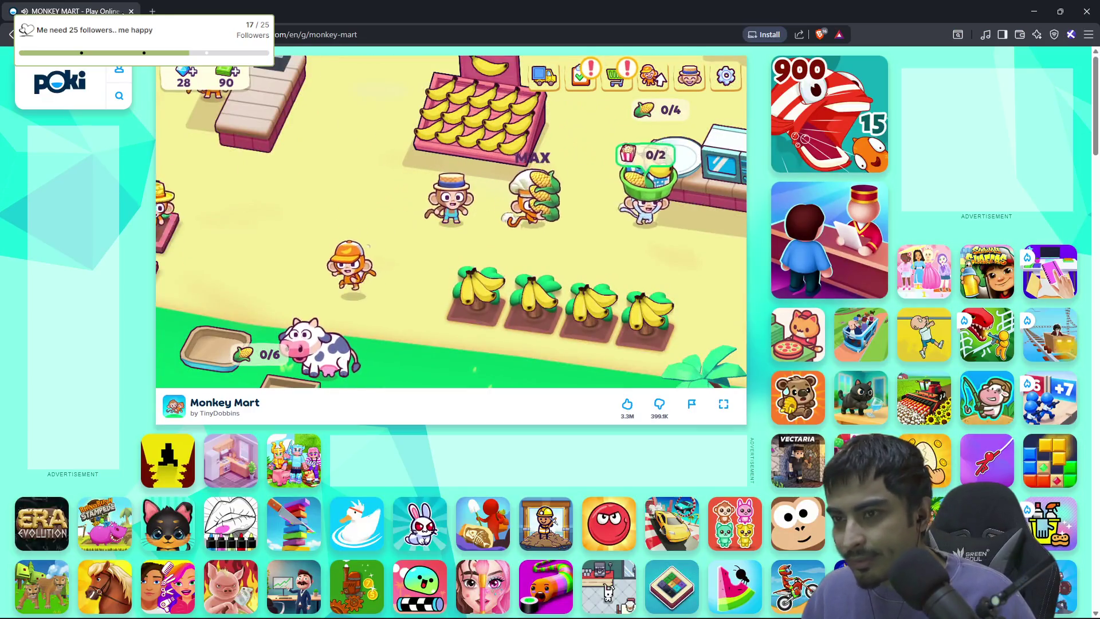
key("alt+Tab")
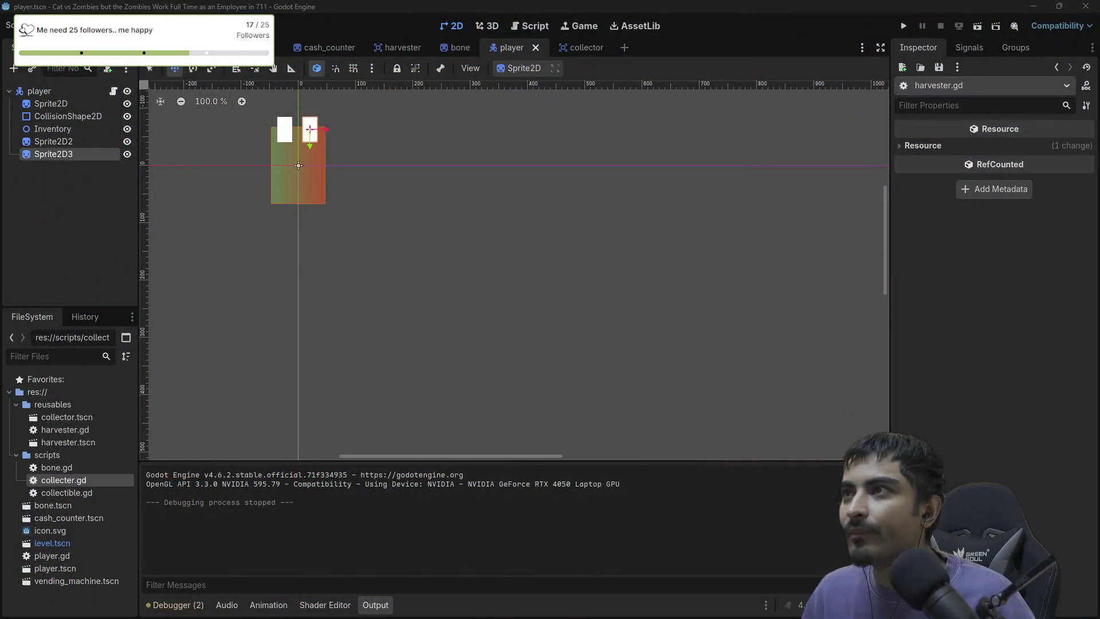
Change the pull speed on line 41 of harvester.gd from delta * 300 to delta * 800, then run the game.
left_click(527, 26)
scroll(567, 259, "down", 4)
scroll(567, 260, "up", 2)
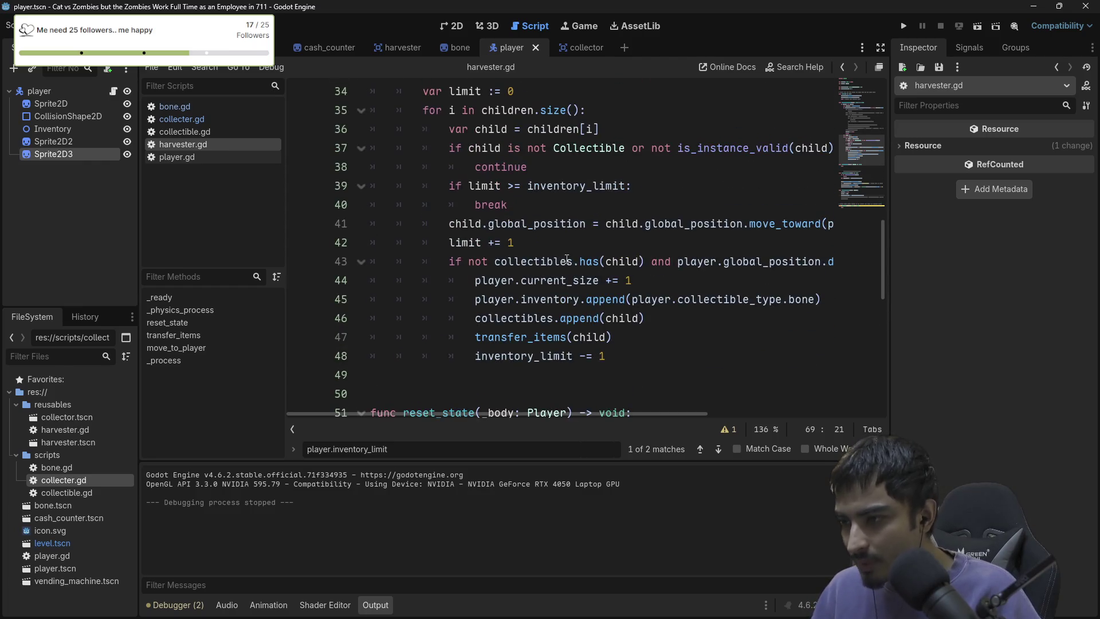
scroll(567, 259, "down", 3)
scroll(596, 359, "up", 2)
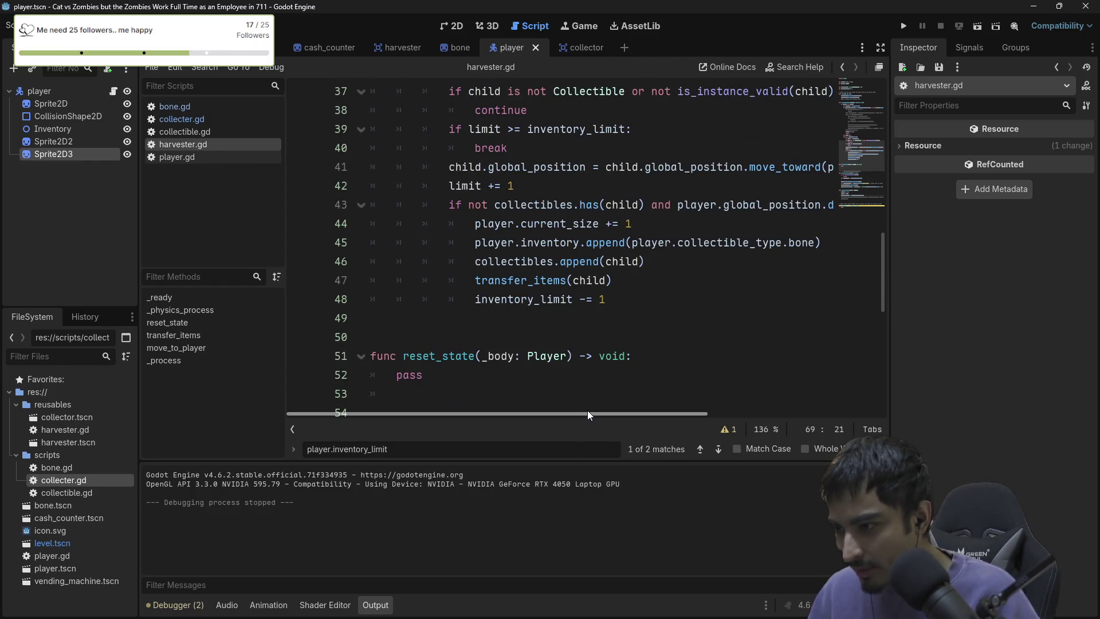
left_click_drag(588, 411, 766, 413)
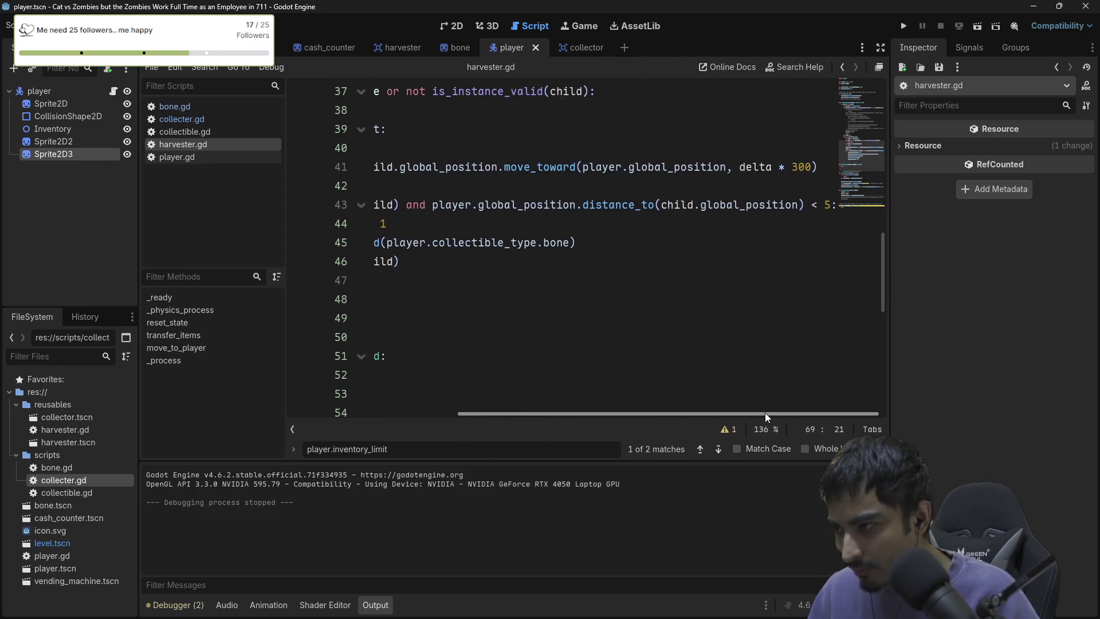
left_click(799, 166)
type("8")
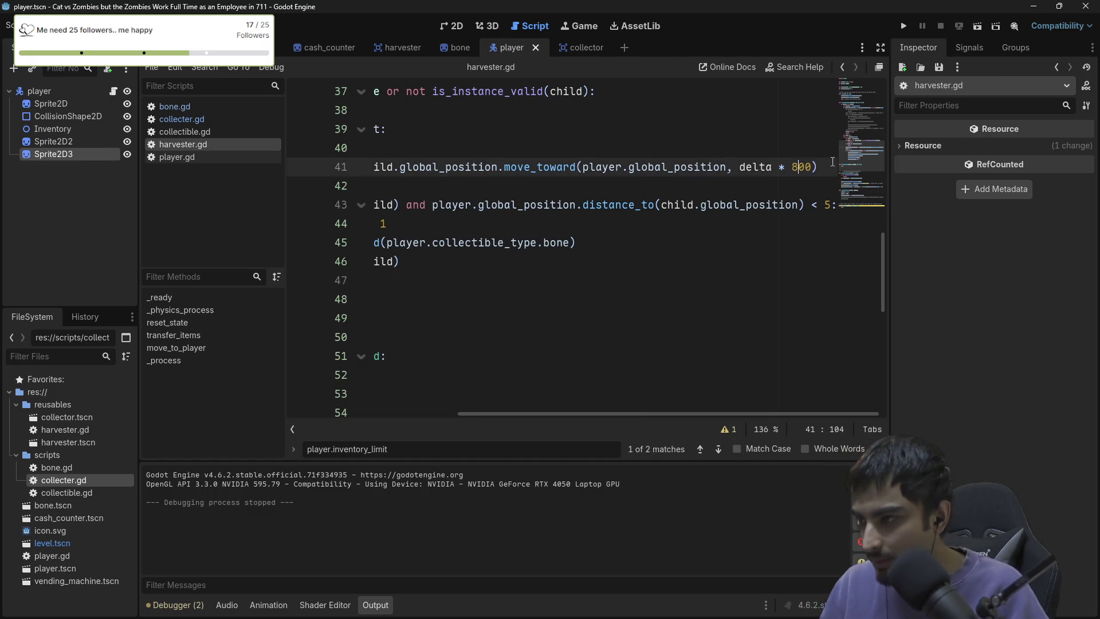
left_click(902, 27)
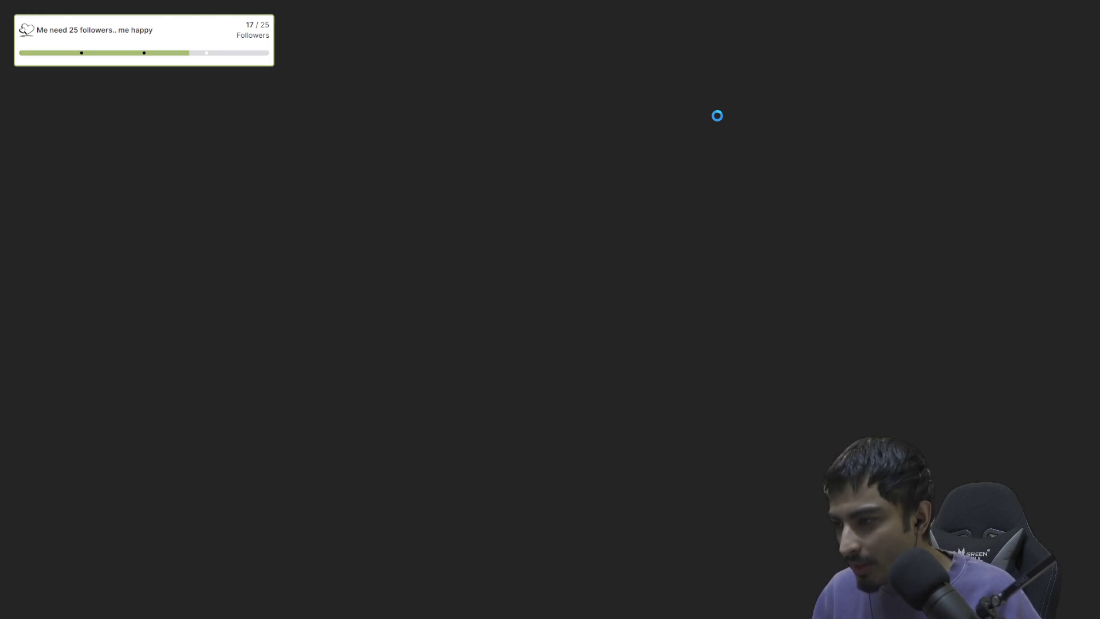
Carry Harvester items to the Shelf with the faster pull, stop the game, and switch to the browser.
key("s")
key("a")
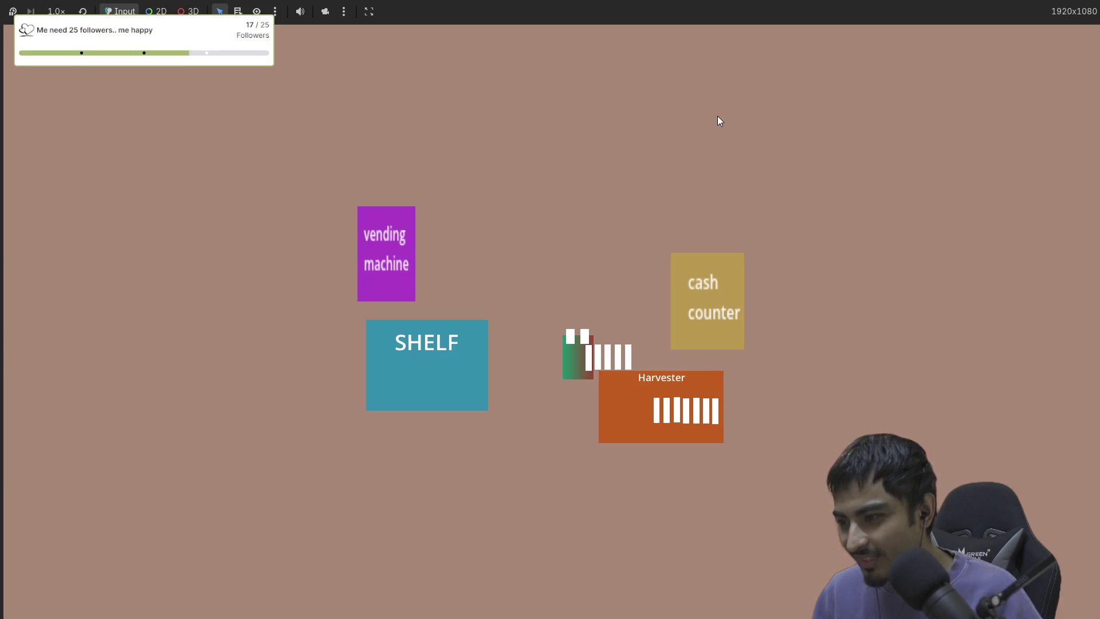
key("a")
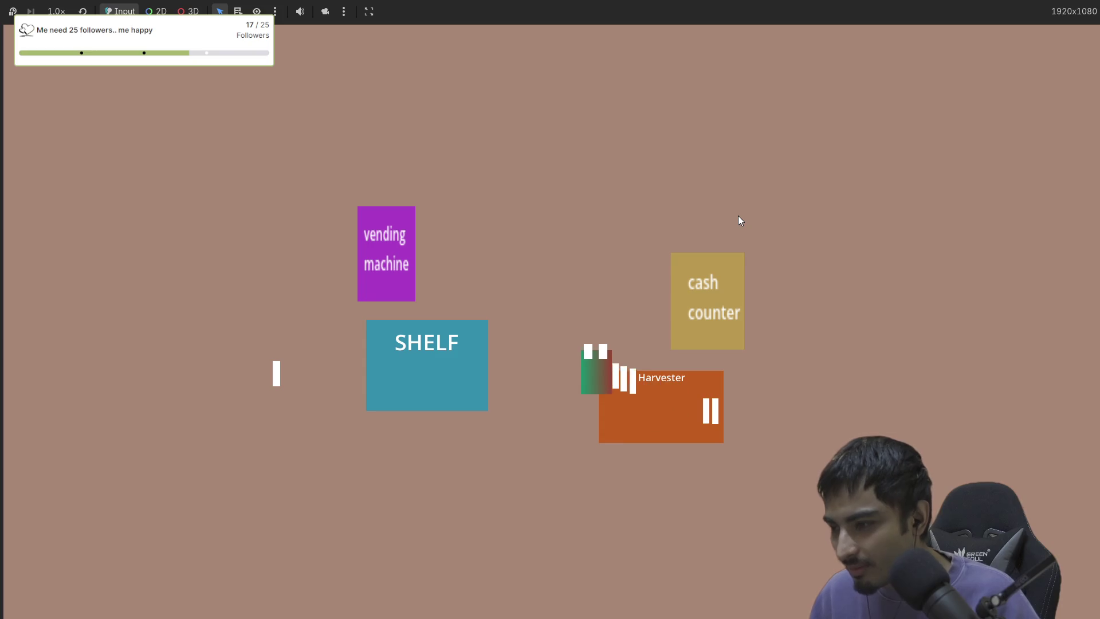
key("a")
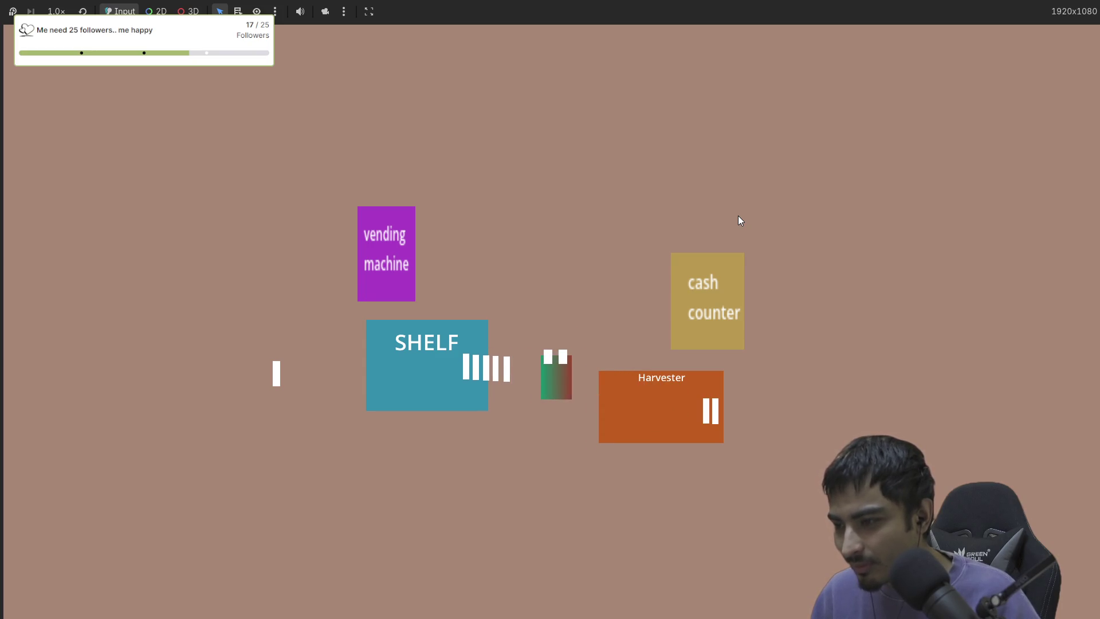
key("d")
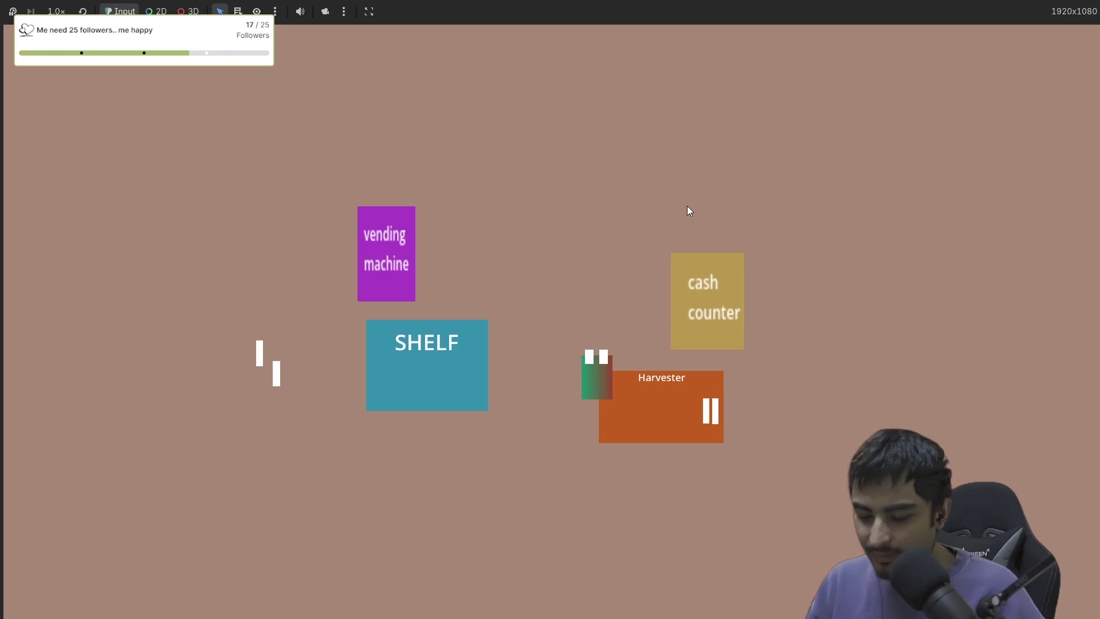
key("F8")
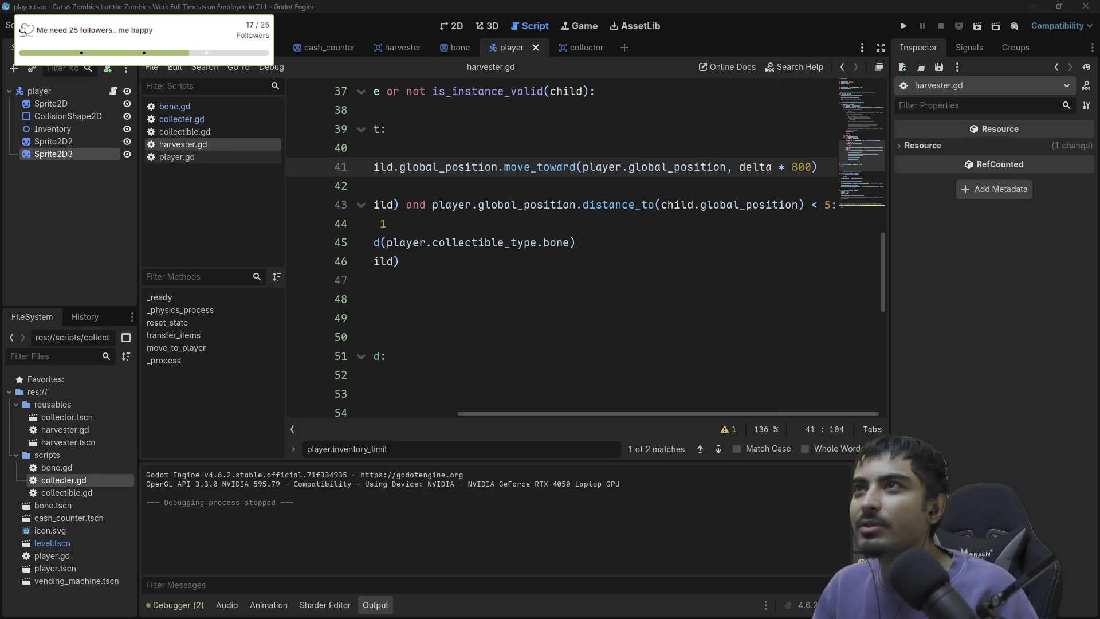
key("alt+Tab")
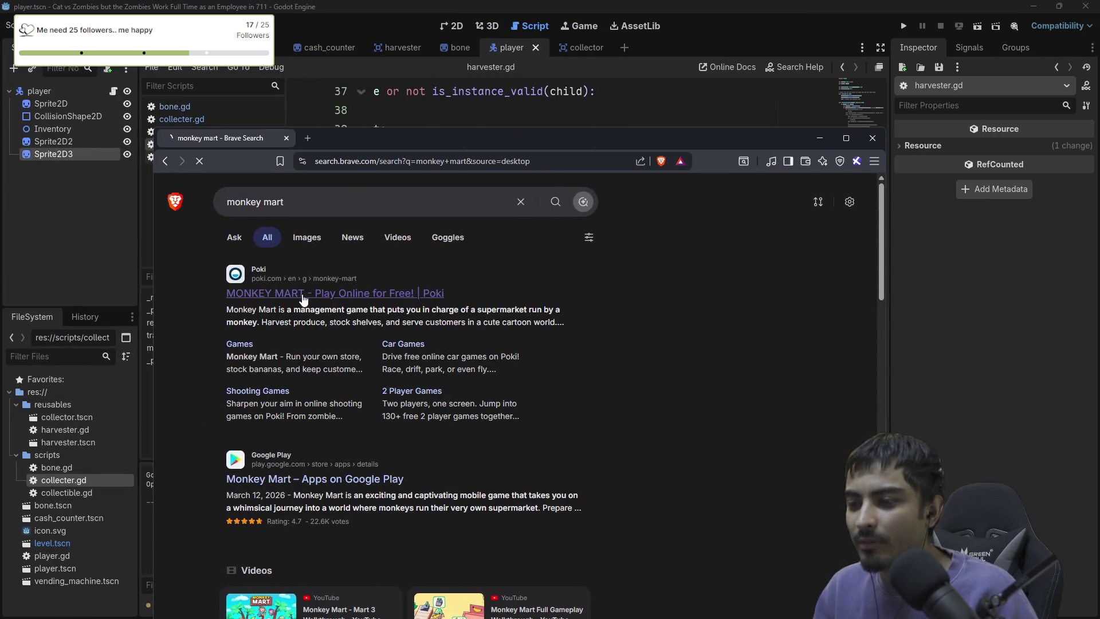
Maximize Monkey Mart, play it fullscreen, and walk the monkey along the trees picking bananas.
key("super+Up")
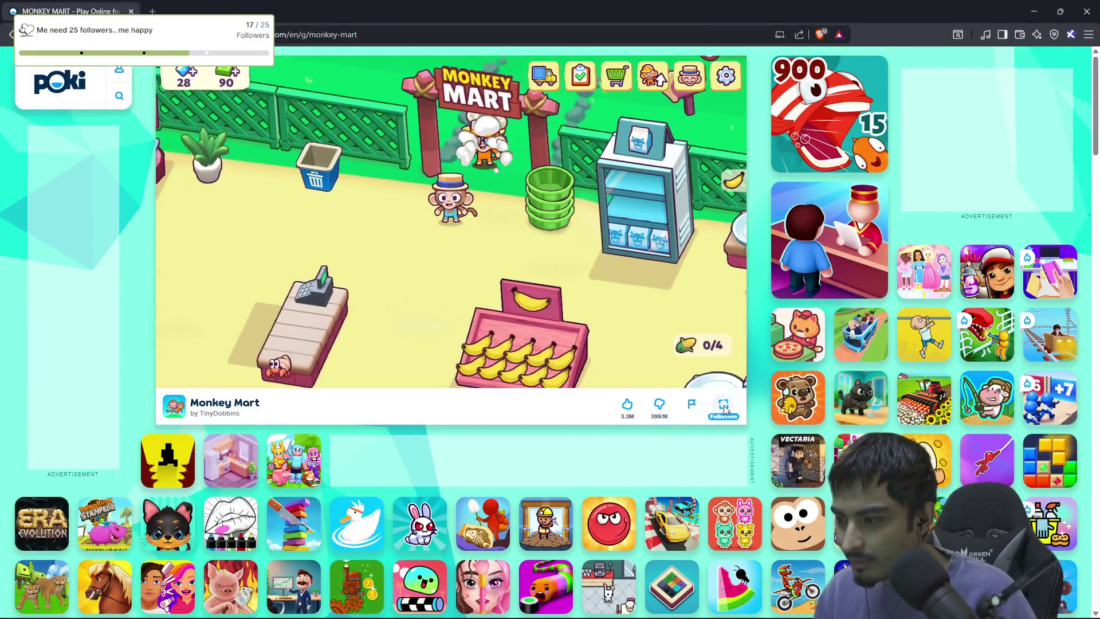
left_click(724, 405)
key("s")
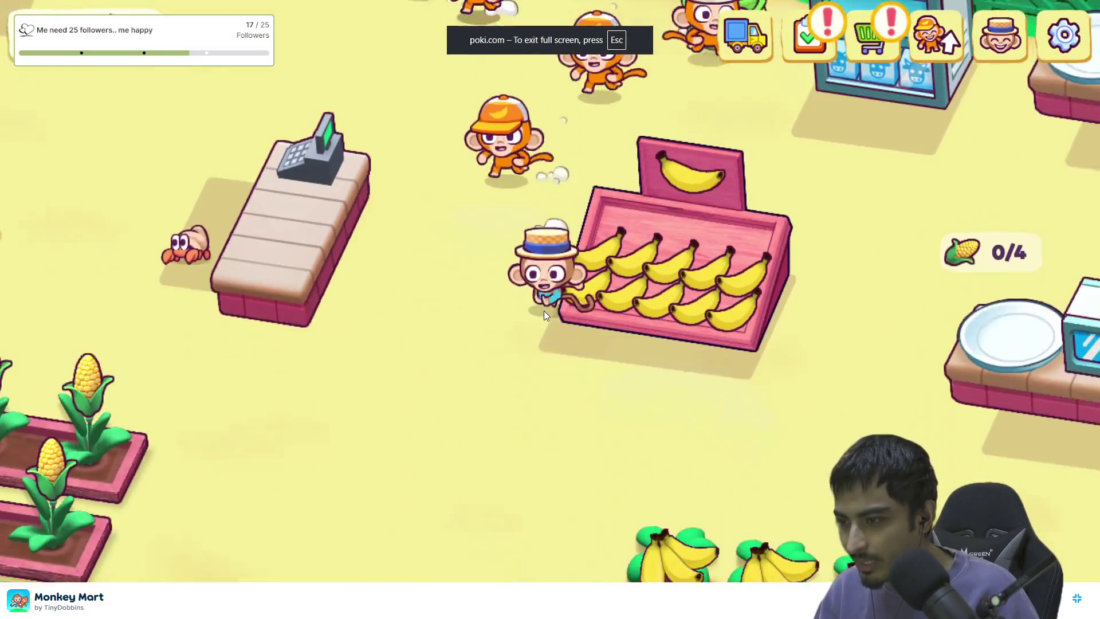
key("s")
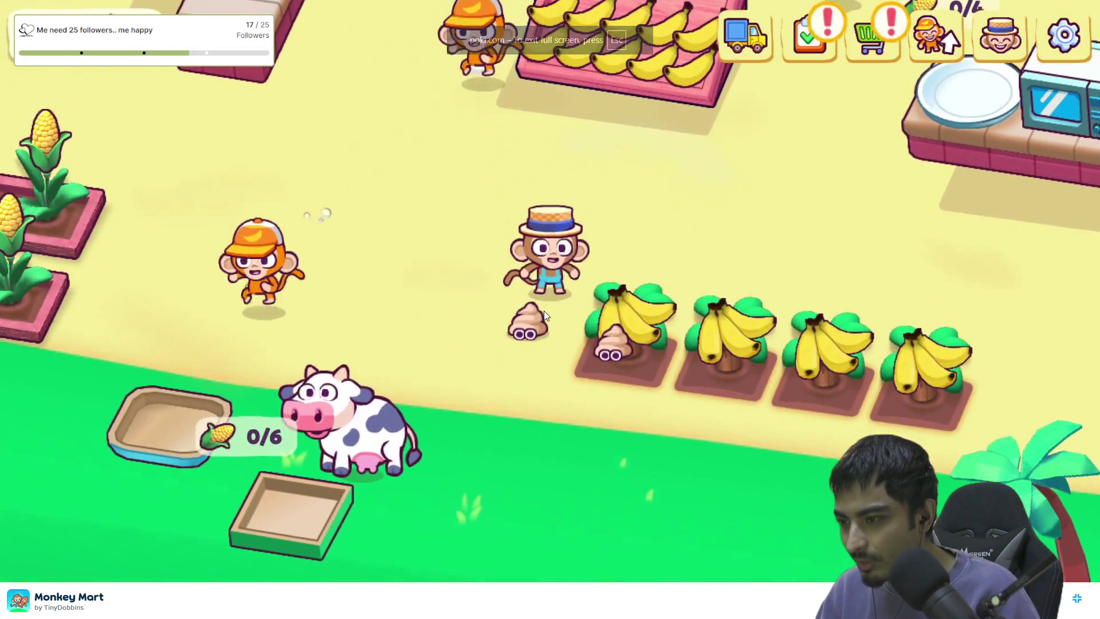
key("d")
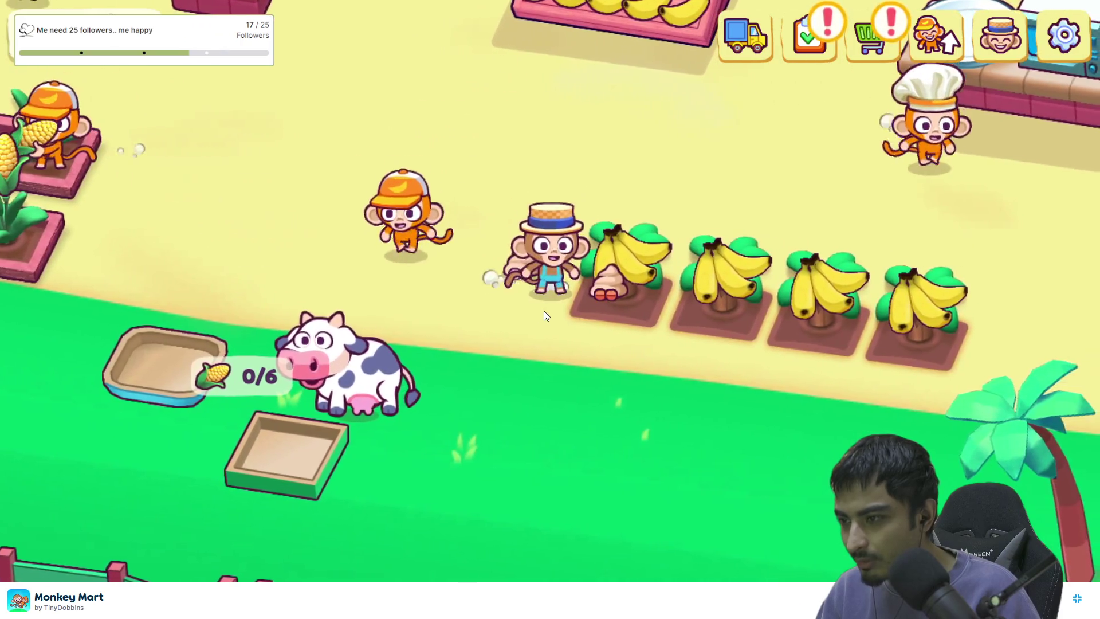
key("d")
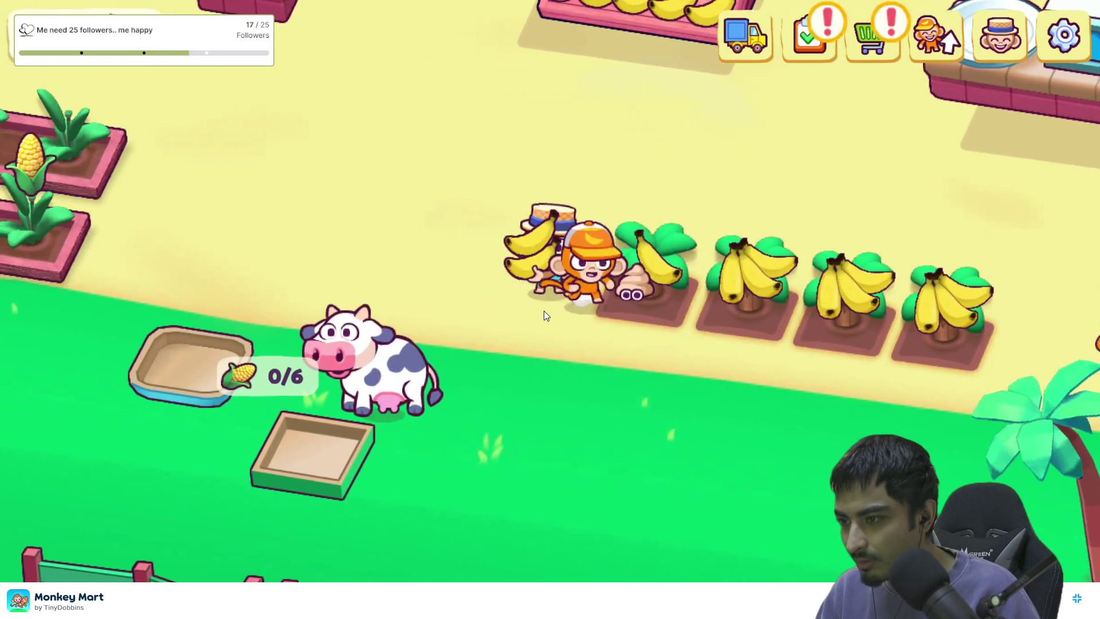
key("a")
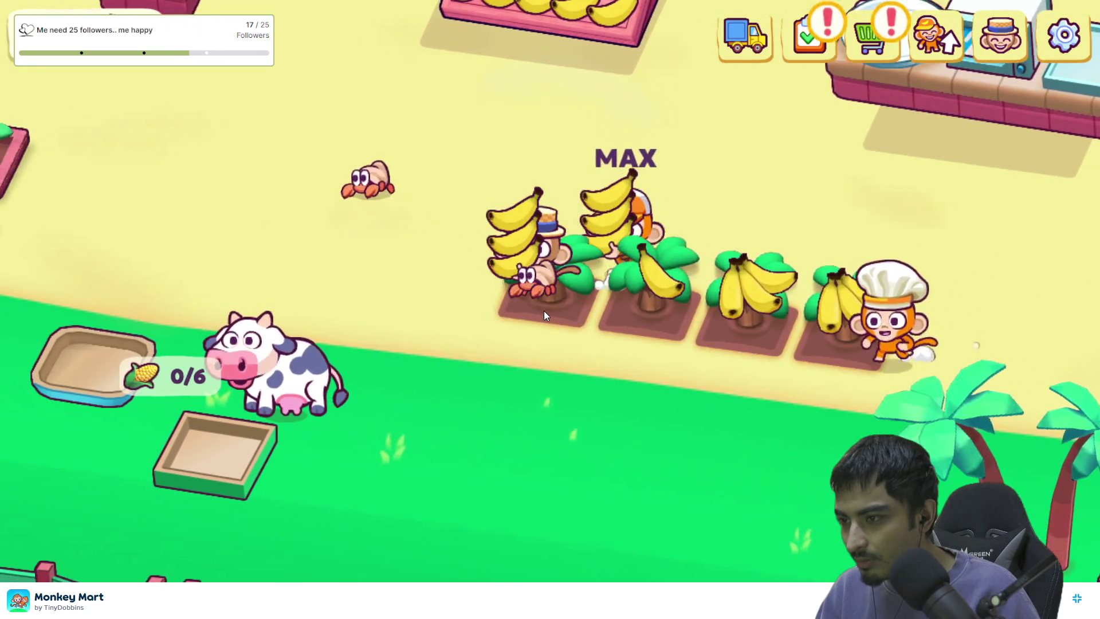
key("d")
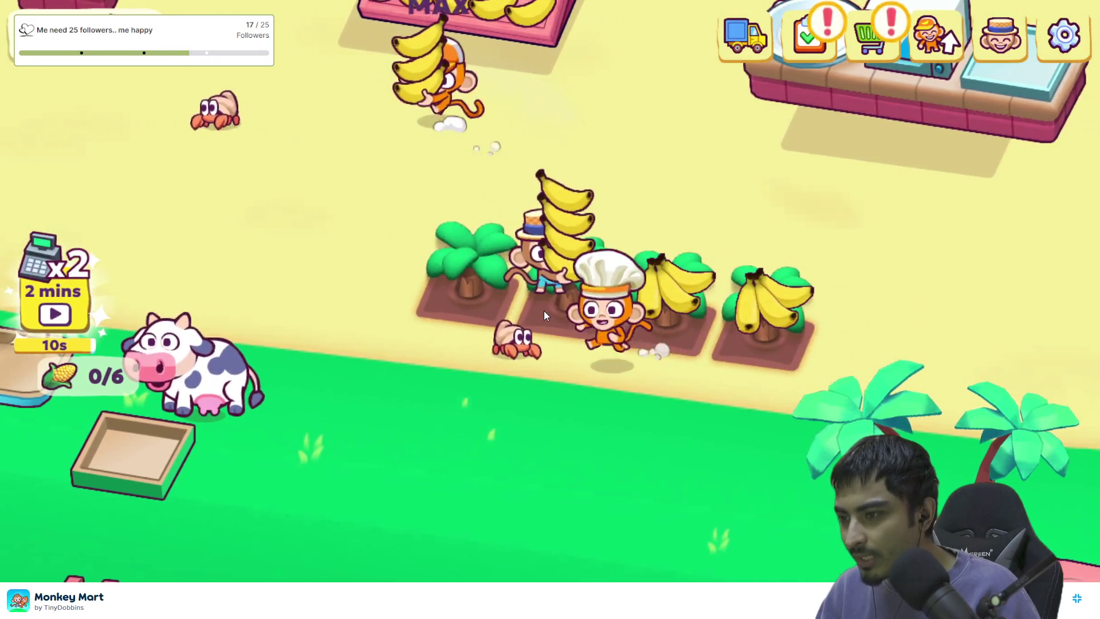
key("d")
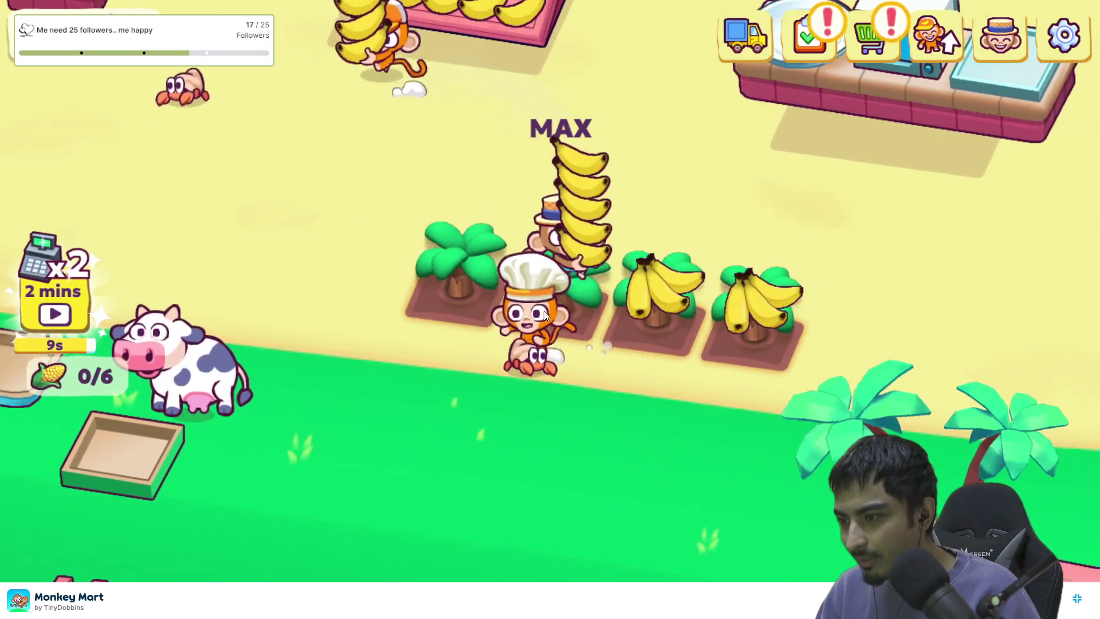
Carry the bananas to stock the banana shelf, then return to the trees for more.
key("w")
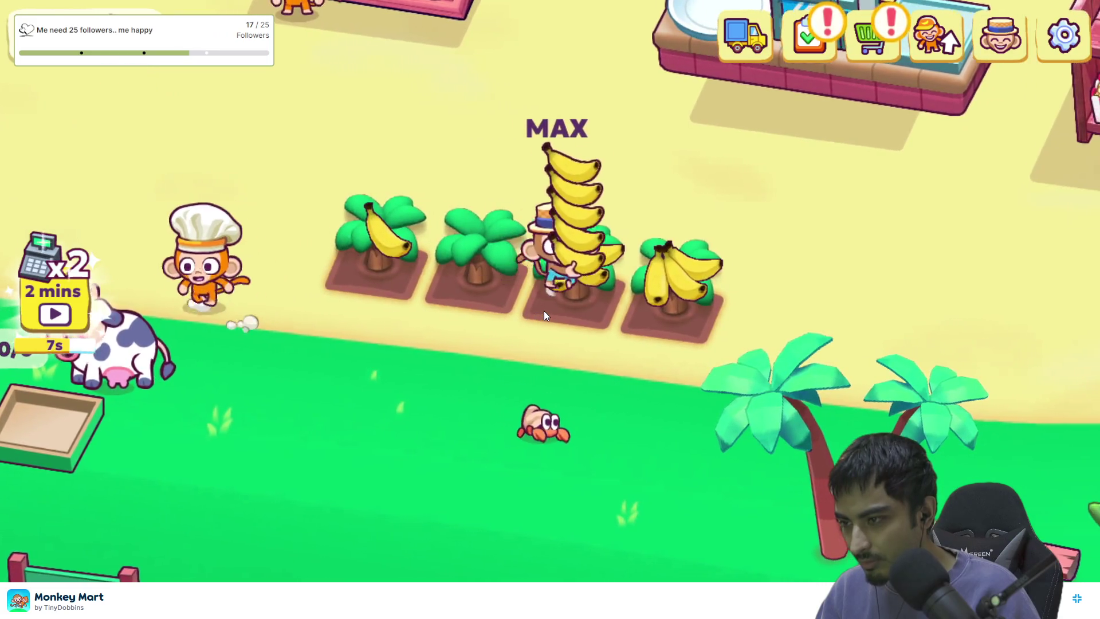
key("w")
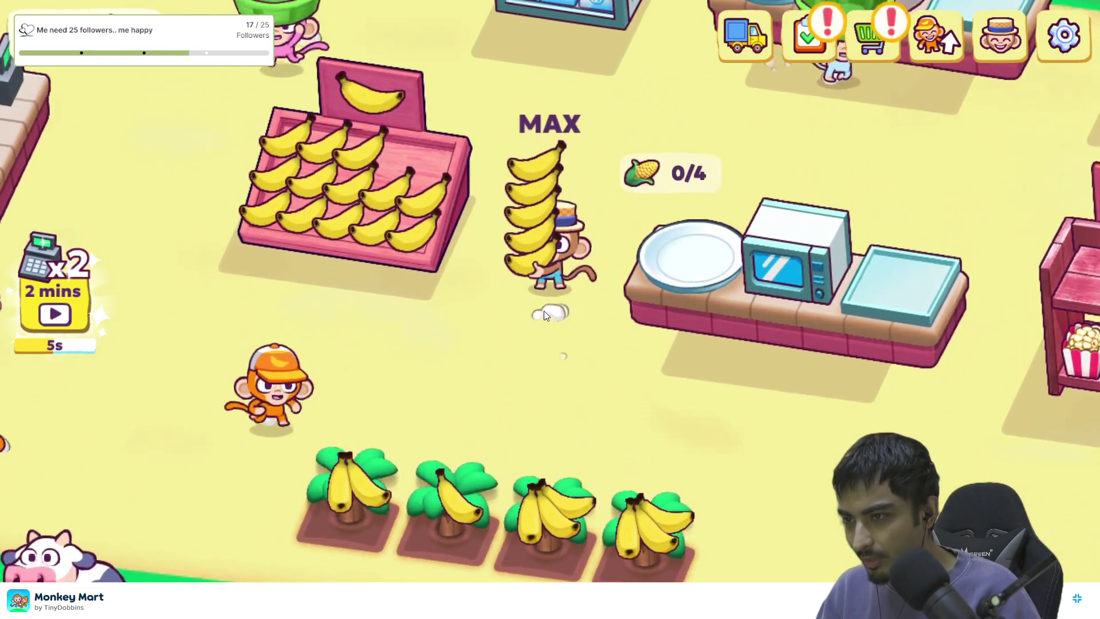
key("a")
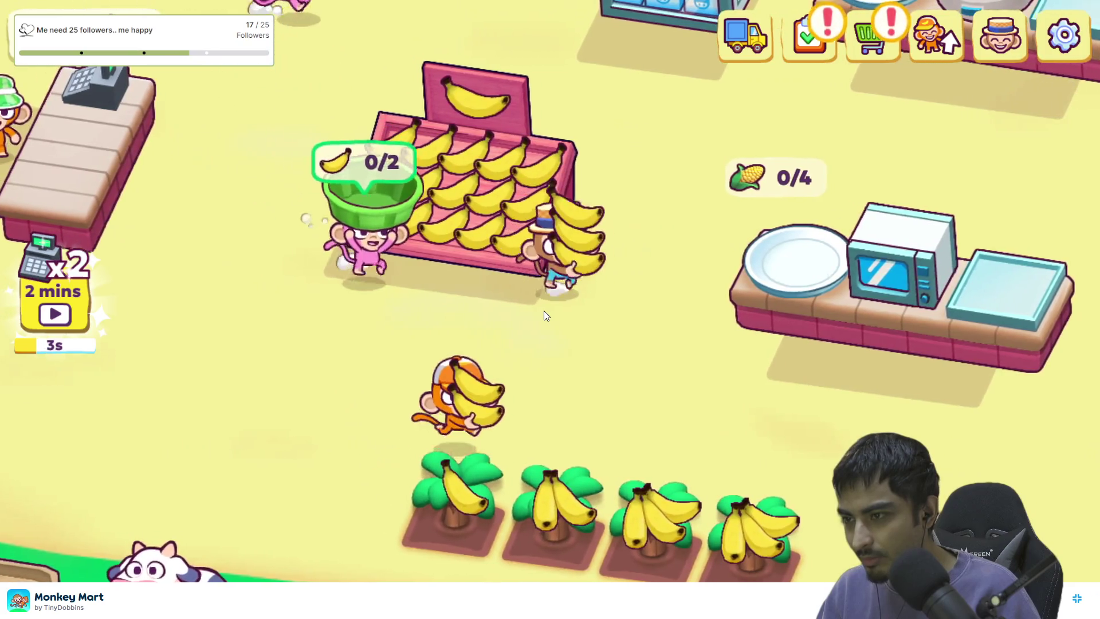
key("d")
key("w")
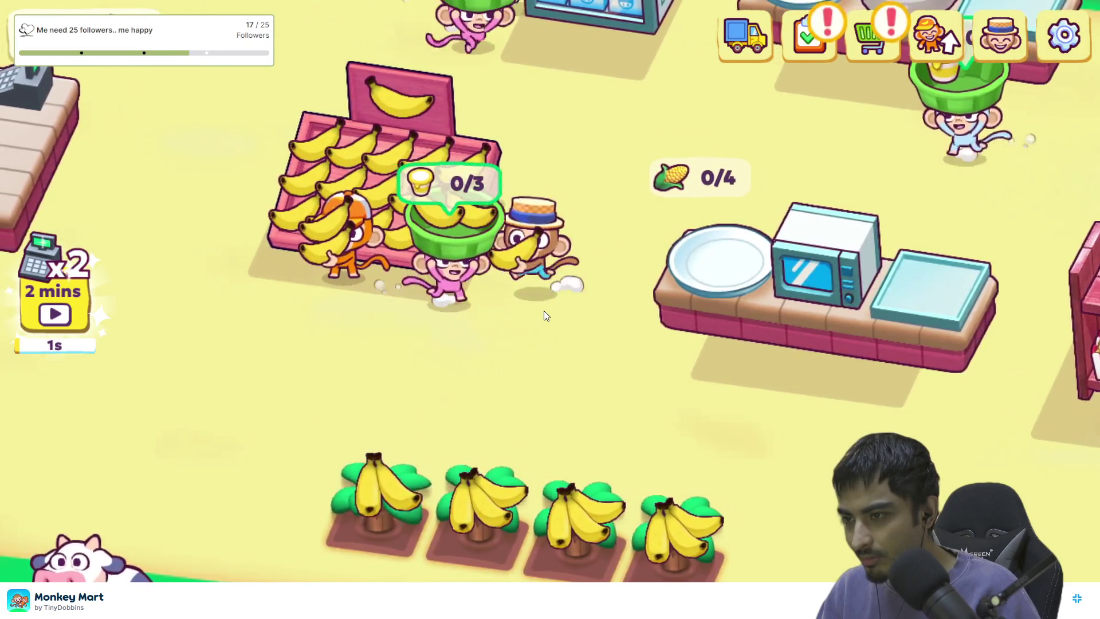
key("s")
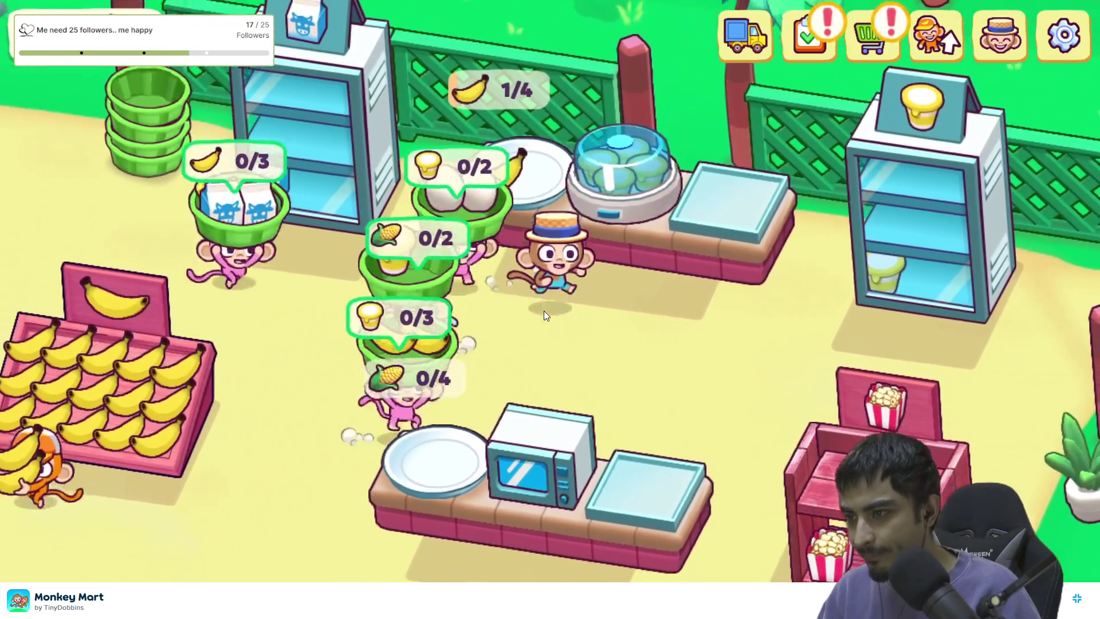
key("a")
key("s")
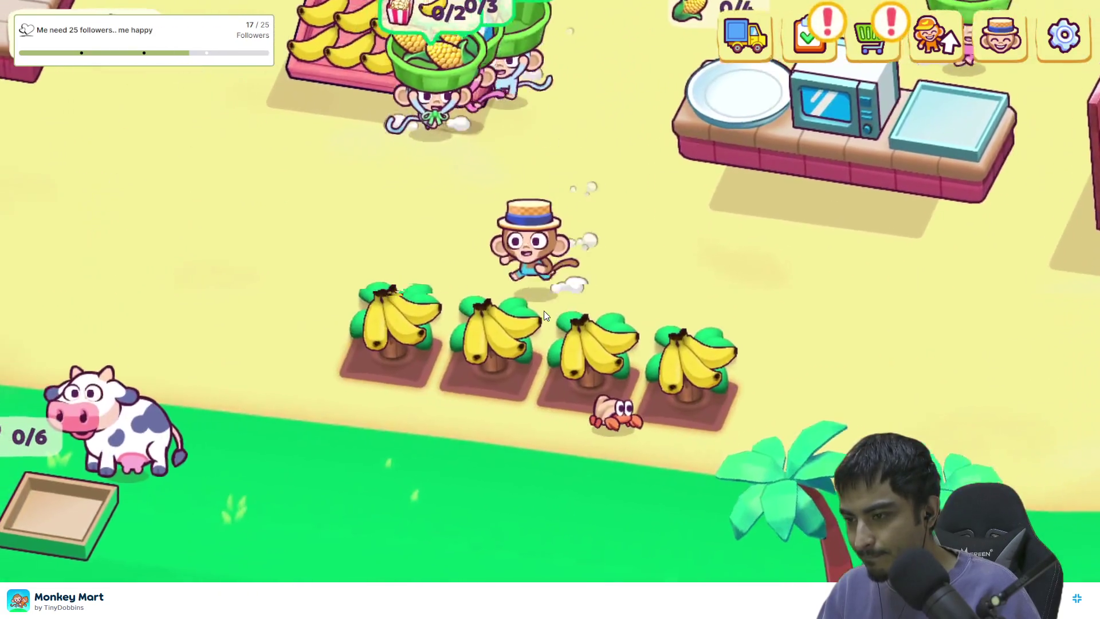
key("w")
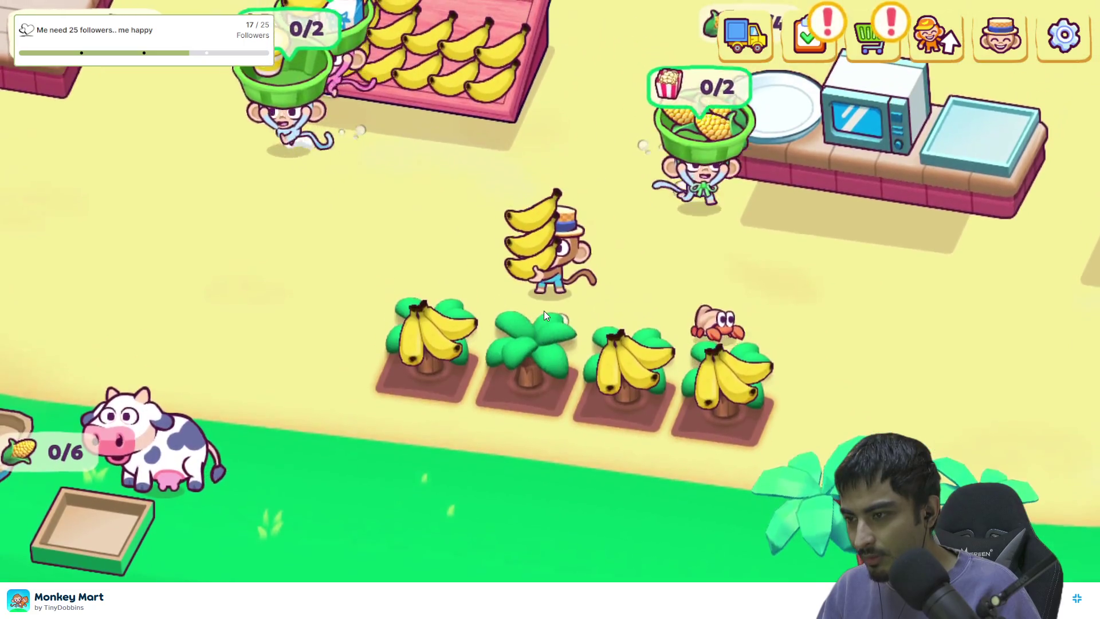
key("s")
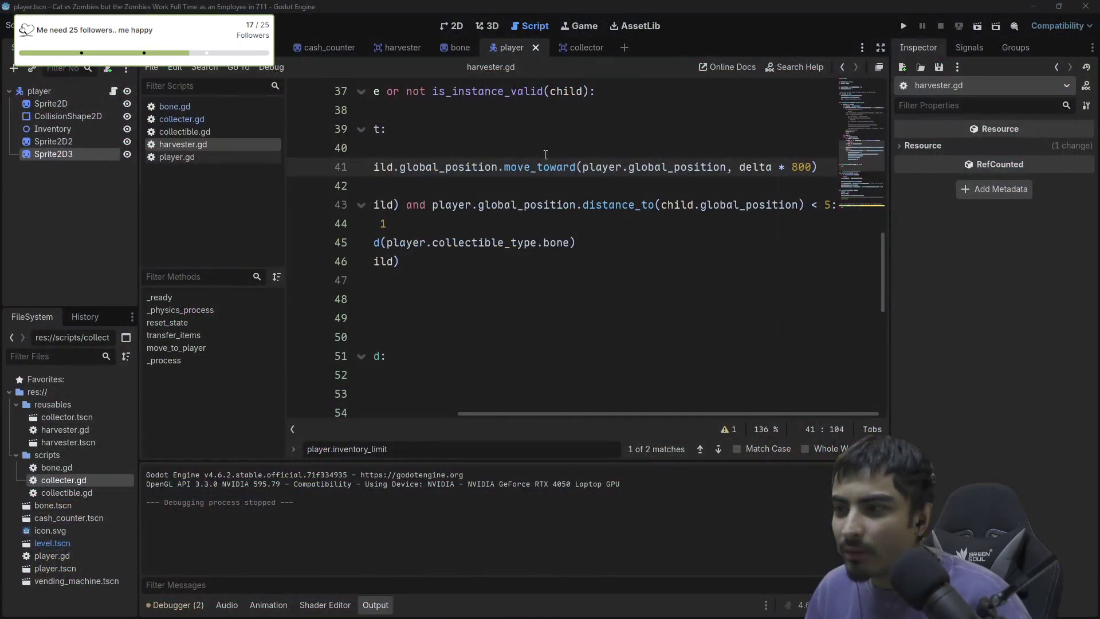
Review harvester.gd's item-pull and inventory_limit code, then run the project to test the harvester.
scroll(551, 212, "down", 1)
scroll(526, 223, "up", 4)
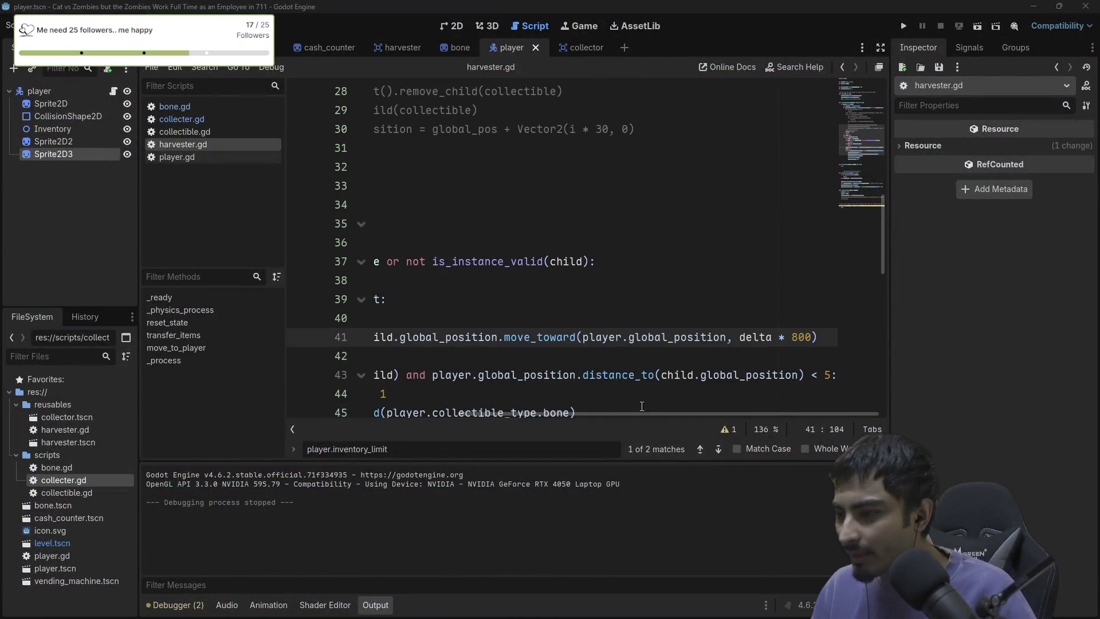
left_click_drag(645, 414, 600, 417)
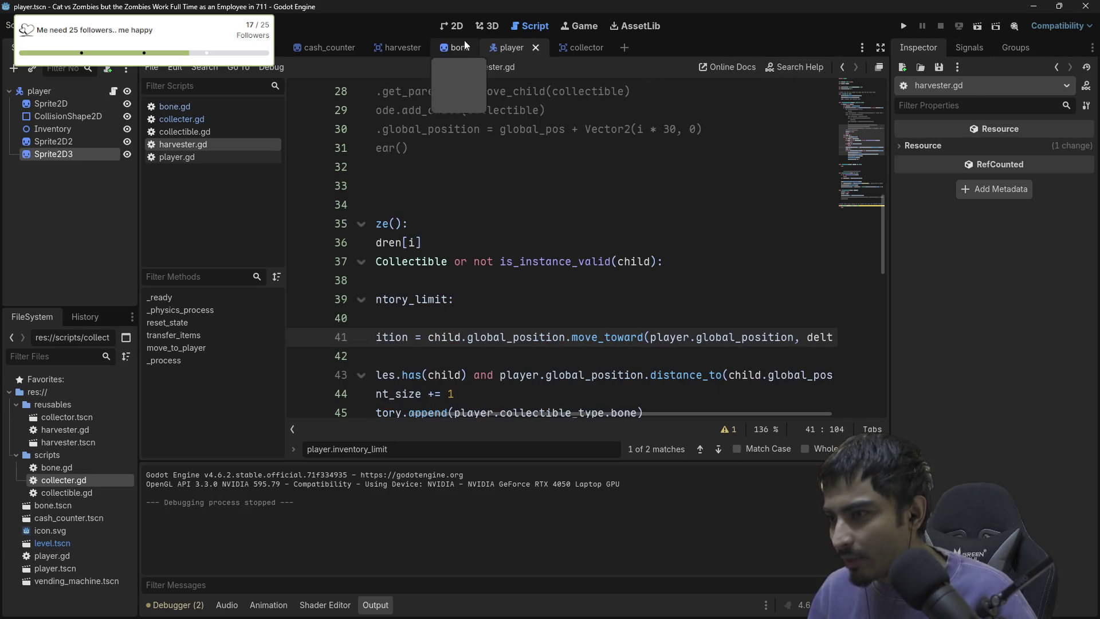
scroll(587, 358, "down", 4)
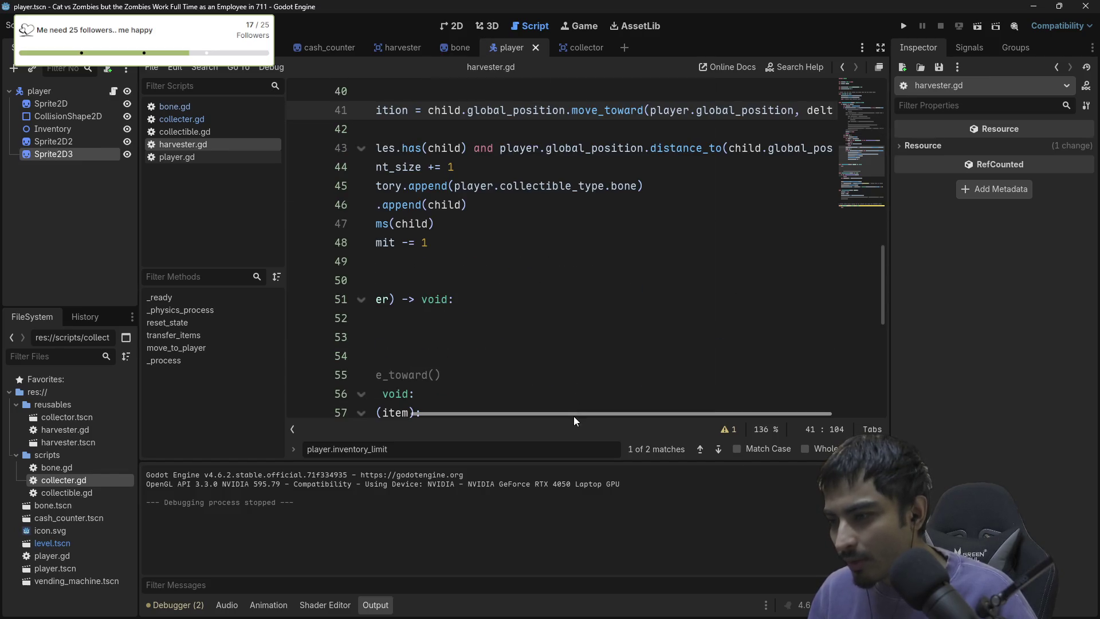
left_click_drag(574, 417, 441, 414)
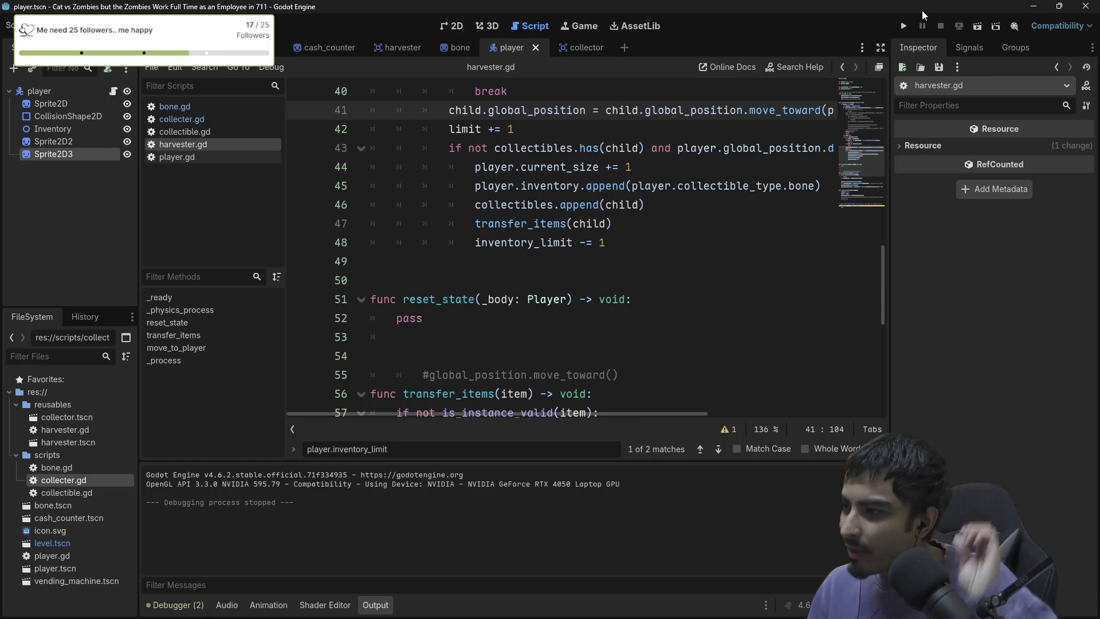
left_click(906, 24)
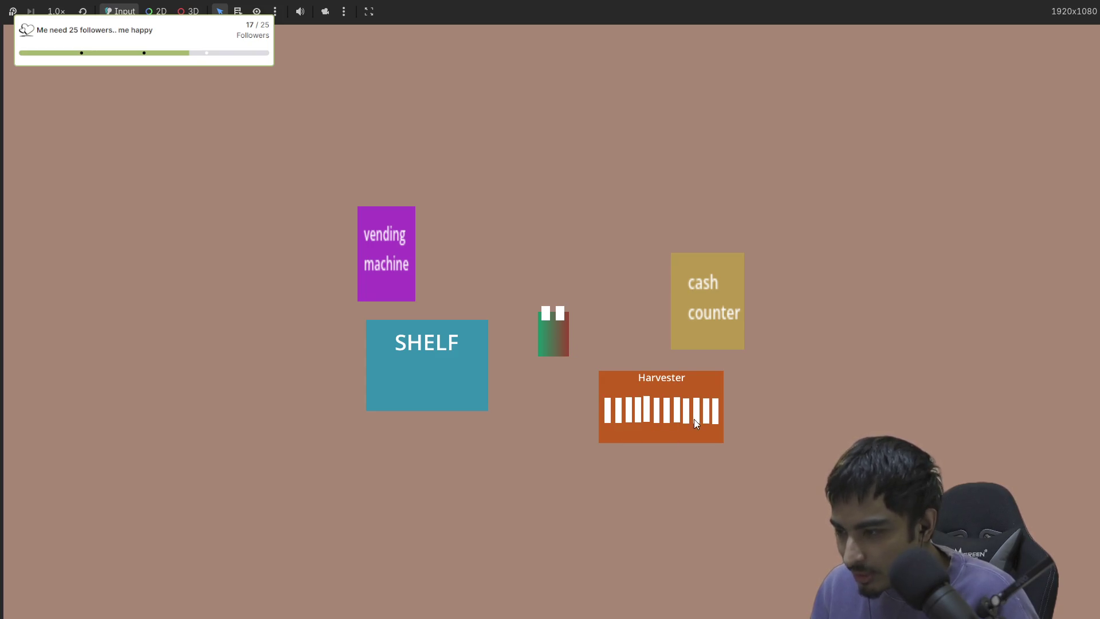
Pick up items at the Harvester and unload the first load into the SHELF.
key("d")
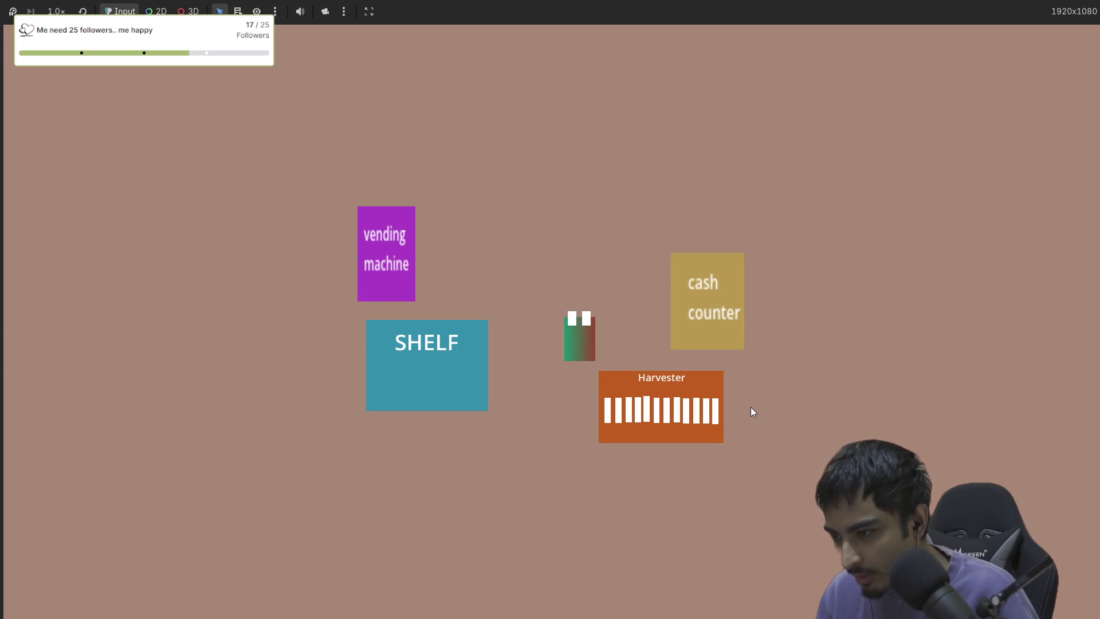
key("s")
key("s")
key("d")
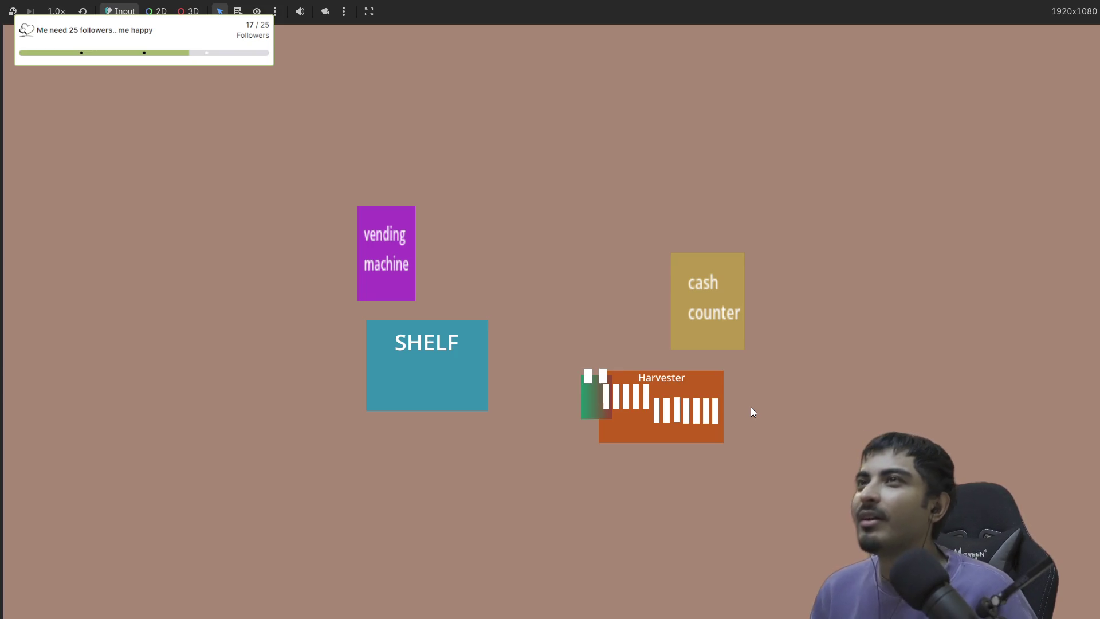
key("a")
key("w")
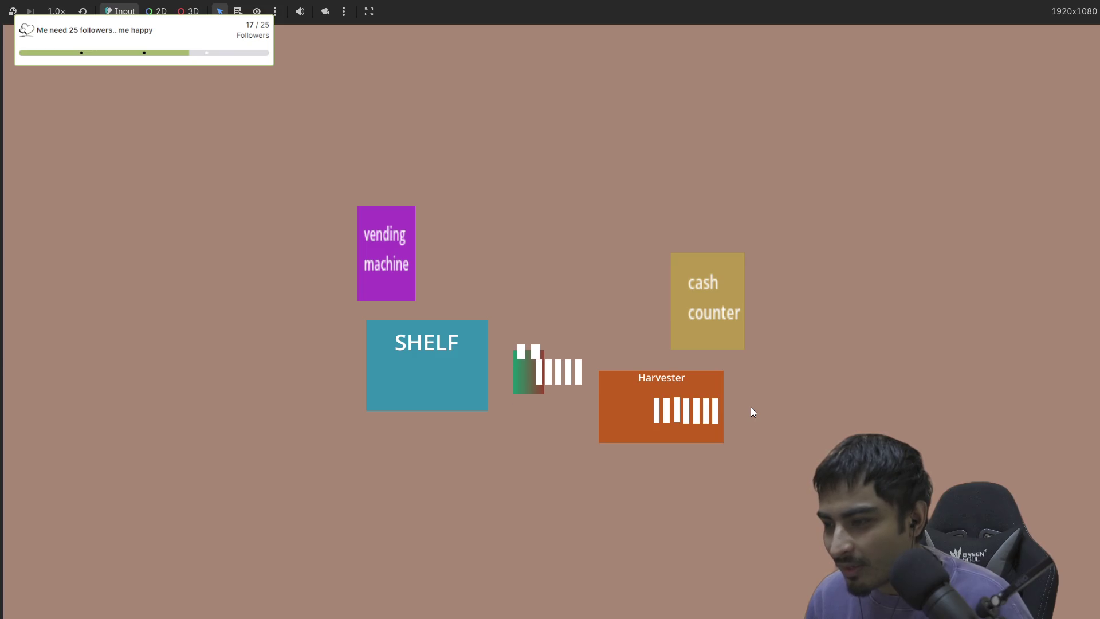
key("a")
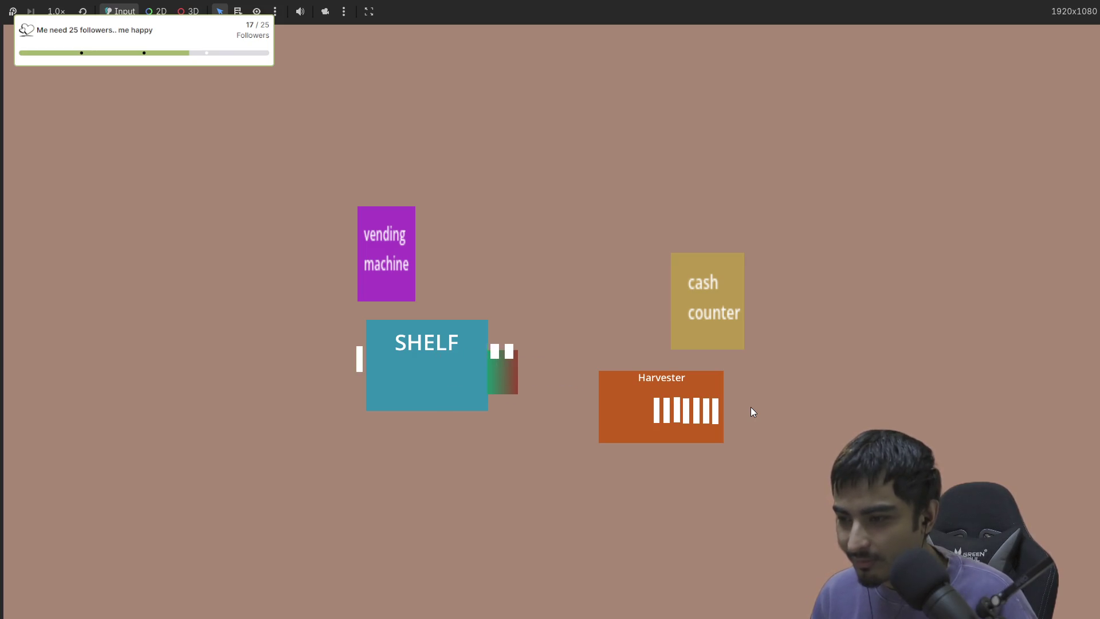
Ferry the remaining Harvester items to the SHELF until it's empty, then stop the game with F8.
key("d")
key("a")
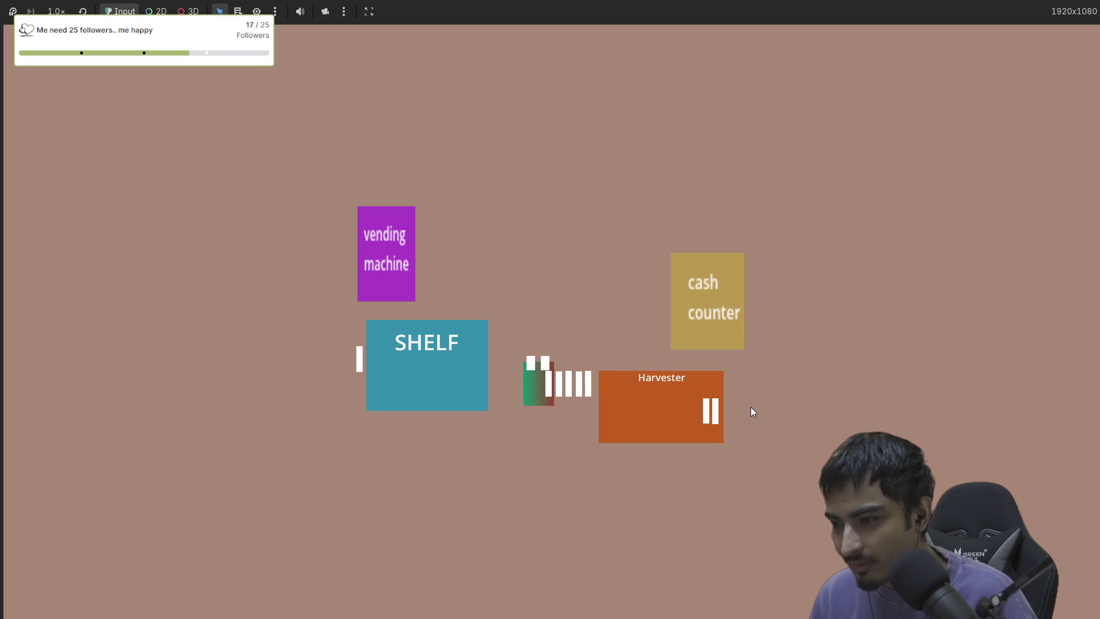
key("d")
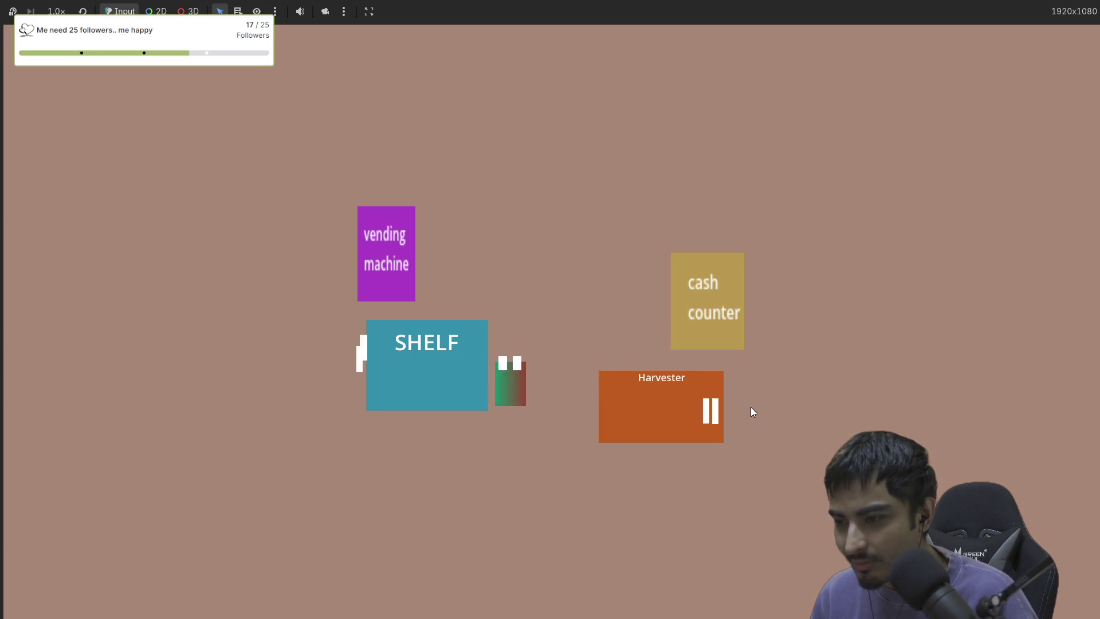
key("d")
key("a")
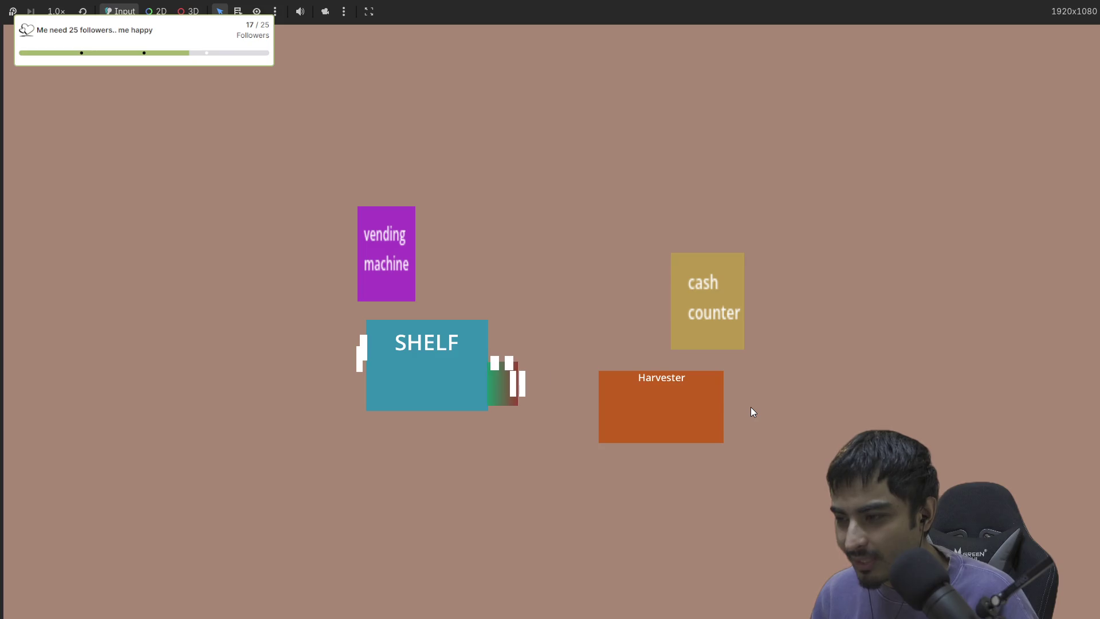
key("d")
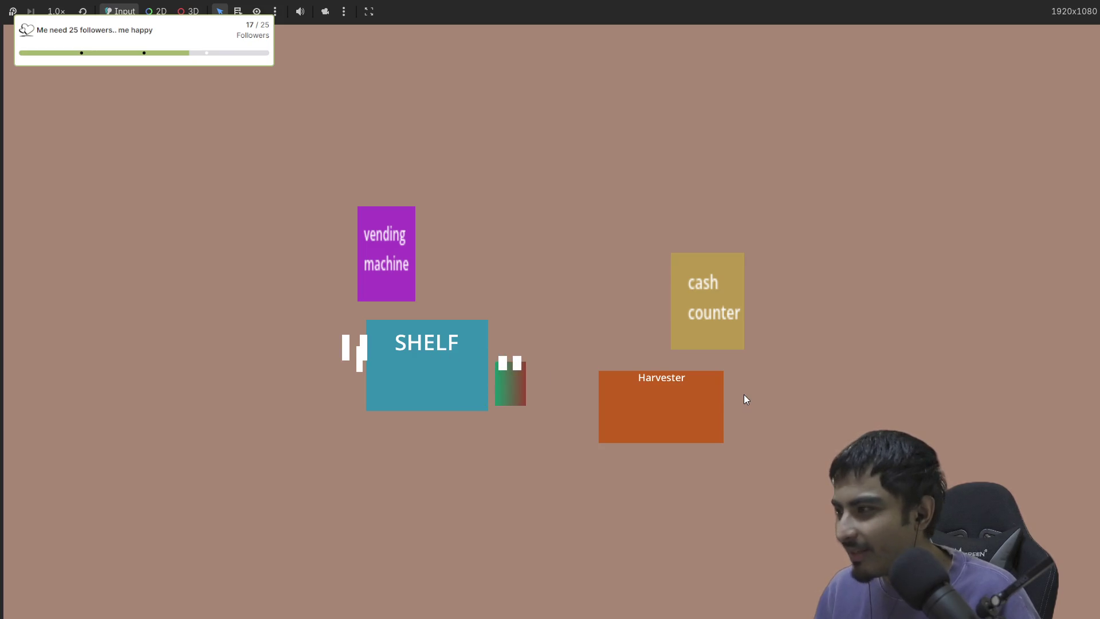
key("F8")
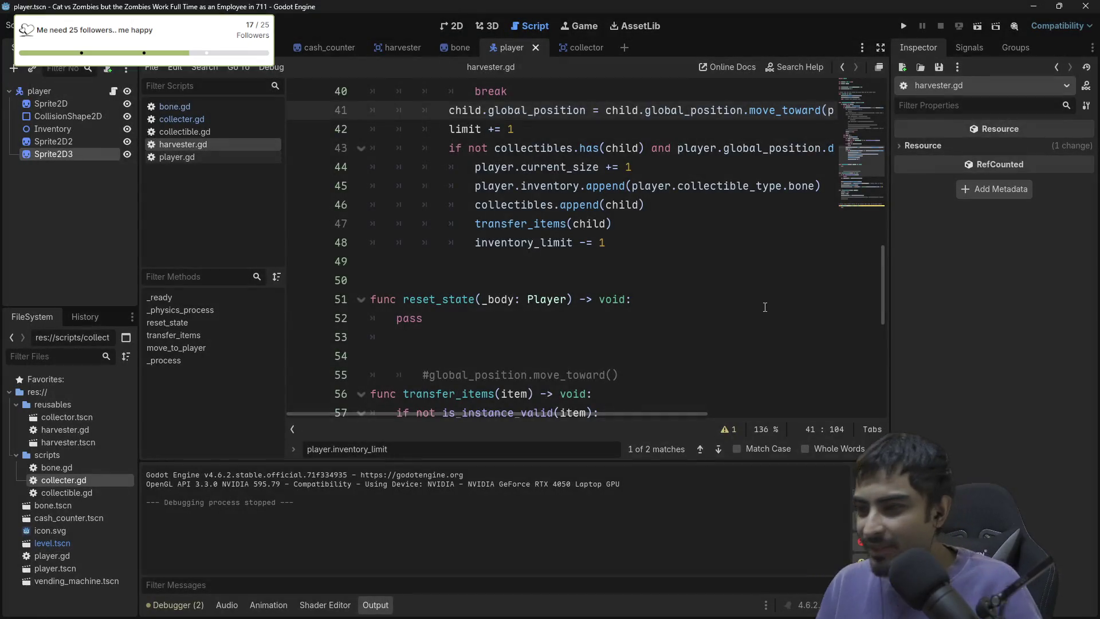
scroll(576, 265, "up", 10)
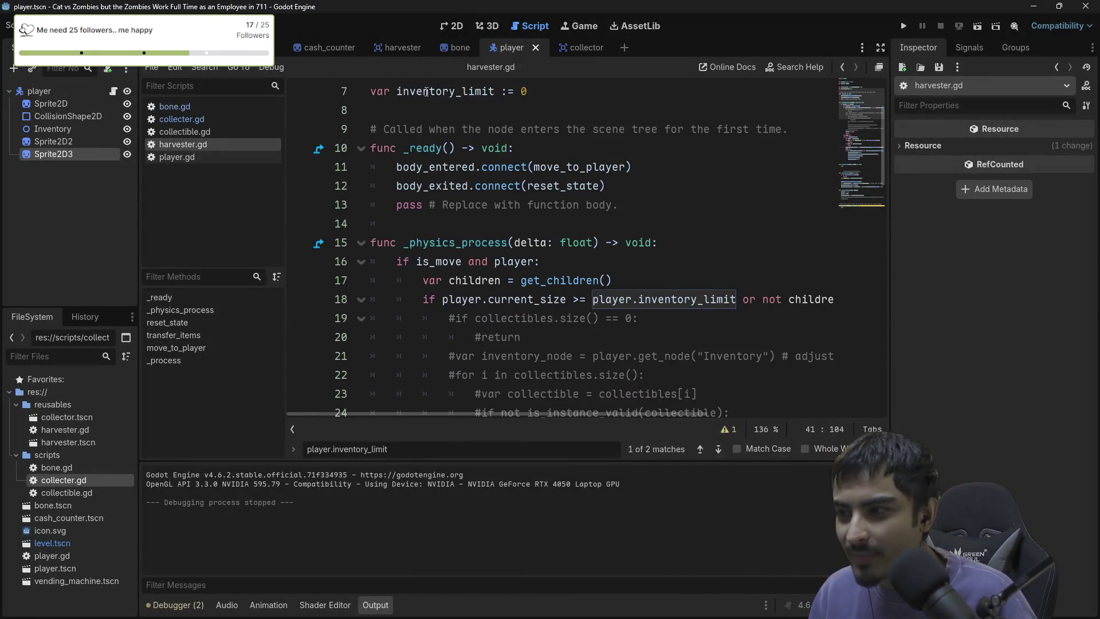
left_click(902, 25)
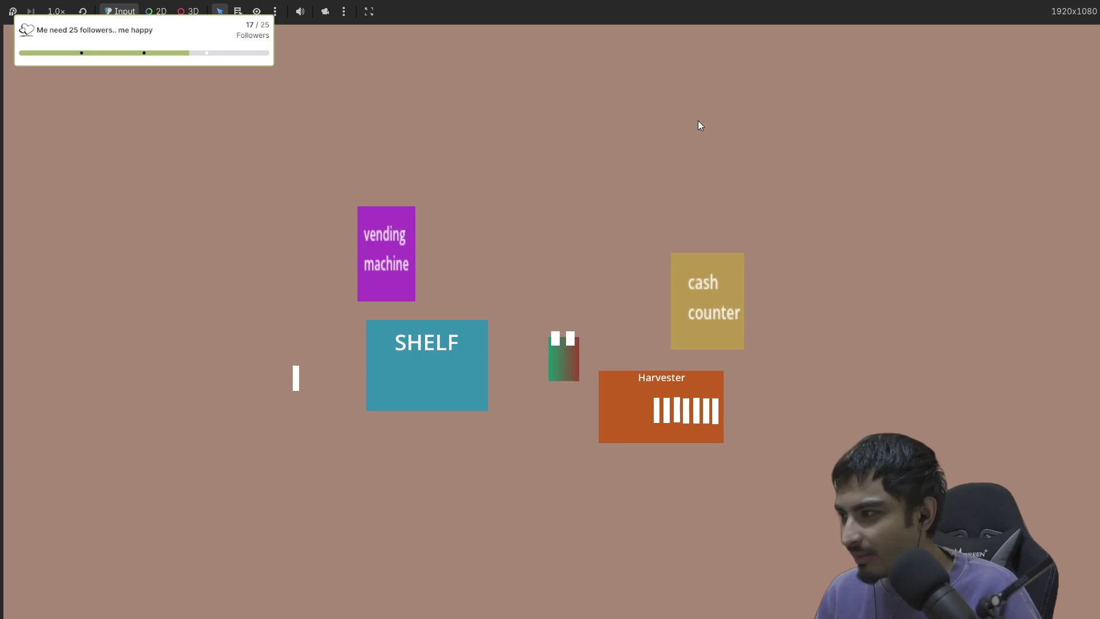
key("F8")
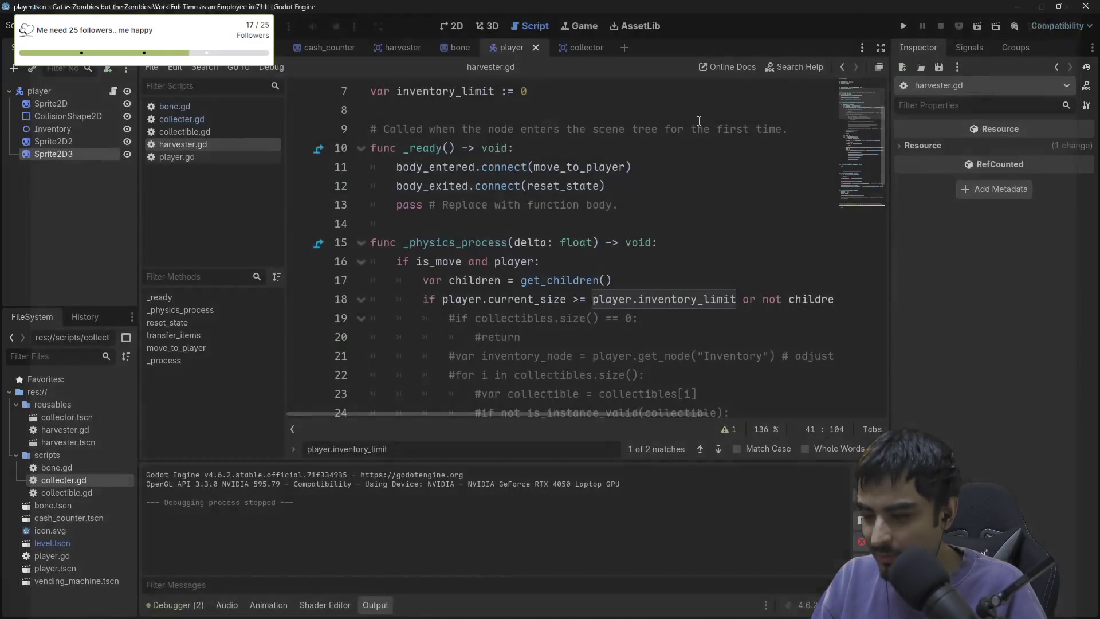
left_click(904, 26)
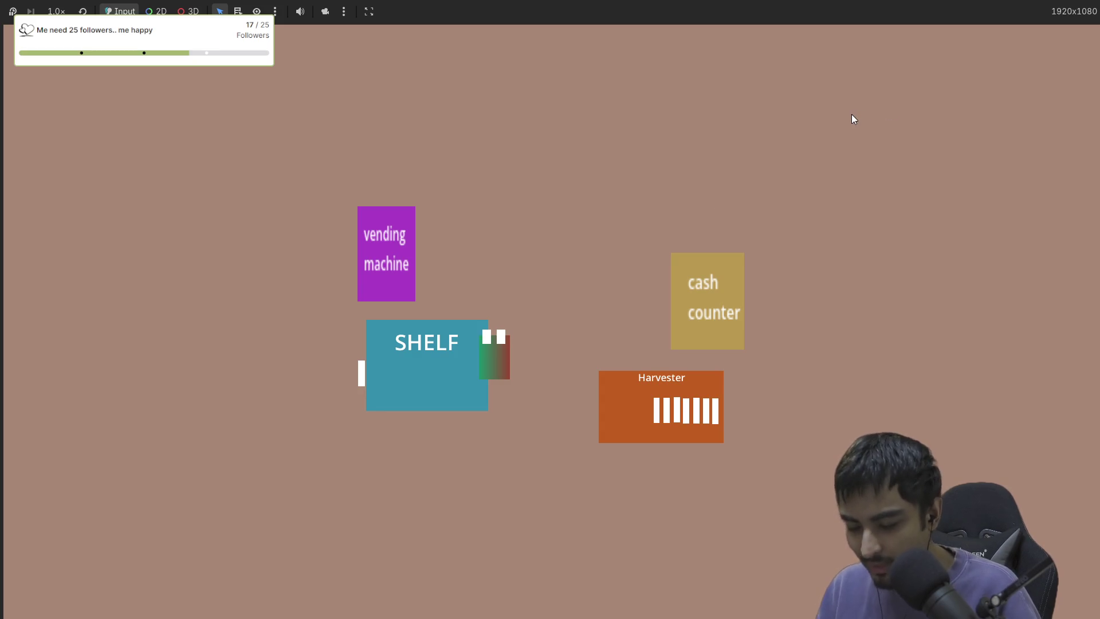
key("alt+F4")
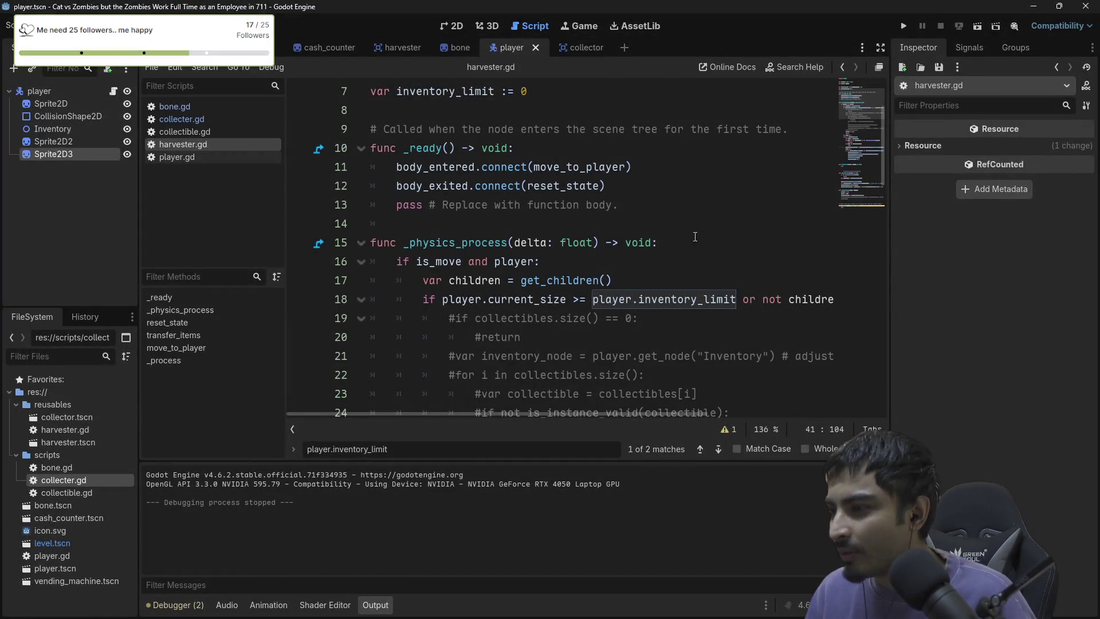
scroll(695, 237, "down", 9)
scroll(538, 266, "up", 3)
scroll(539, 266, "down", 5)
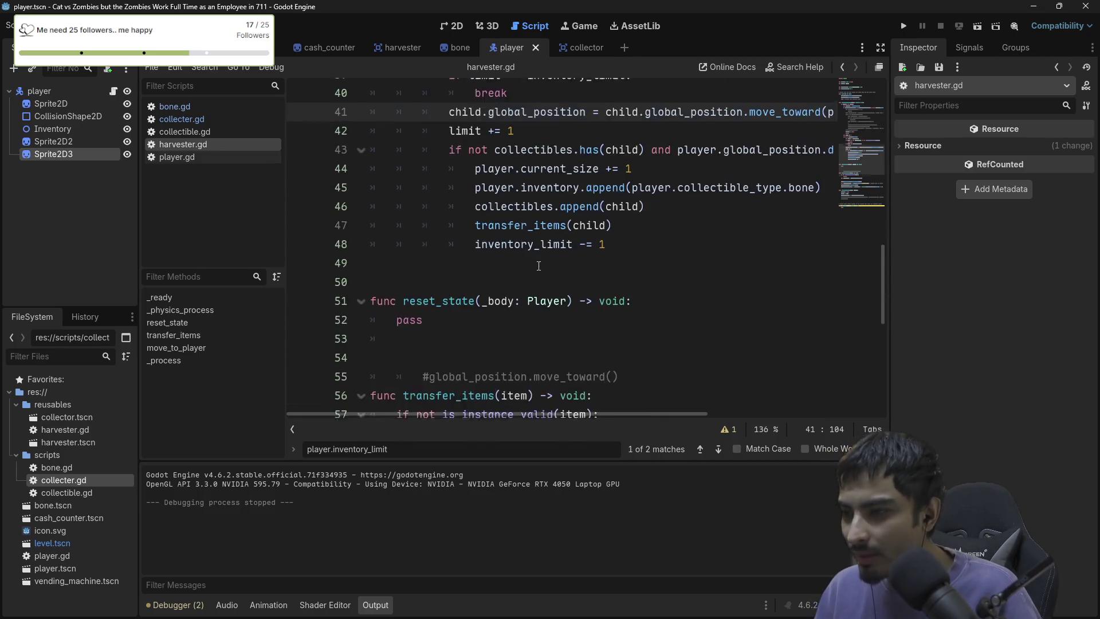
scroll(538, 265, "up", 9)
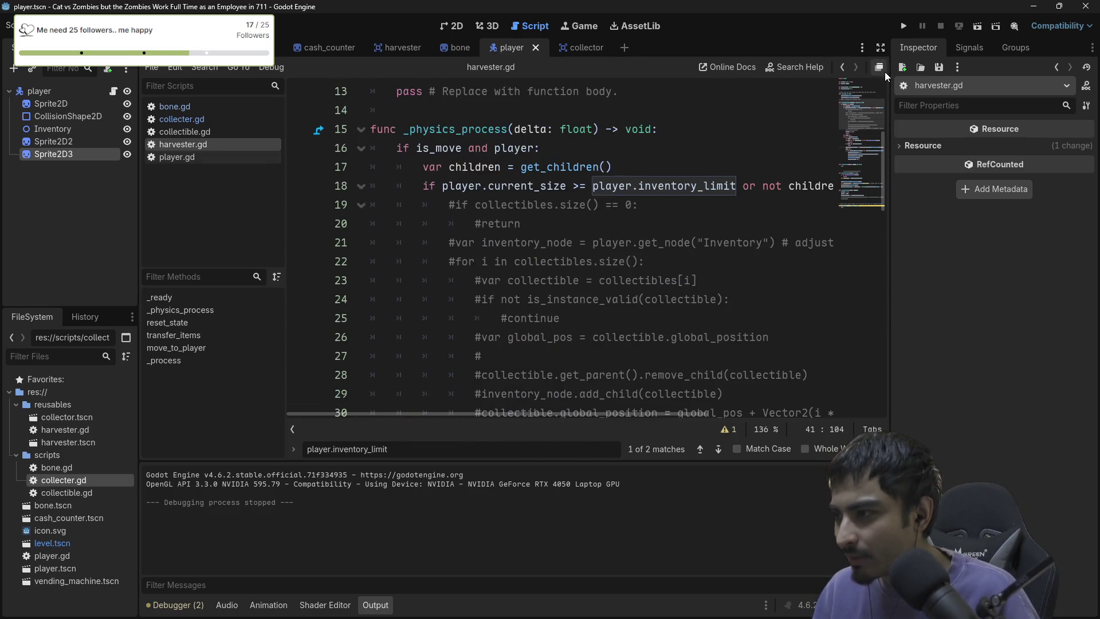
Float the script editor and inspect where inventory_limit is used, including line 69.
left_click(882, 69)
scroll(525, 265, "down", 10)
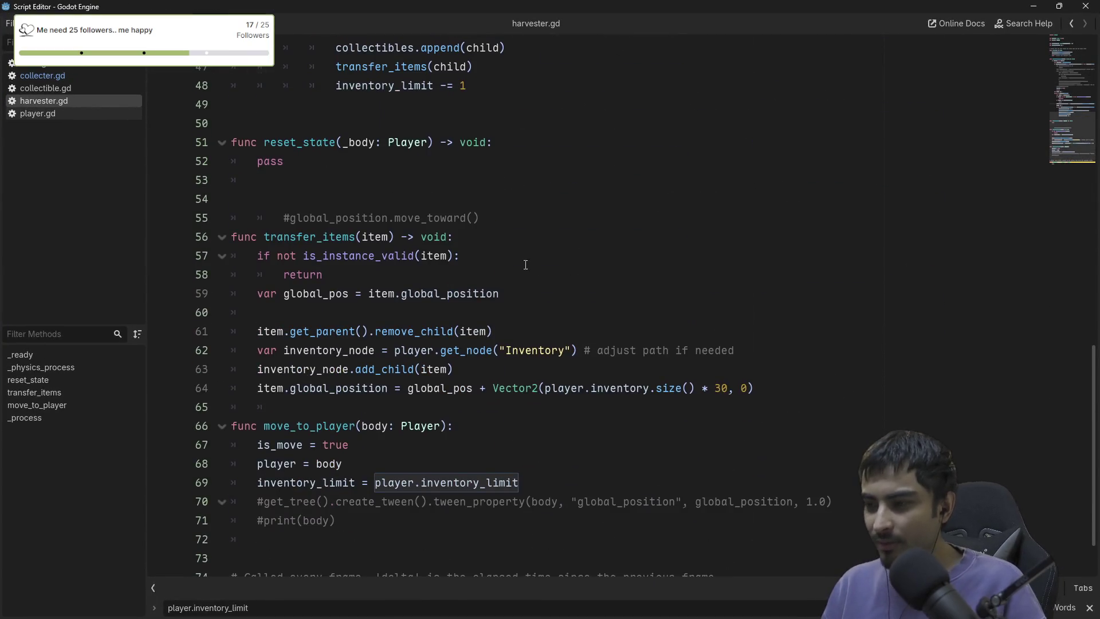
scroll(525, 264, "up", 5)
scroll(412, 304, "down", 4)
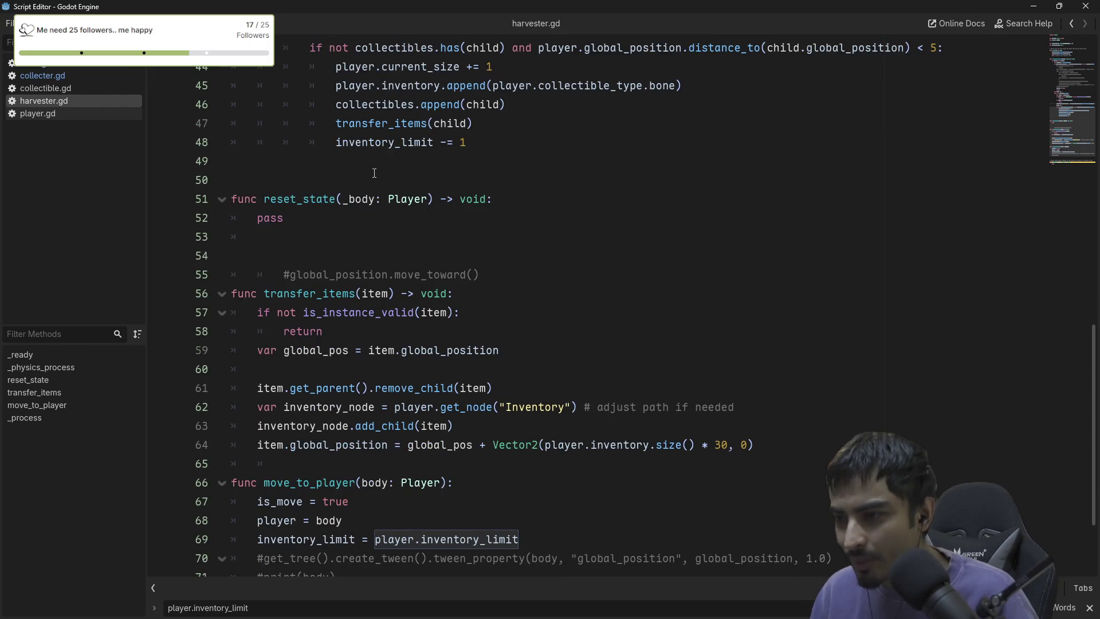
scroll(374, 173, "down", 3)
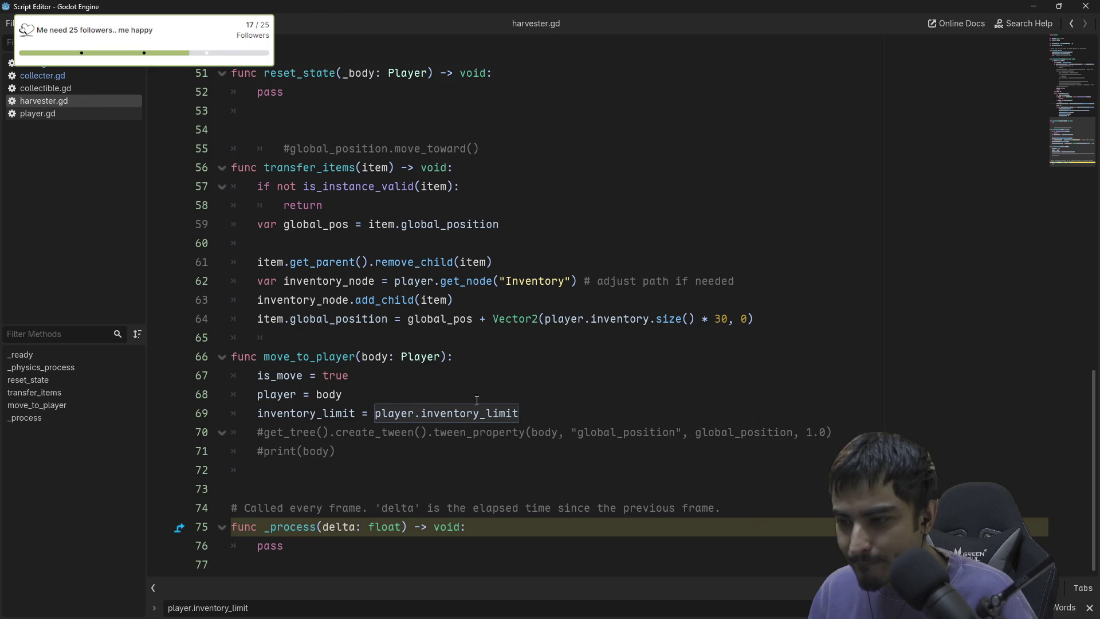
double_click(308, 415)
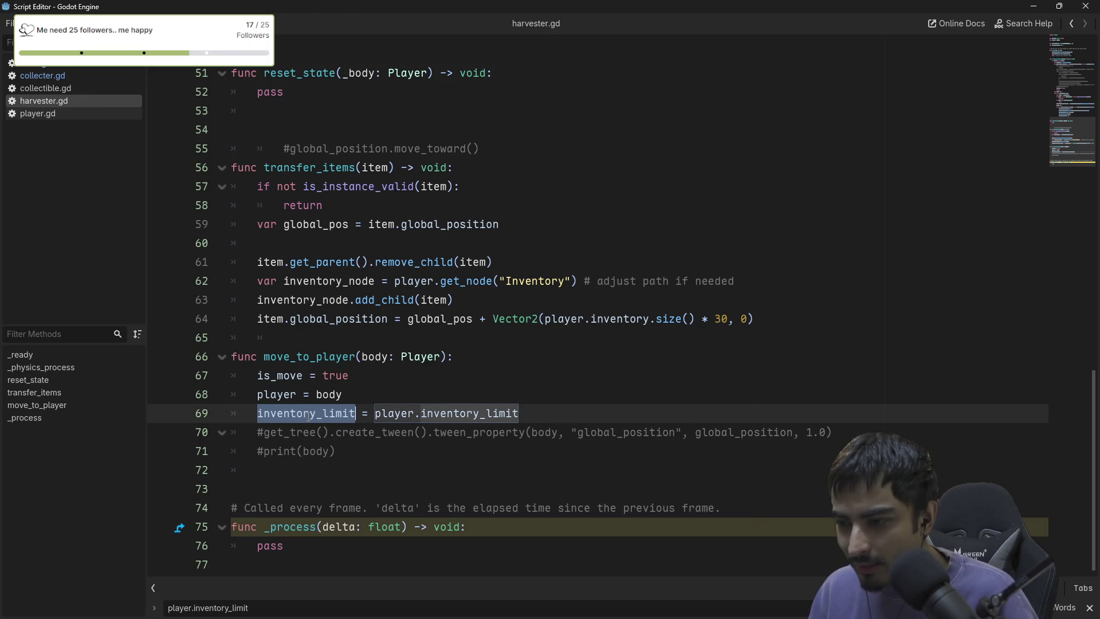
double_click(329, 357)
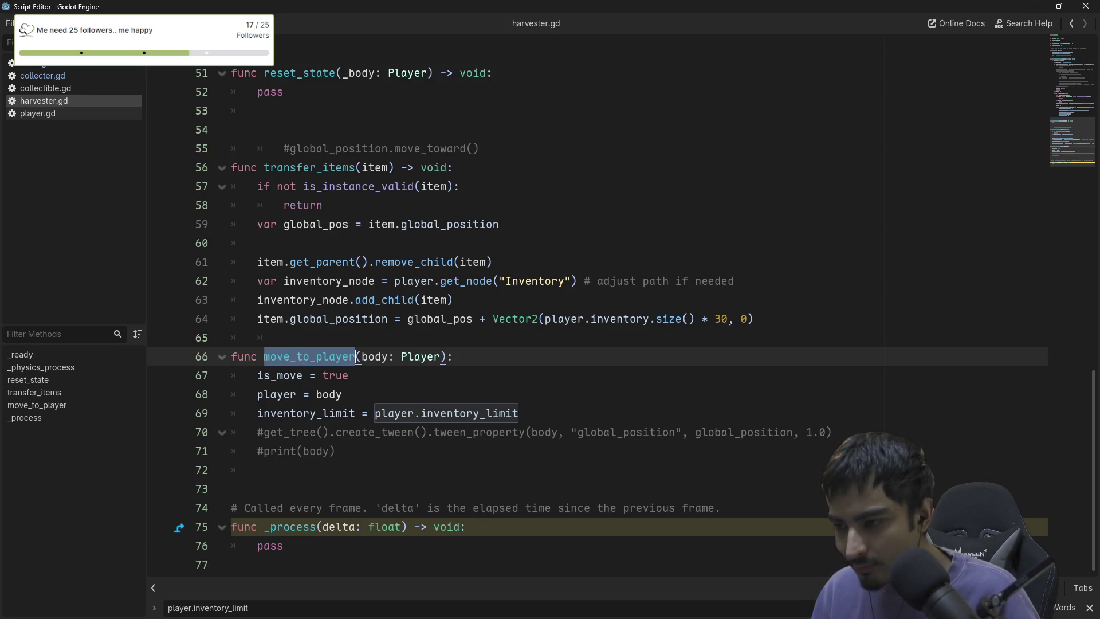
double_click(451, 413)
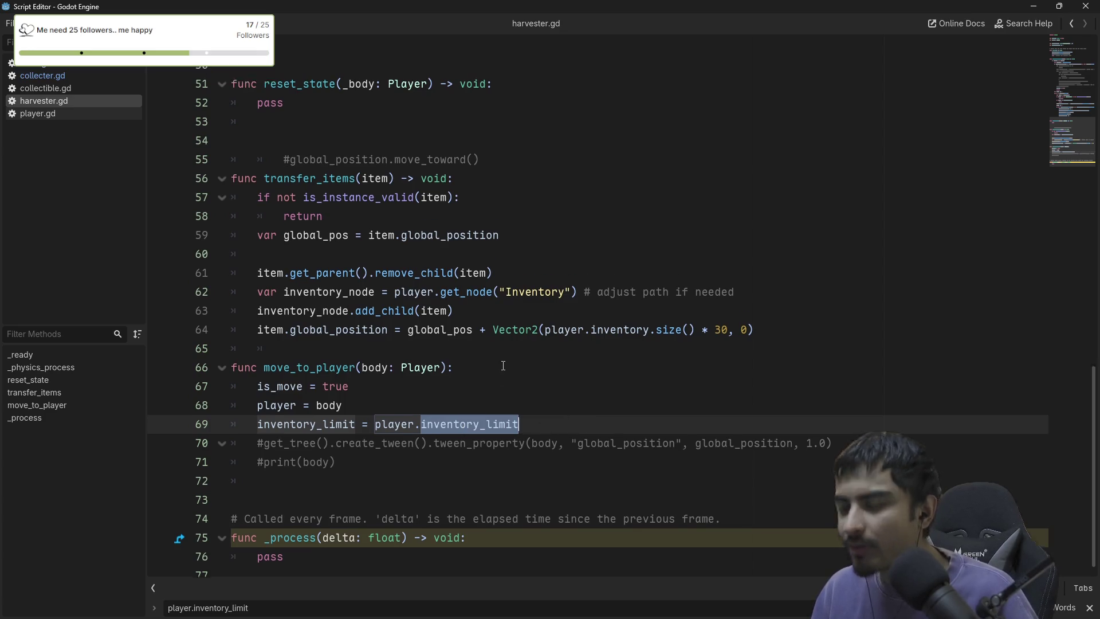
scroll(539, 417, "up", 1)
left_click(495, 375)
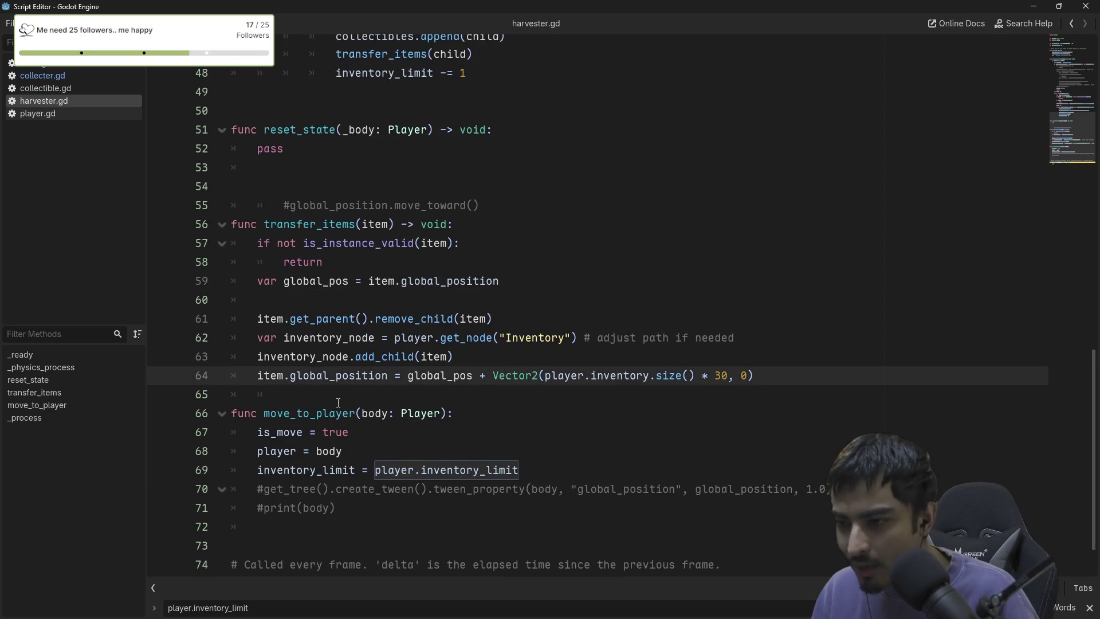
Delete the whole reset_state function and its leftover blank lines.
scroll(338, 403, "down", 2)
scroll(348, 435, "up", 7)
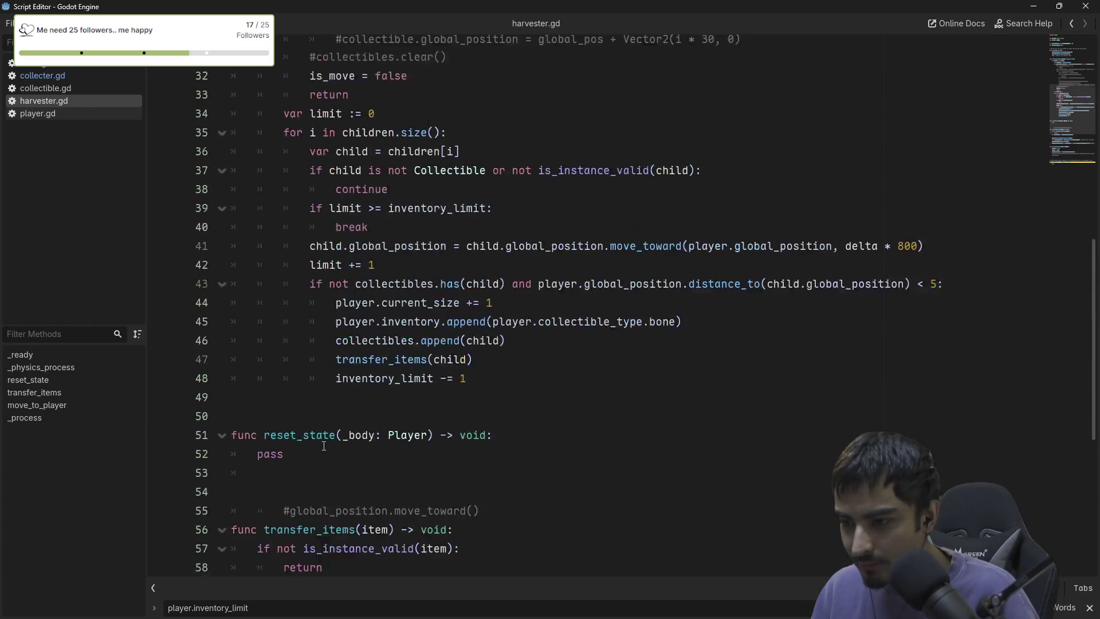
scroll(324, 445, "up", 2)
scroll(266, 367, "down", 5)
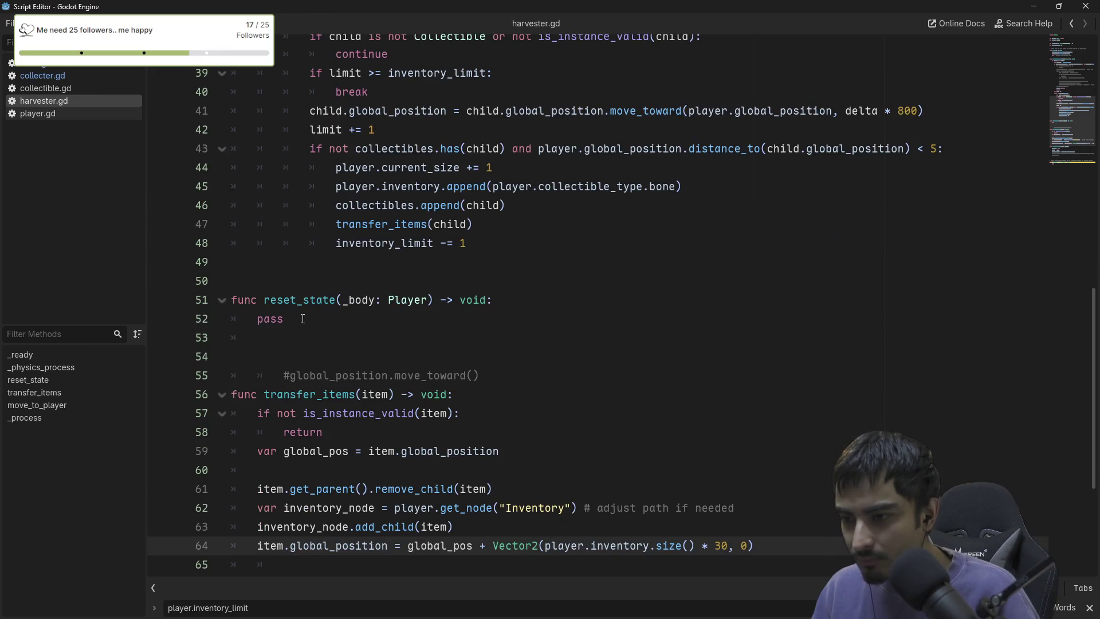
left_click_drag(303, 318, 114, 298)
key("BackSpace")
key("BackSpace")
key("Delete")
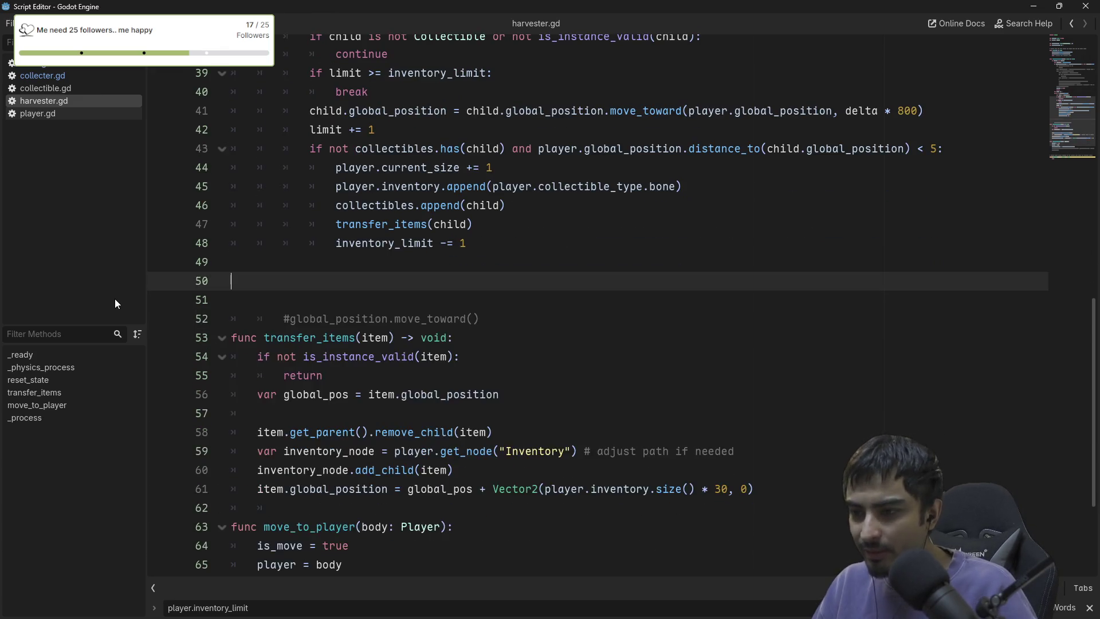
key("BackSpace")
Remove the body_exited-to-reset_state connection and the leftover pass line in _ready.
scroll(339, 273, "up", 12)
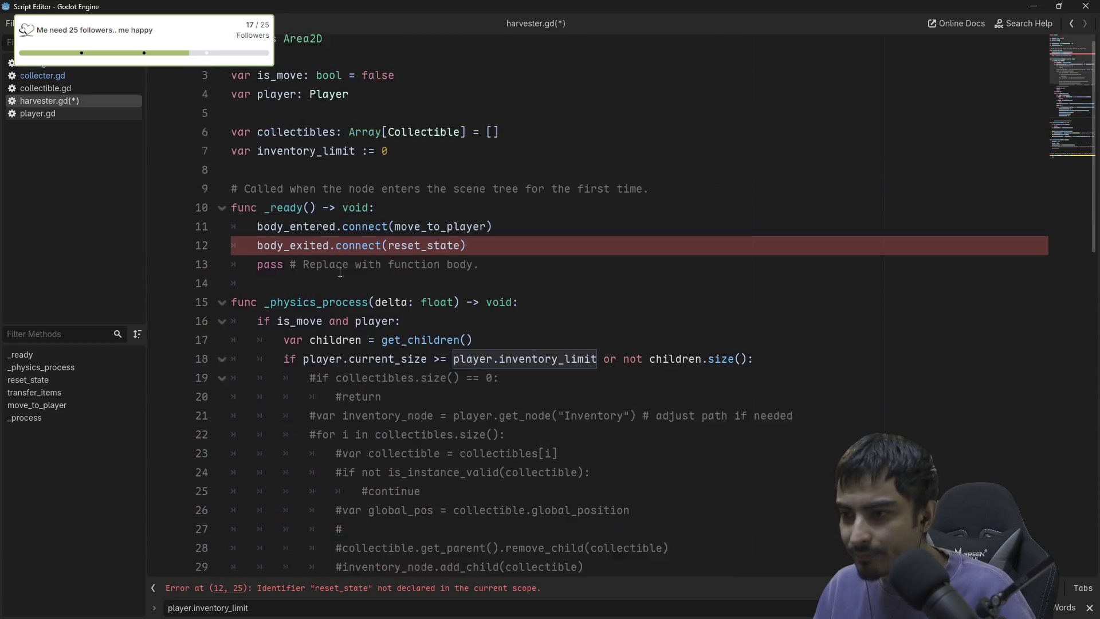
left_click(492, 259)
key("ctrl+shift+k")
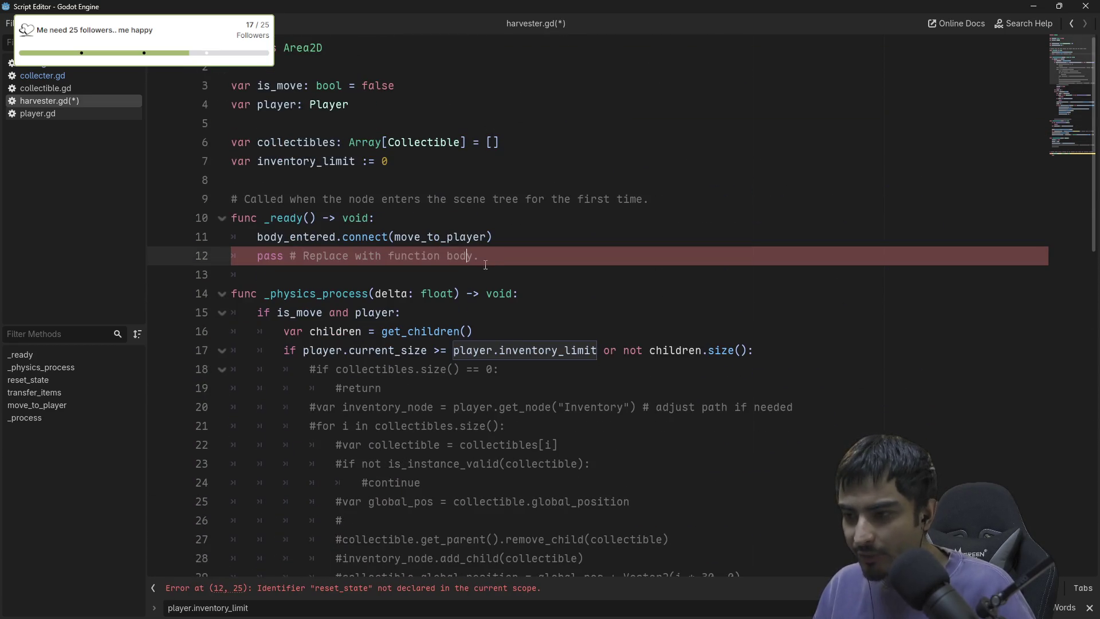
scroll(484, 258, "down", 7)
scroll(396, 189, "up", 5)
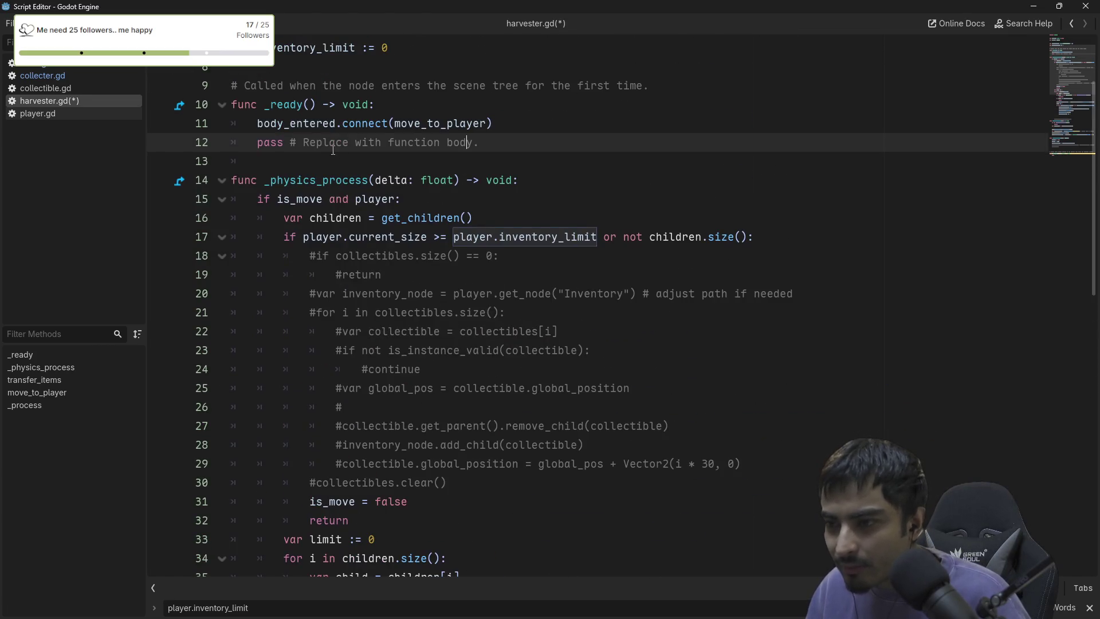
key("ctrl+shift+k")
Check the inventory_limit decrement line, save harvester.gd, and close the floating script window.
scroll(364, 292, "down", 3)
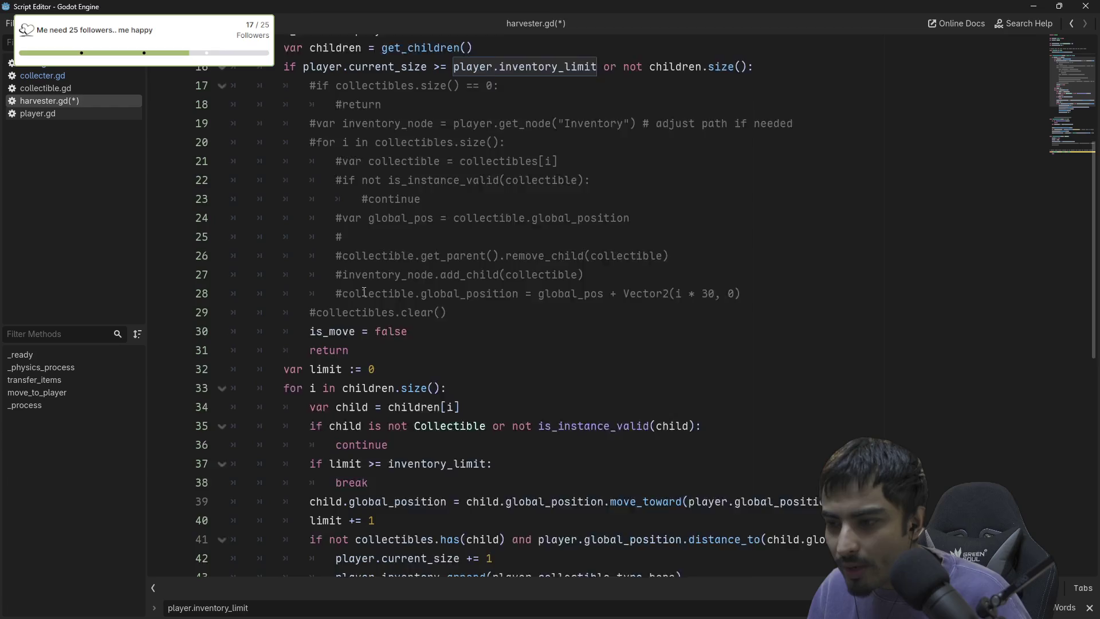
scroll(313, 281, "down", 8)
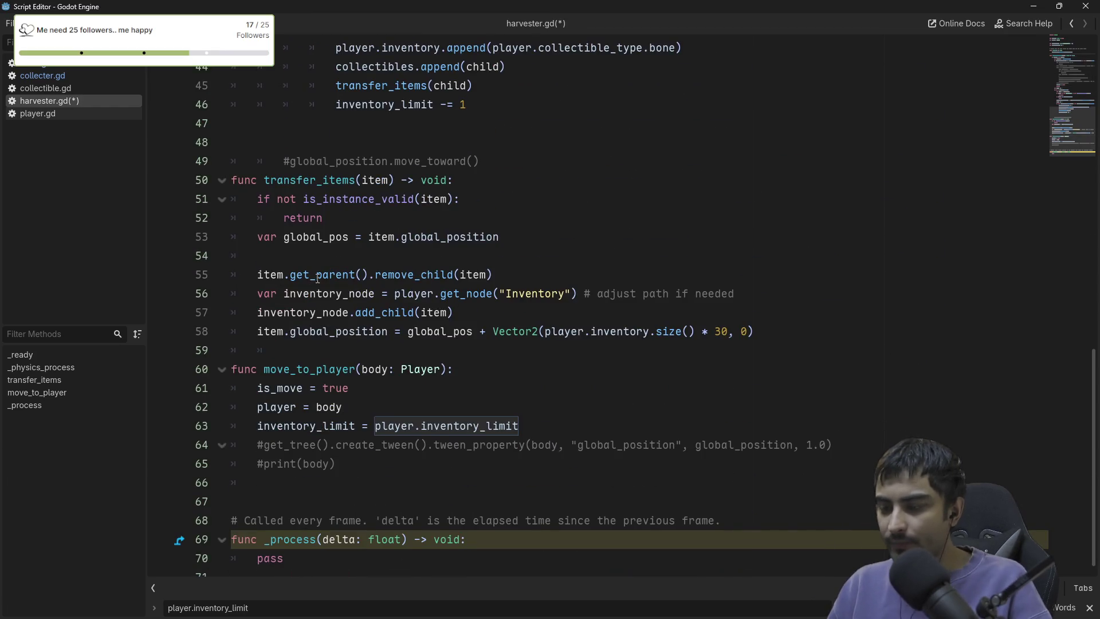
scroll(318, 279, "up", 1)
left_click_drag(467, 148, 439, 148)
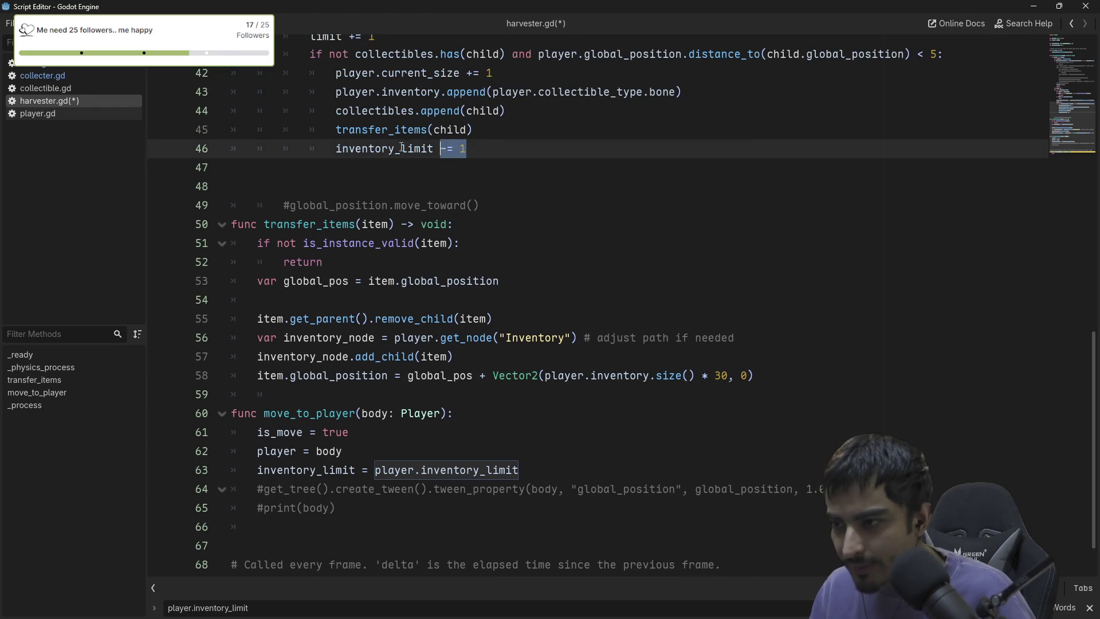
triple_click(402, 148)
scroll(402, 172, "up", 3)
key("ctrl+s")
scroll(473, 264, "up", 5)
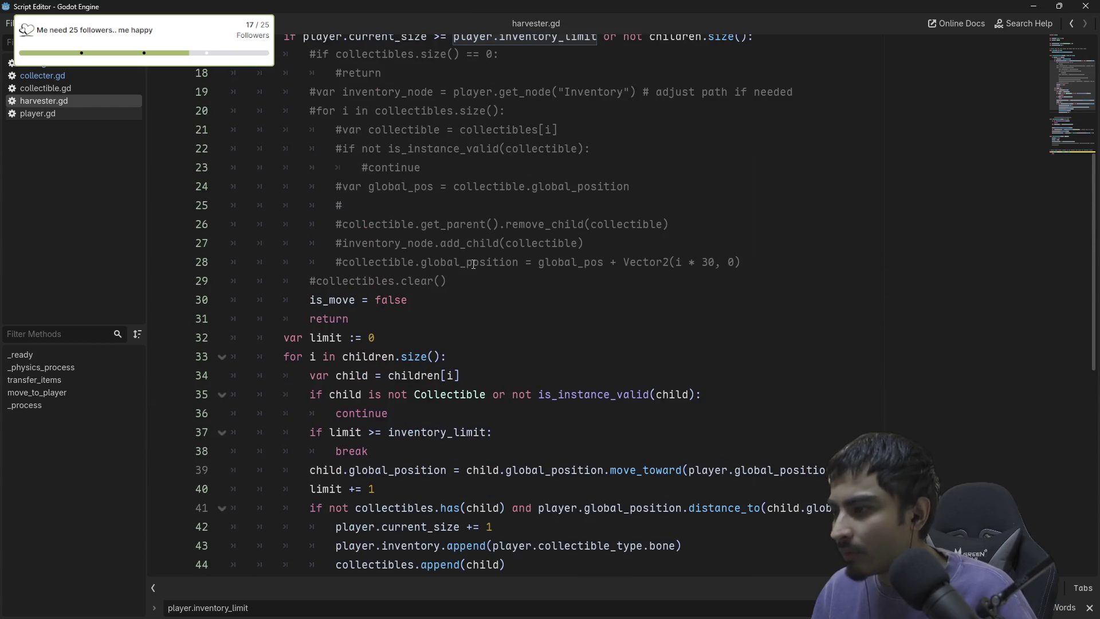
left_click(1085, 7)
Run the project, stop it with F8, and run it again to test the harvester edits.
left_click(915, 26)
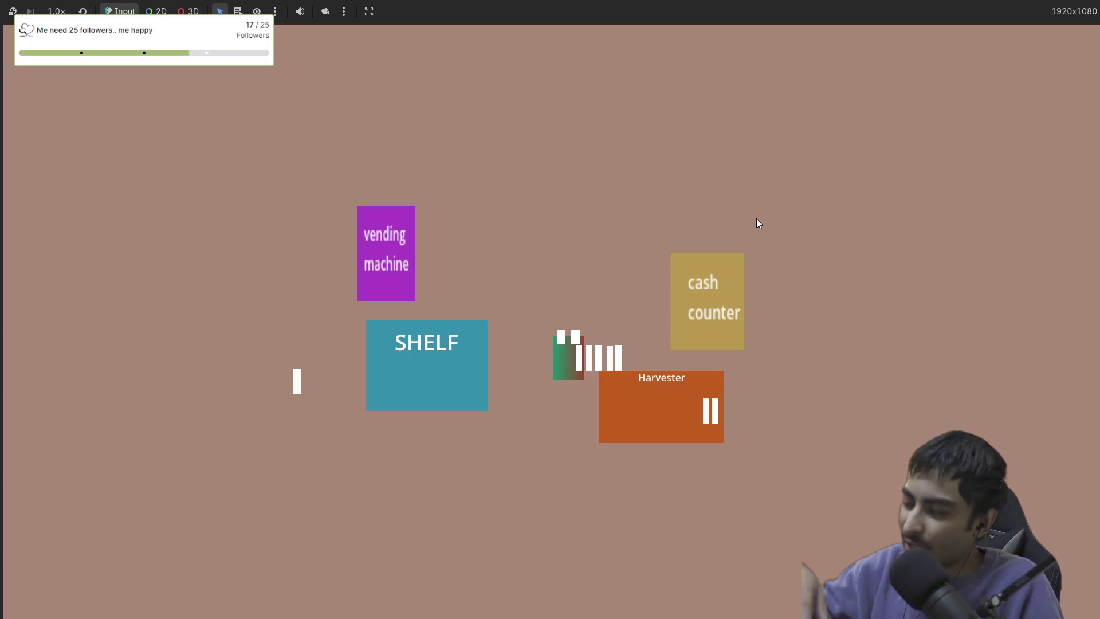
key("F8")
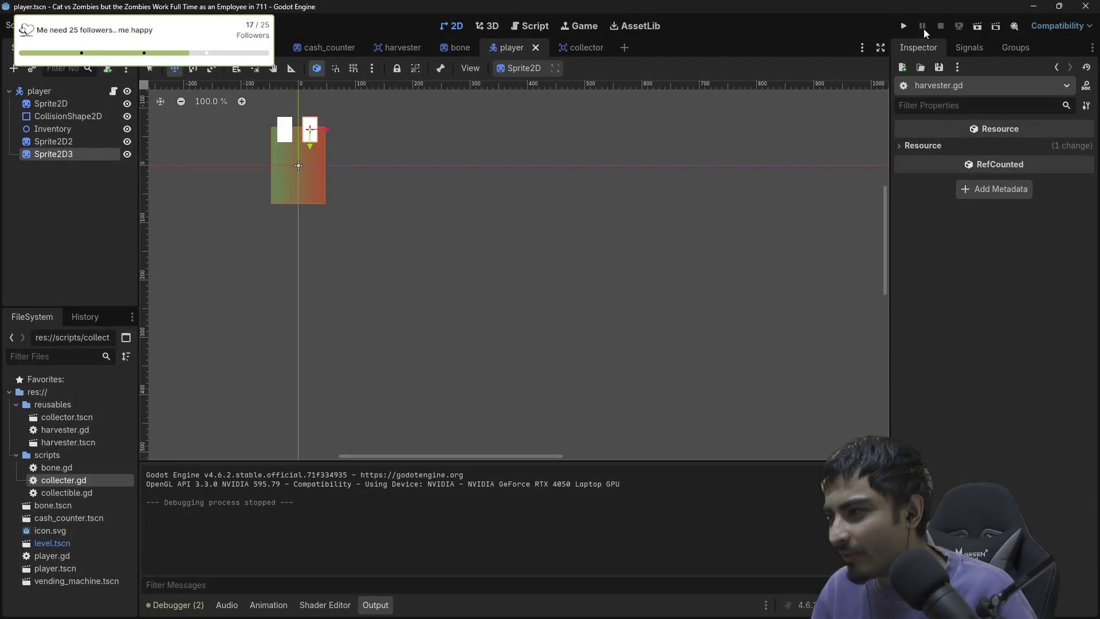
left_click(903, 26)
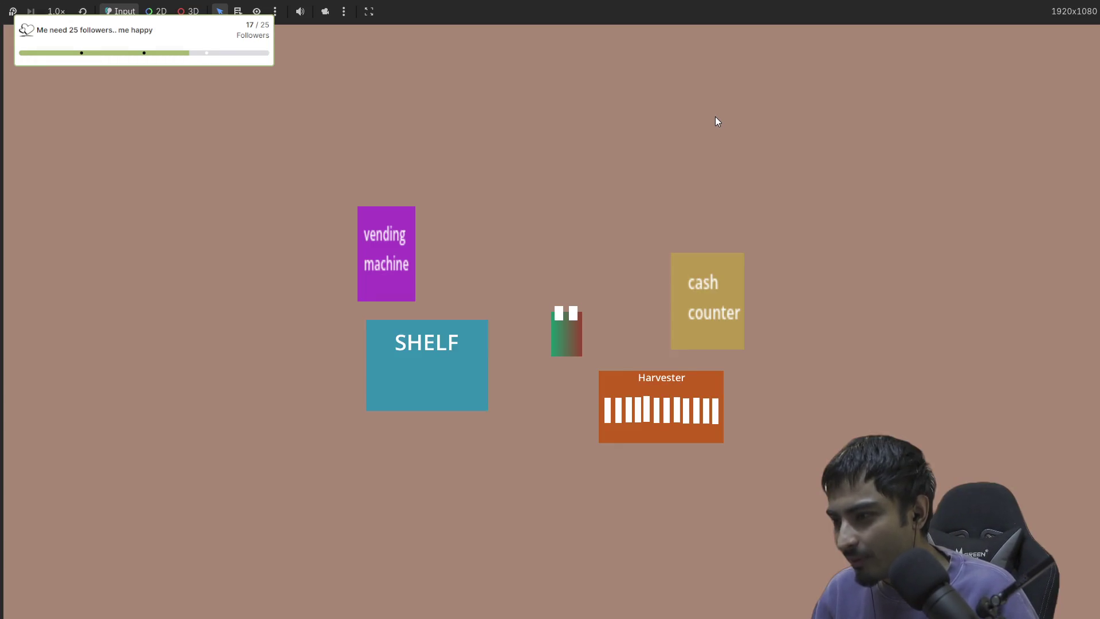
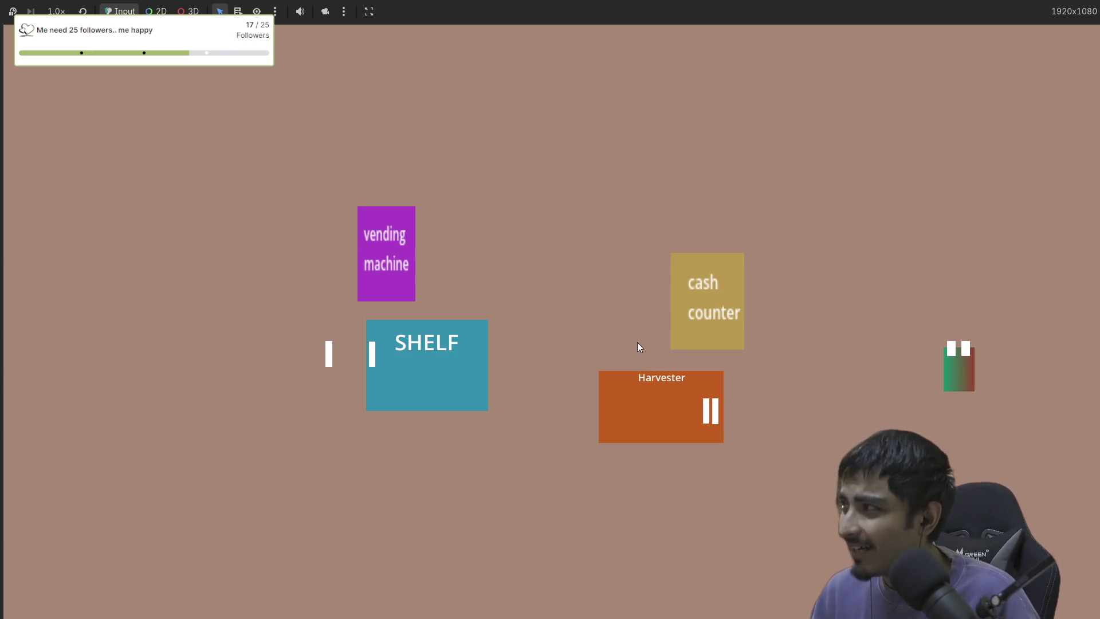
Stop the game, zoom into level.tscn's shelf, counter and Harvester, then open harvester.gd.
key("F8")
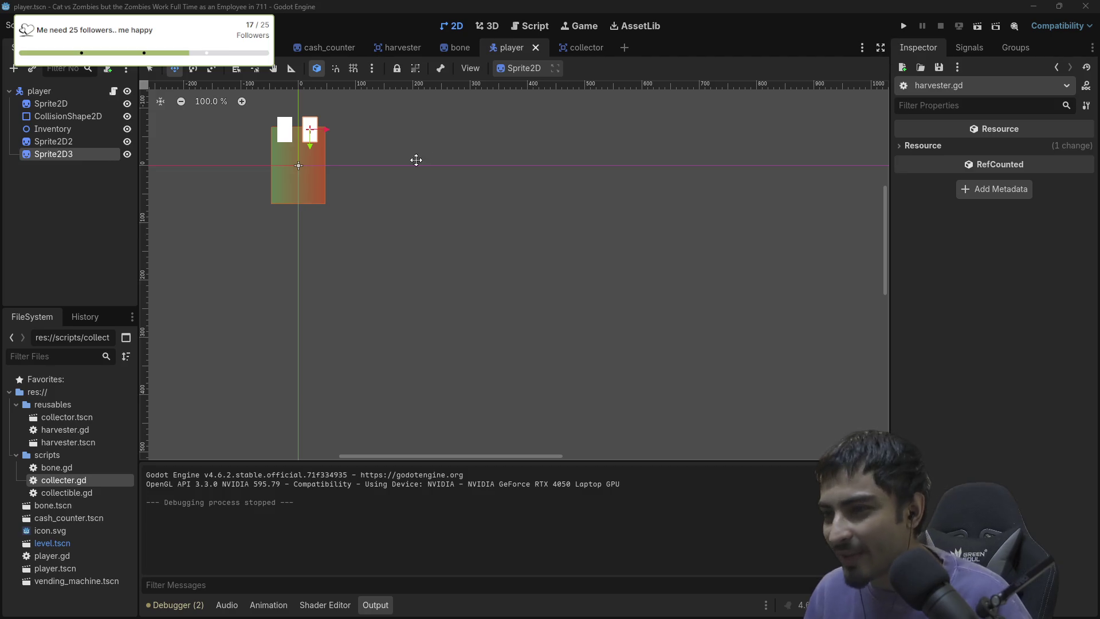
left_click(203, 47)
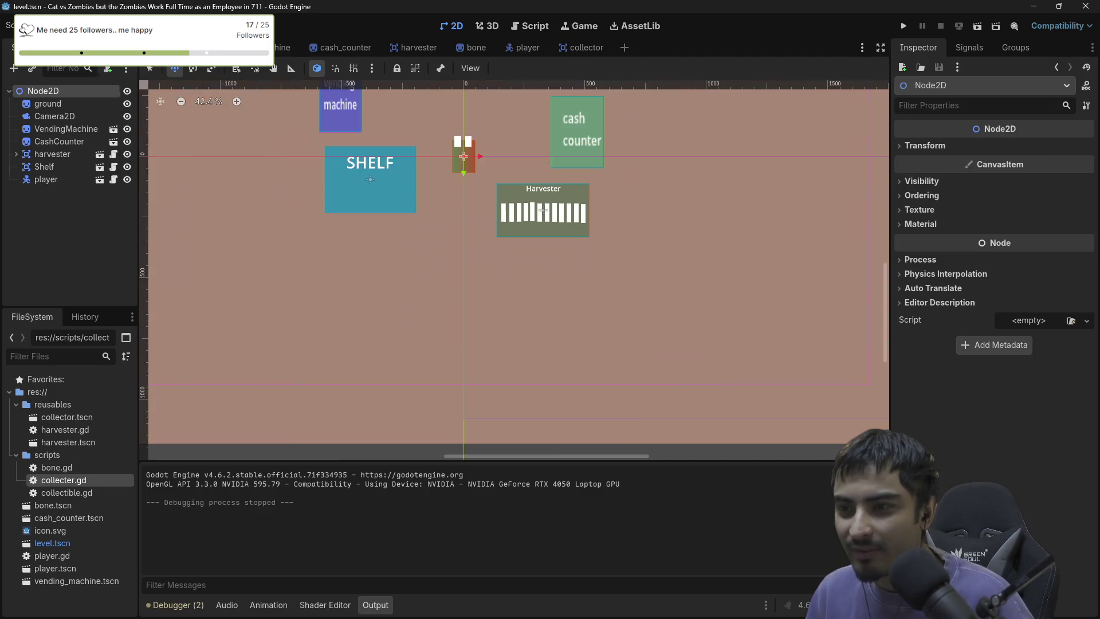
scroll(411, 246, "up", 1)
scroll(487, 321, "up", 2)
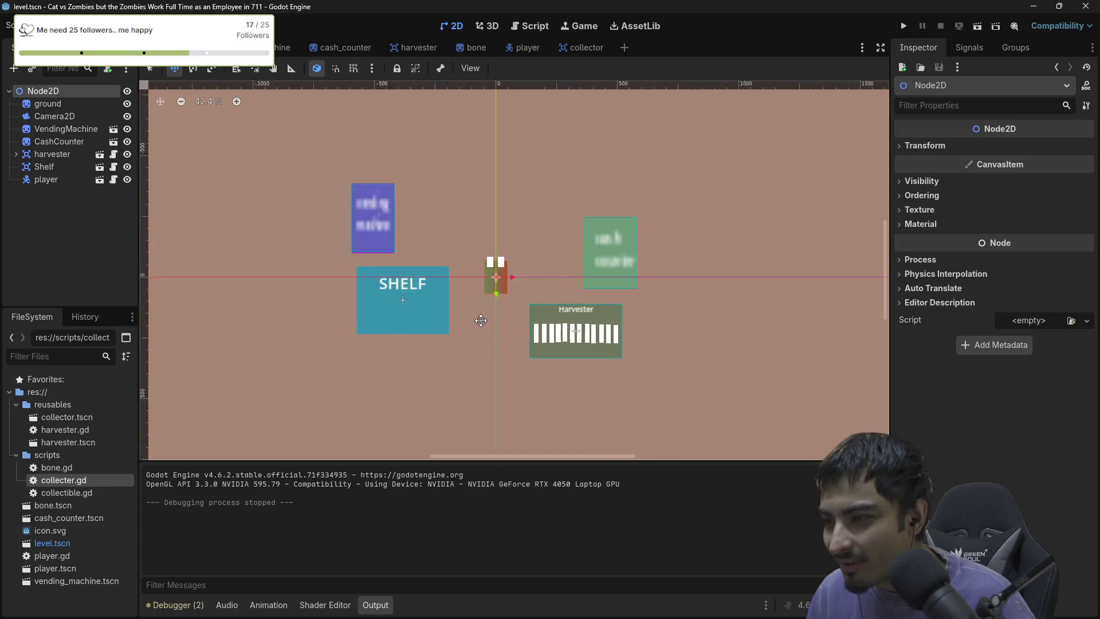
scroll(487, 320, "up", 1)
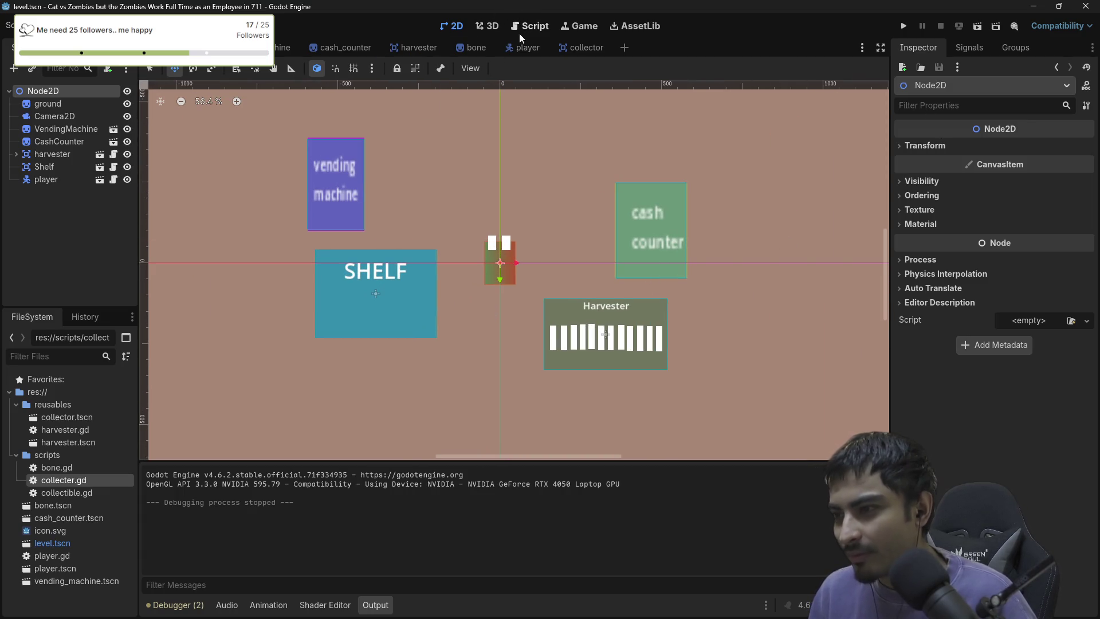
left_click(538, 27)
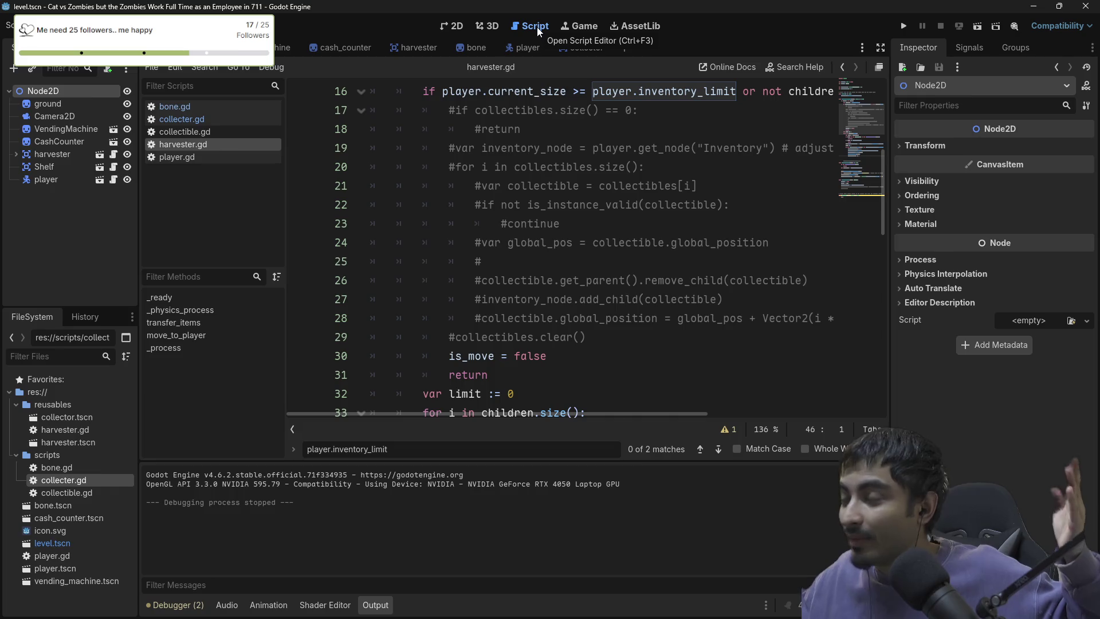
Comment out line 39's move_toward statement in a floating editor, then relaunch the game.
scroll(639, 201, "down", 6)
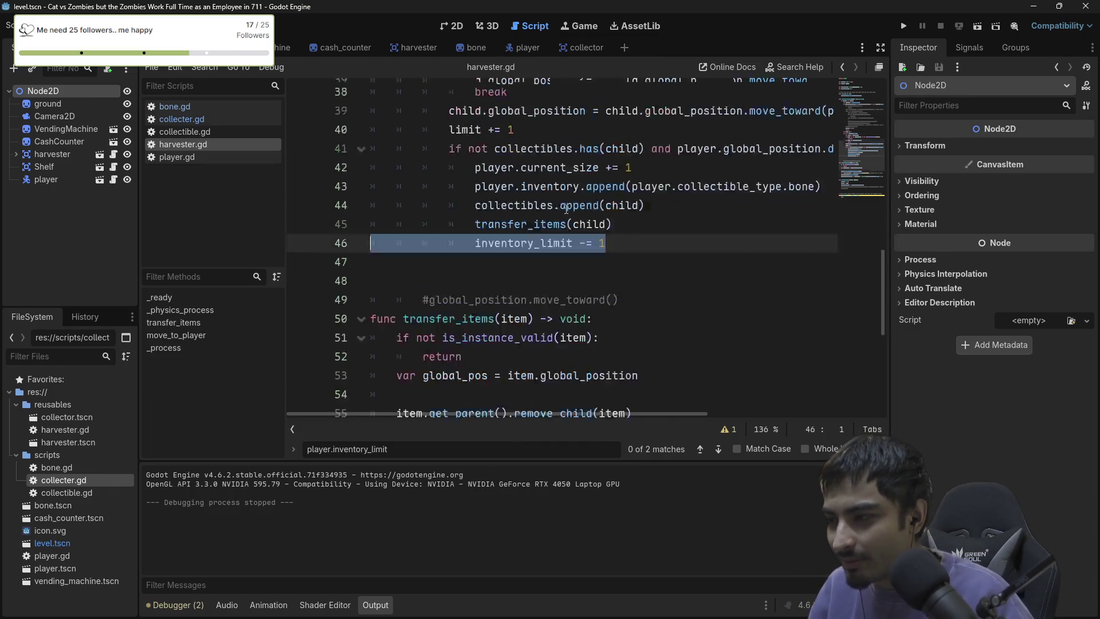
left_click(879, 66)
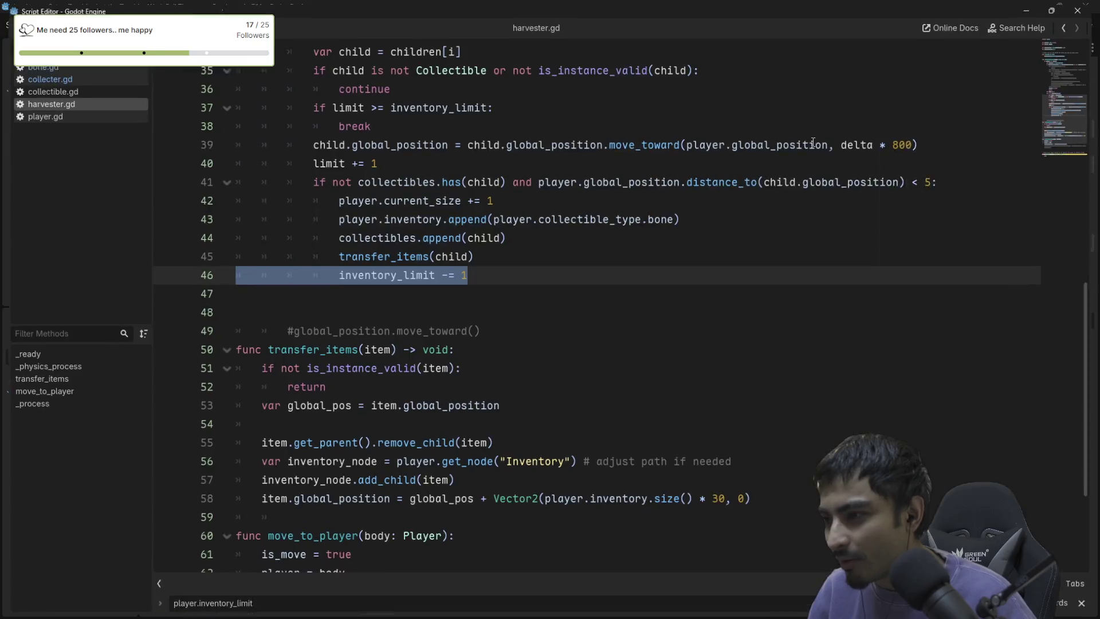
left_click_drag(923, 143, 281, 147)
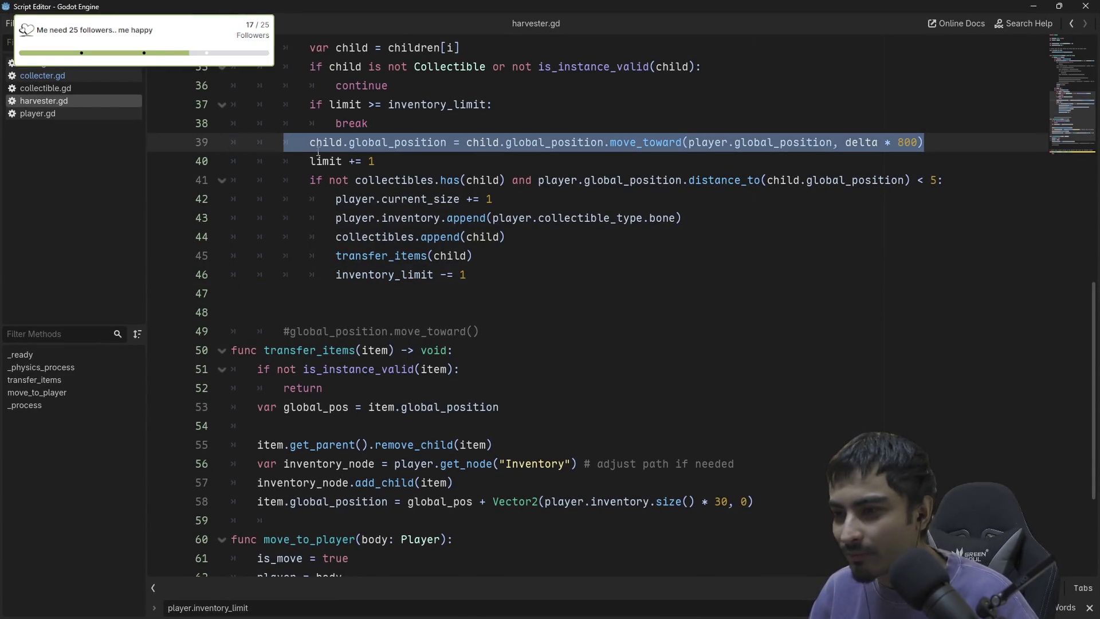
left_click(327, 140)
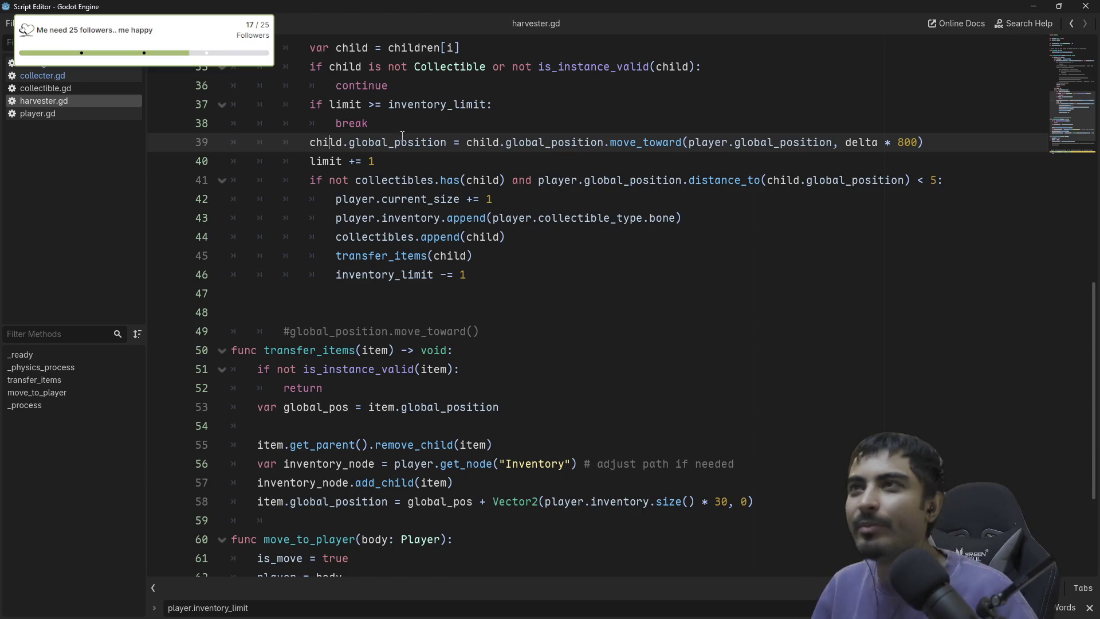
scroll(443, 149, "up", 2)
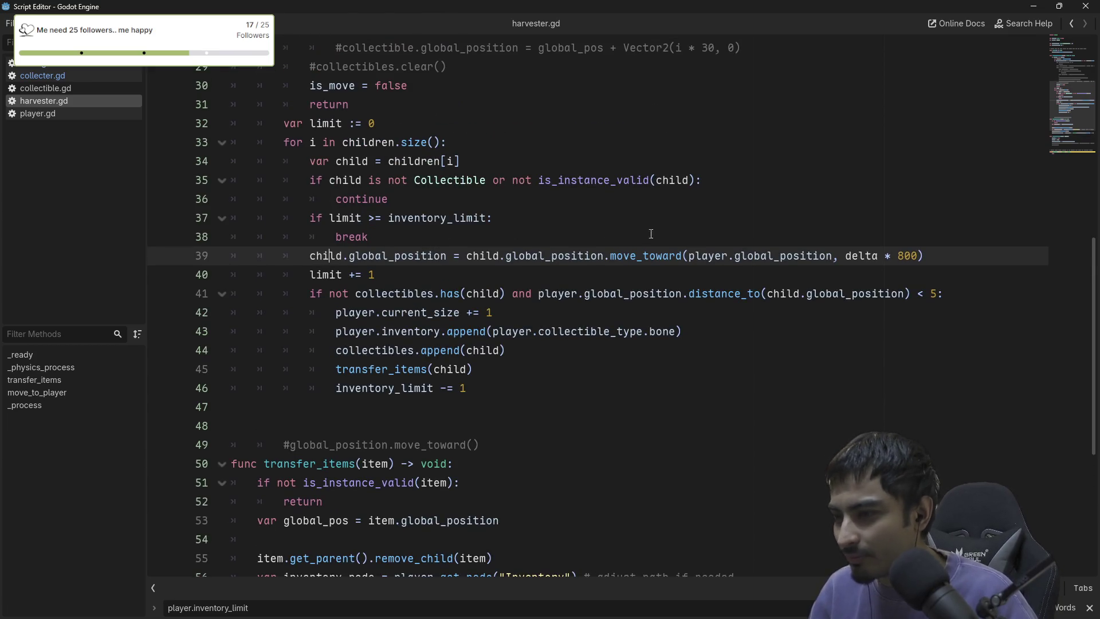
left_click(942, 260)
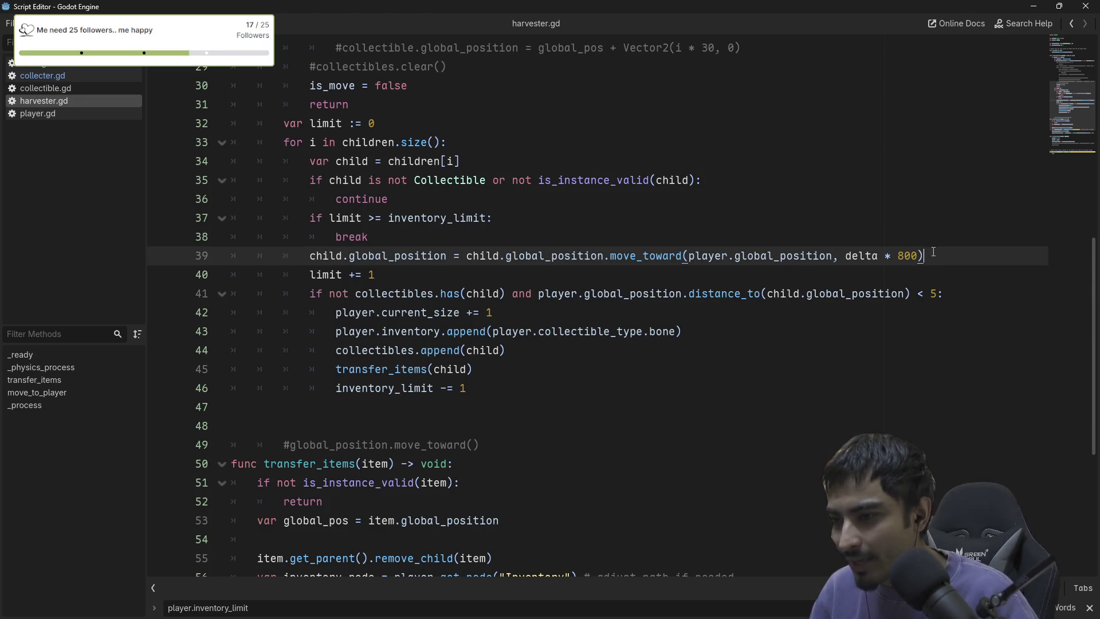
key("ctrl+k")
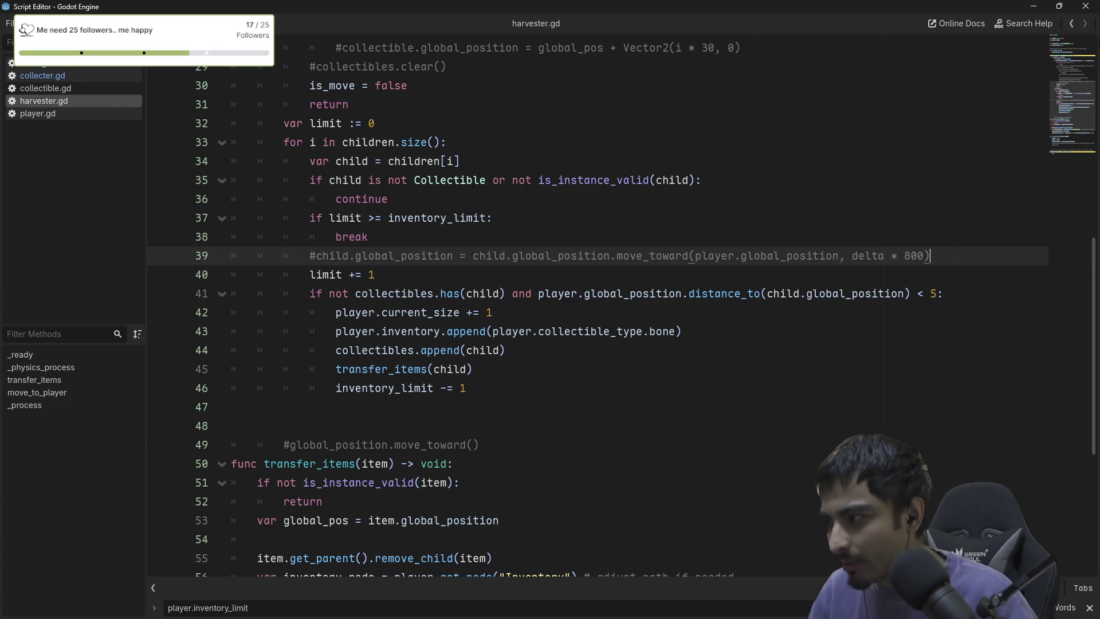
left_click(1086, 8)
left_click(902, 25)
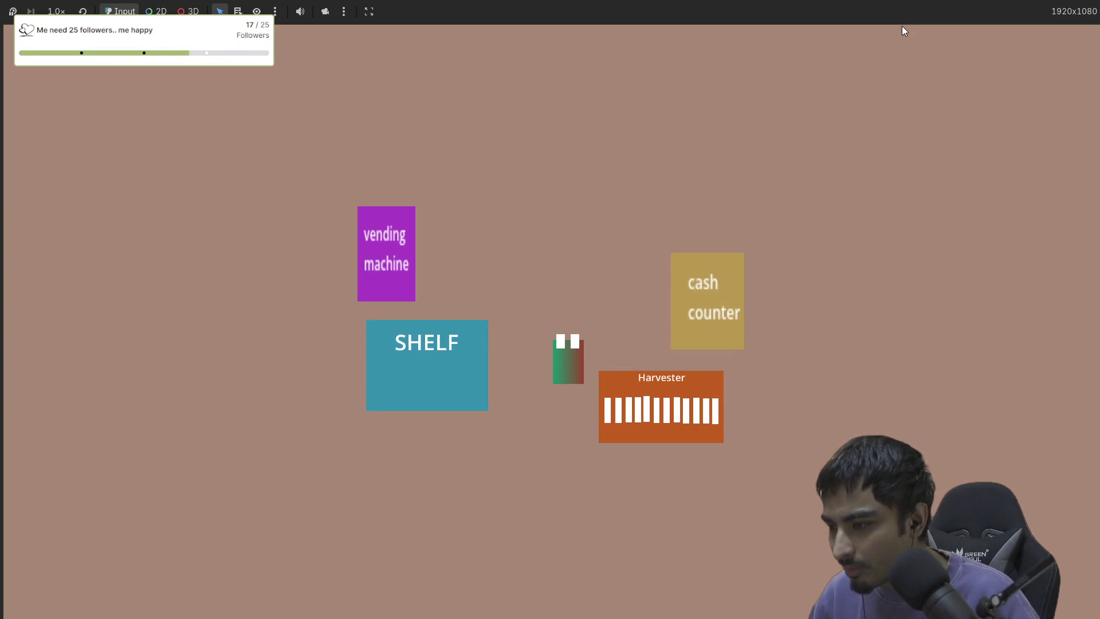
Walk the player onto the Harvester's left edge, stop the game, and return to harvester.gd.
key("d")
key("s")
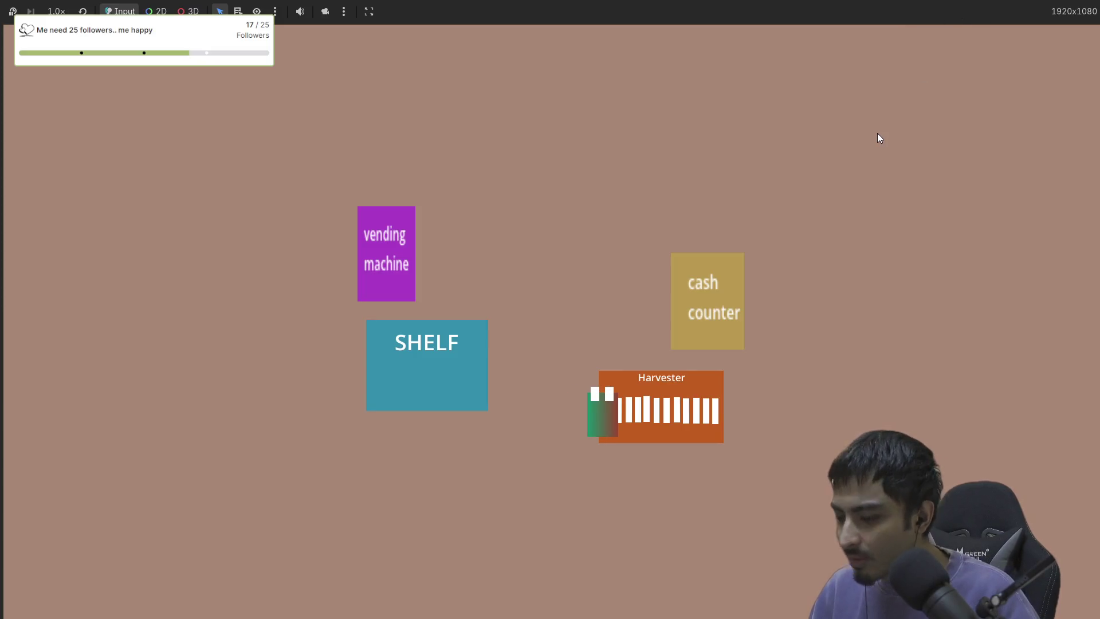
key("F8")
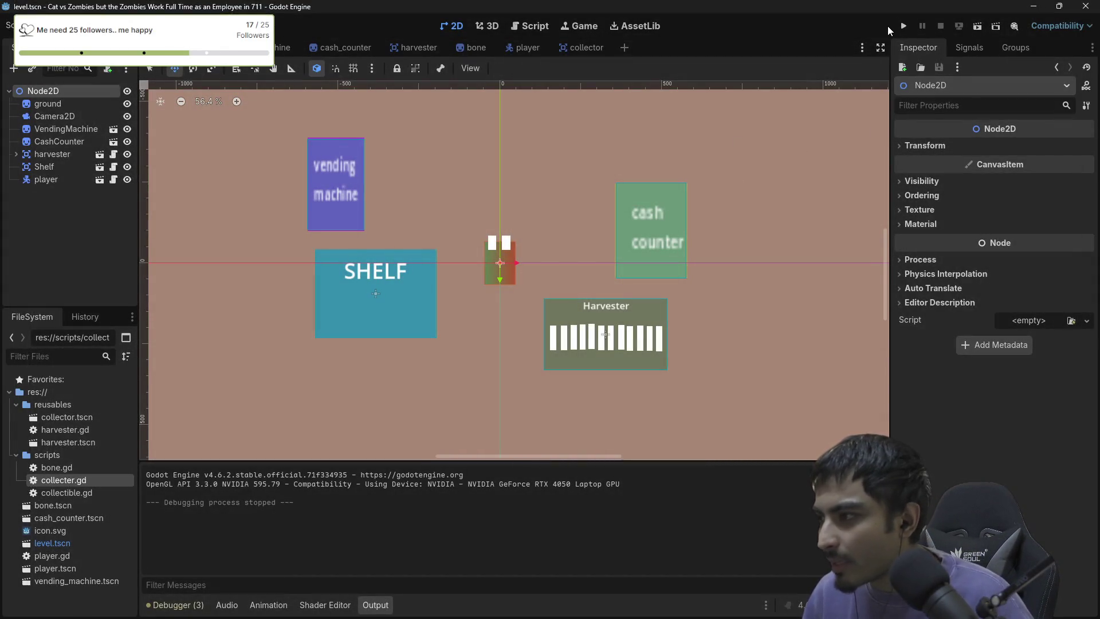
left_click(536, 25)
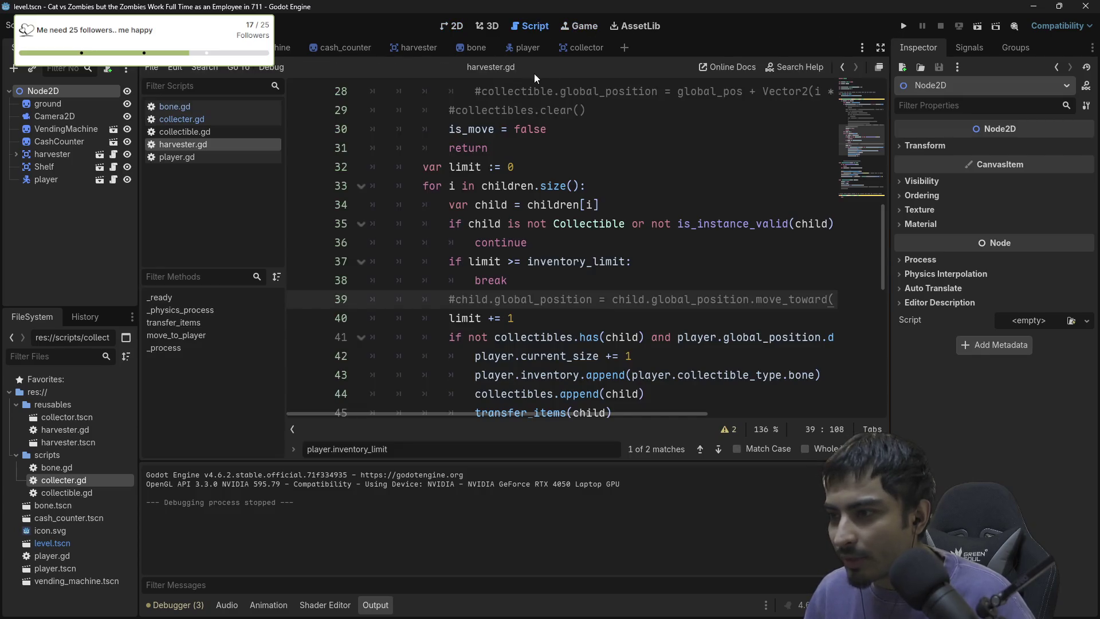
In distraction-free mode, trace uses of limit, child, player and global_position in the loop.
key("ctrl+shift+F11")
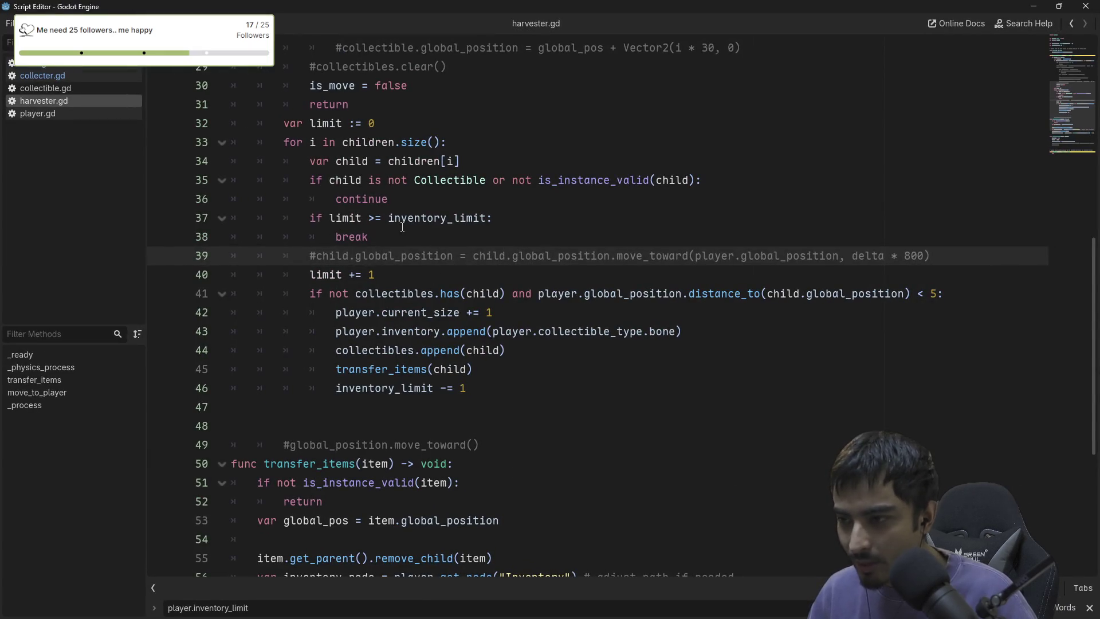
double_click(336, 219)
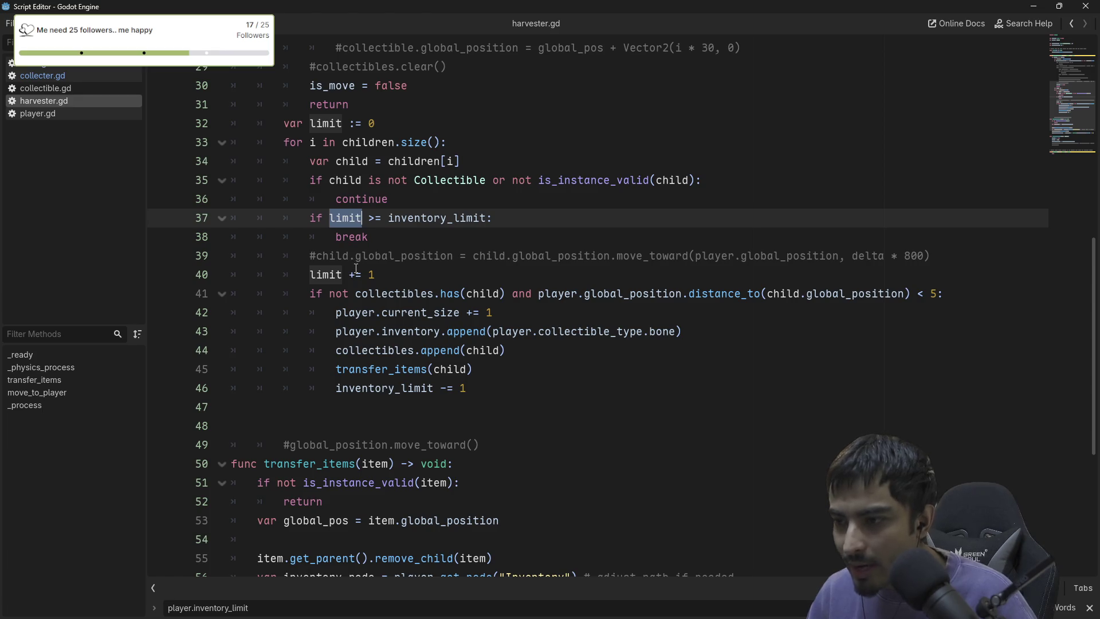
left_click(968, 257)
mouse_move(855, 264)
left_mouse_down()
mouse_move(309, 258)
mouse_move(339, 259)
left_mouse_up()
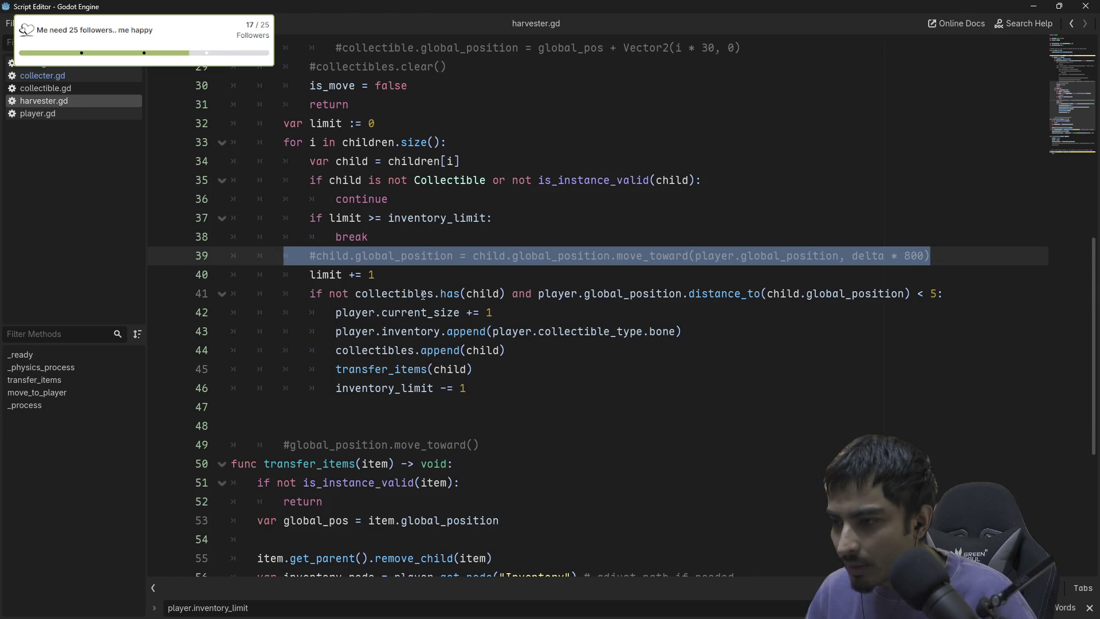
left_click(481, 293)
double_click(481, 293)
left_click(389, 295)
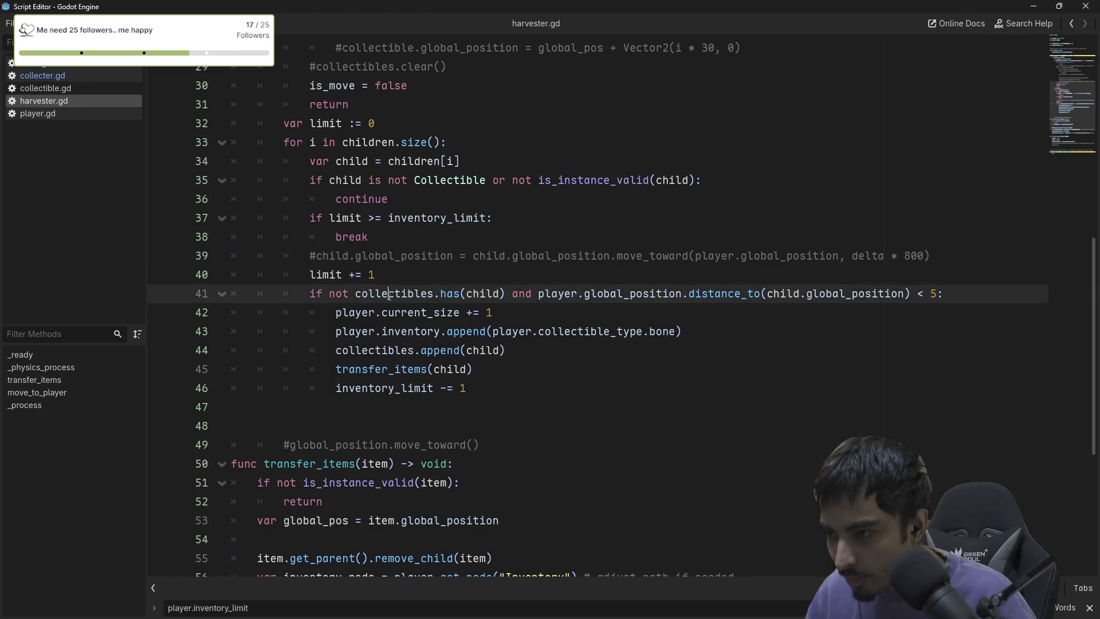
double_click(481, 293)
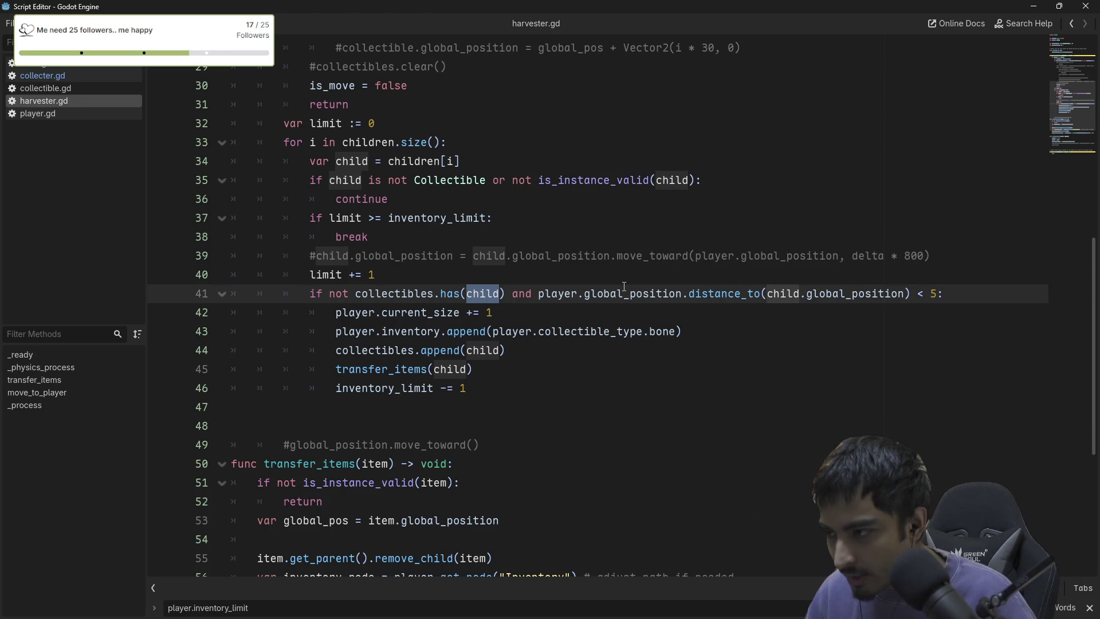
double_click(558, 293)
double_click(630, 293)
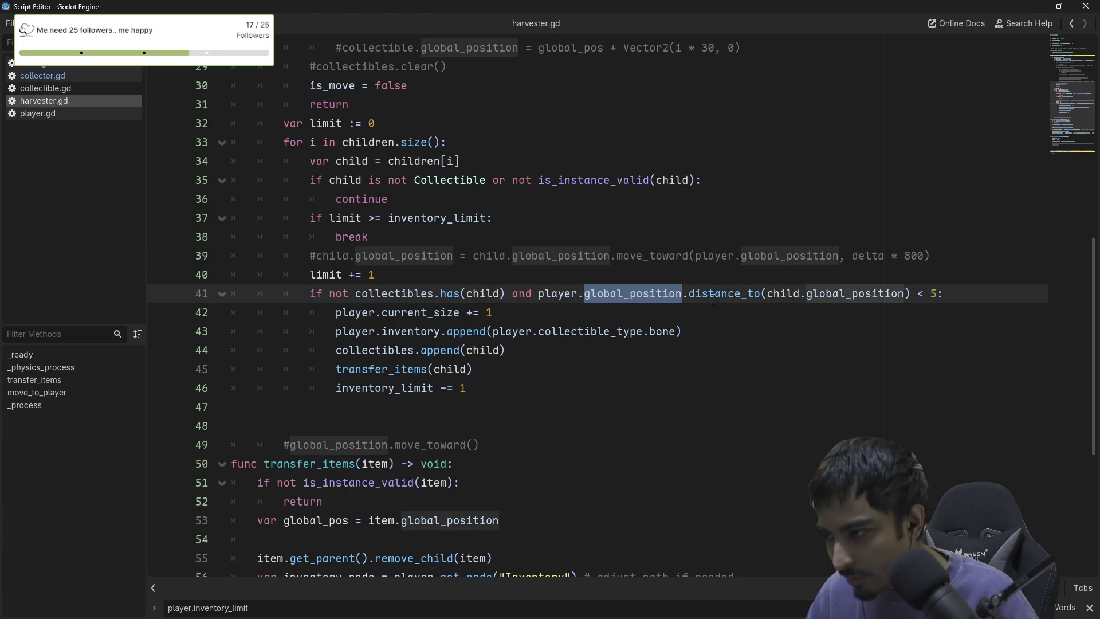
double_click(830, 293)
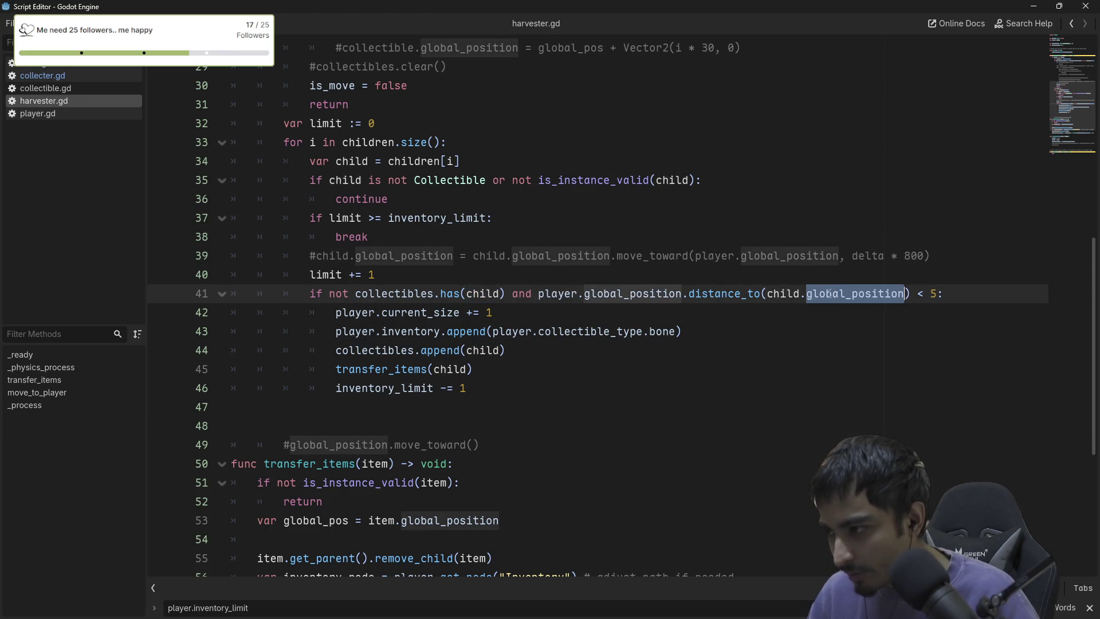
double_click(793, 292)
left_click(929, 290)
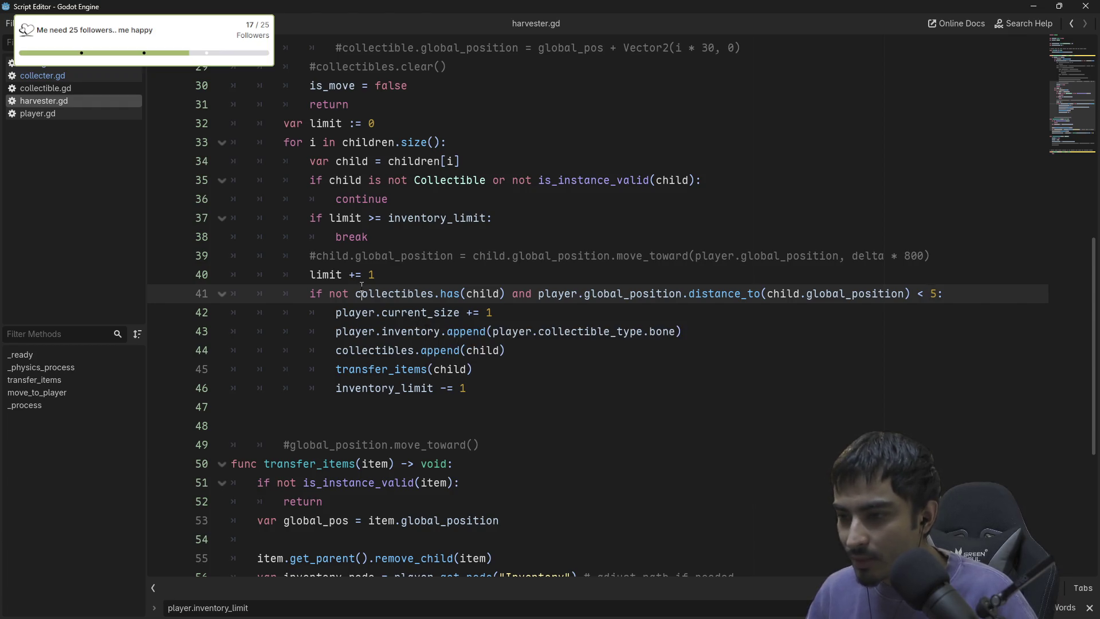
scroll(397, 275, "up", 1)
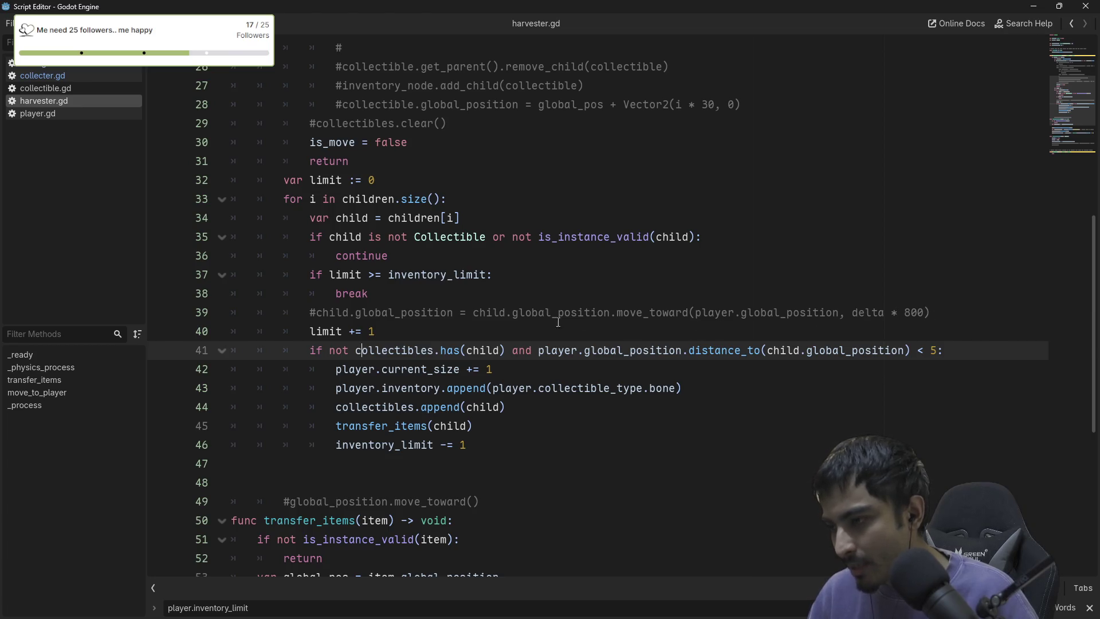
scroll(365, 339, "down", 1)
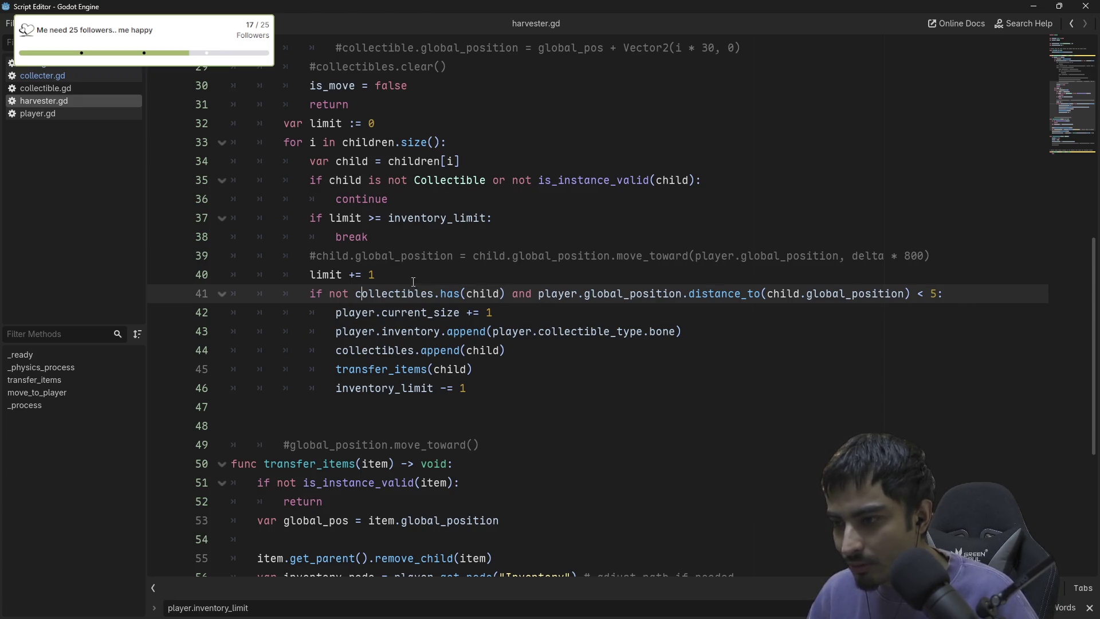
Insert print("hereeee") on a new line after limit += 1 and close the code window.
left_click(382, 276)
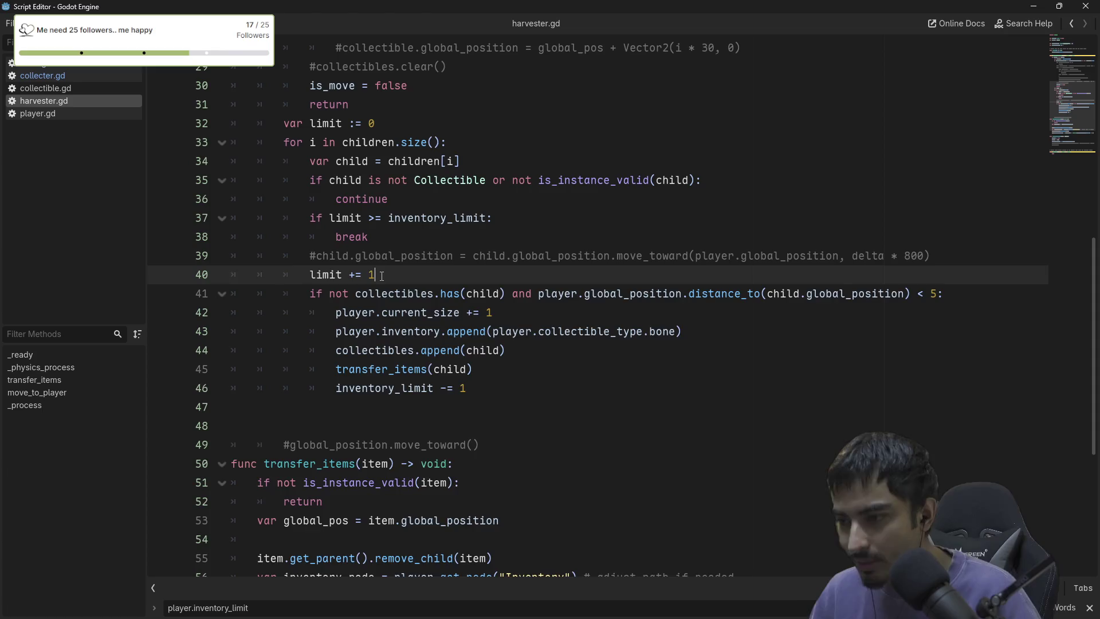
key("Return")
type("print(")
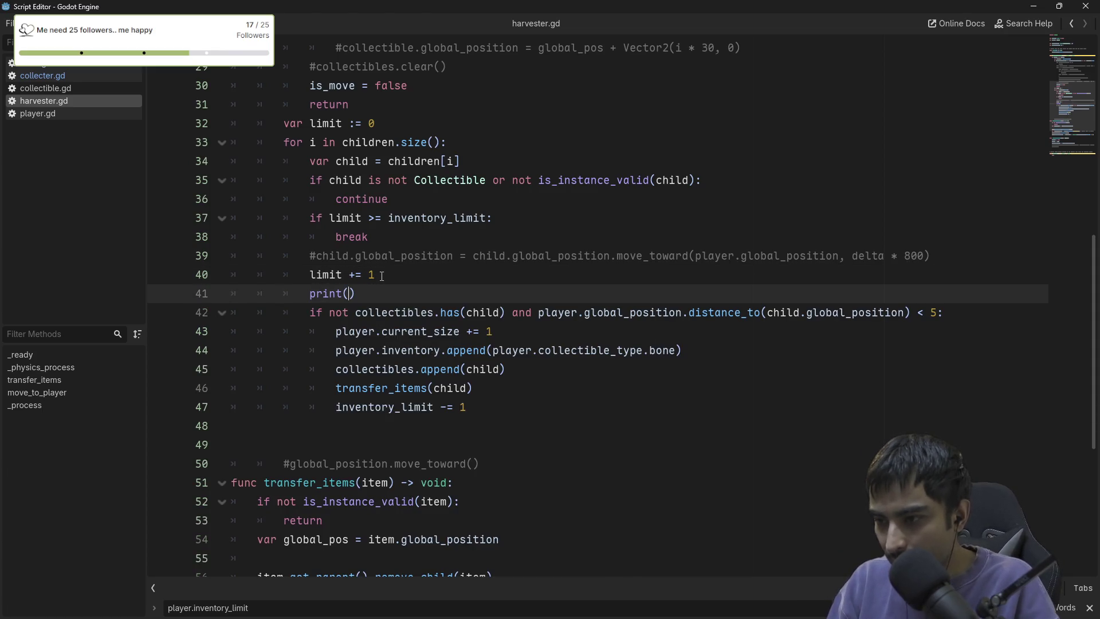
type("\"")
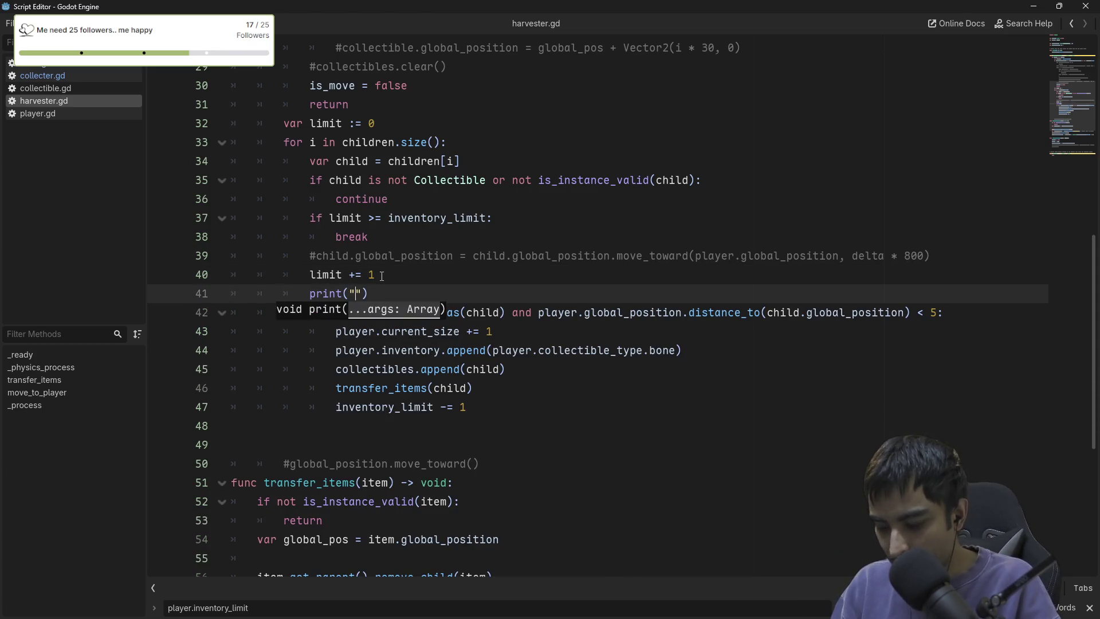
type("hereeee")
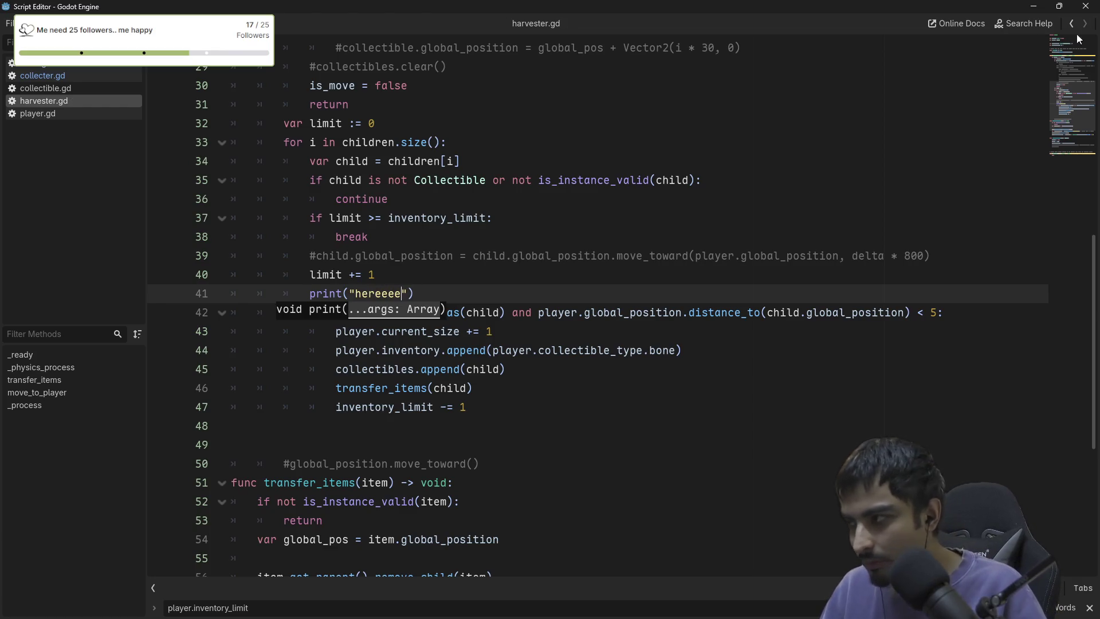
left_click(1086, 6)
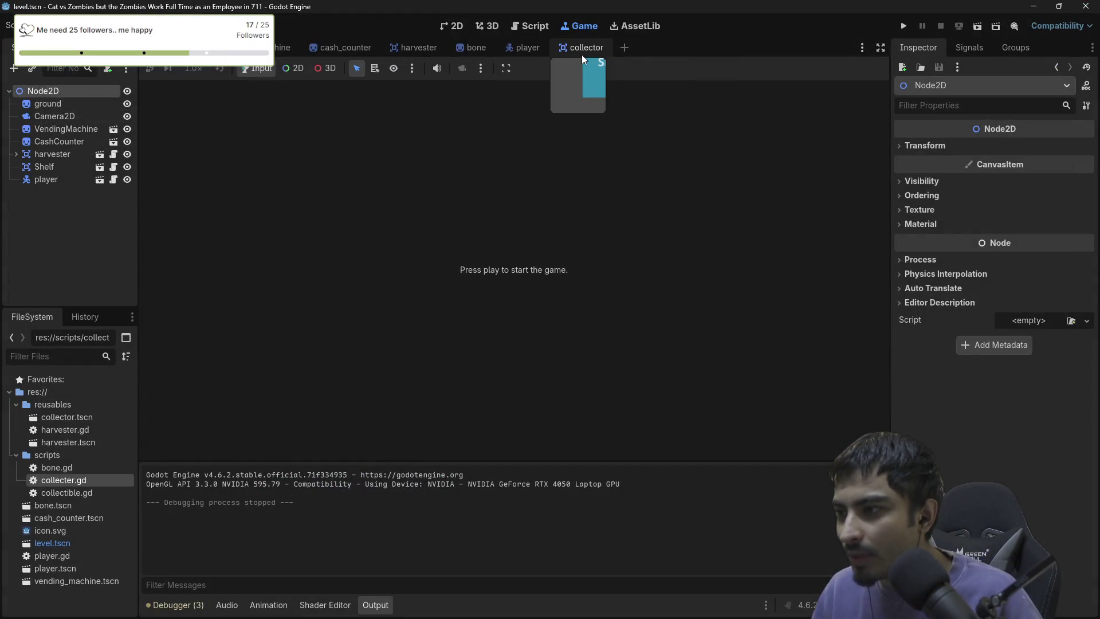
Toggle Make Game Workspace Floating in the embed options and start the game.
left_click(505, 69)
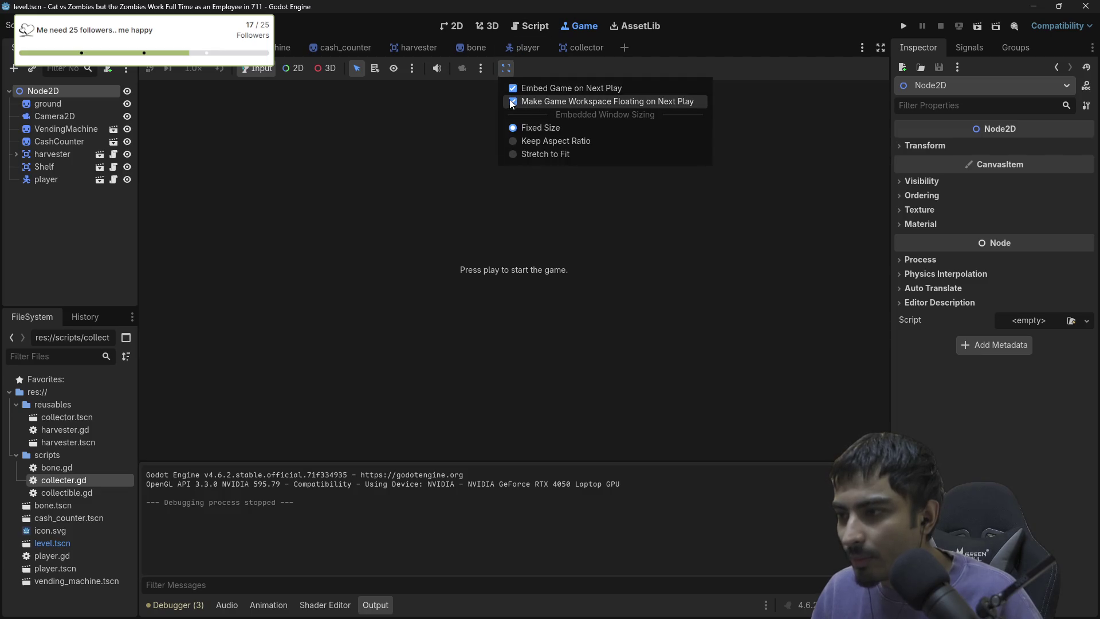
left_click(510, 103)
left_click(903, 26)
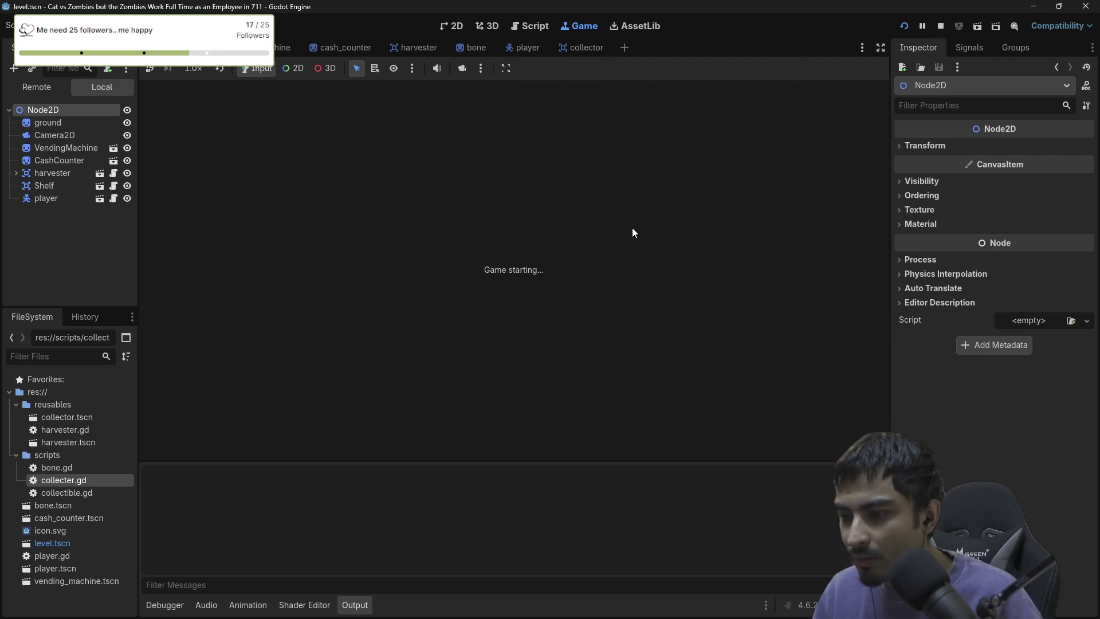
Walk the player over the Harvester and back to the Shelf, then stop the game.
key("Down")
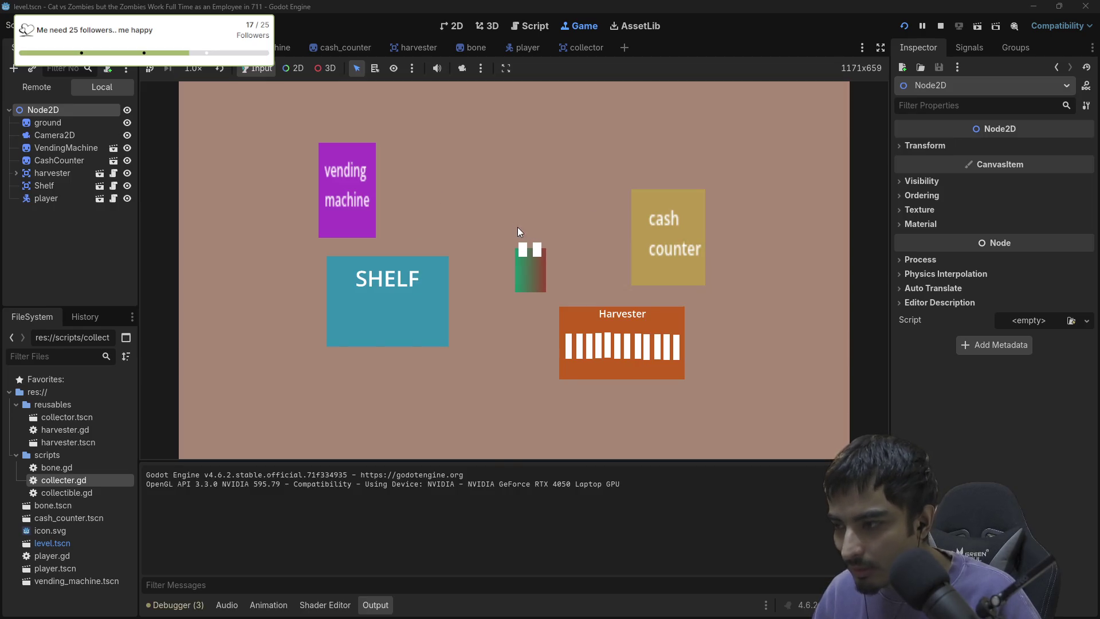
key("Right")
key("Down")
key("Down")
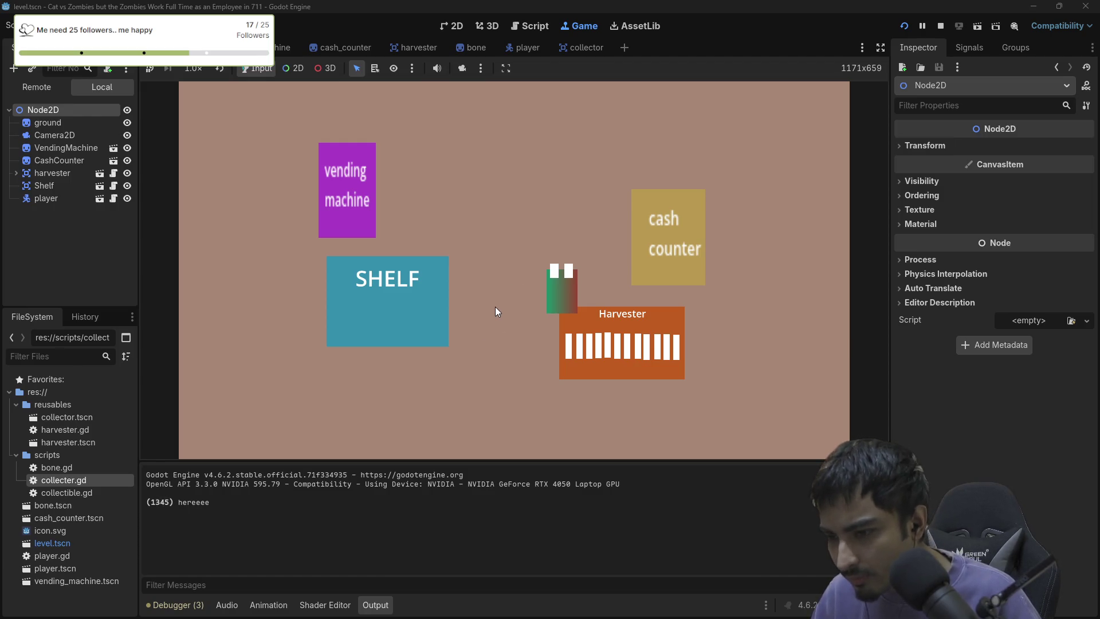
key("Left")
key("Down")
key("Down")
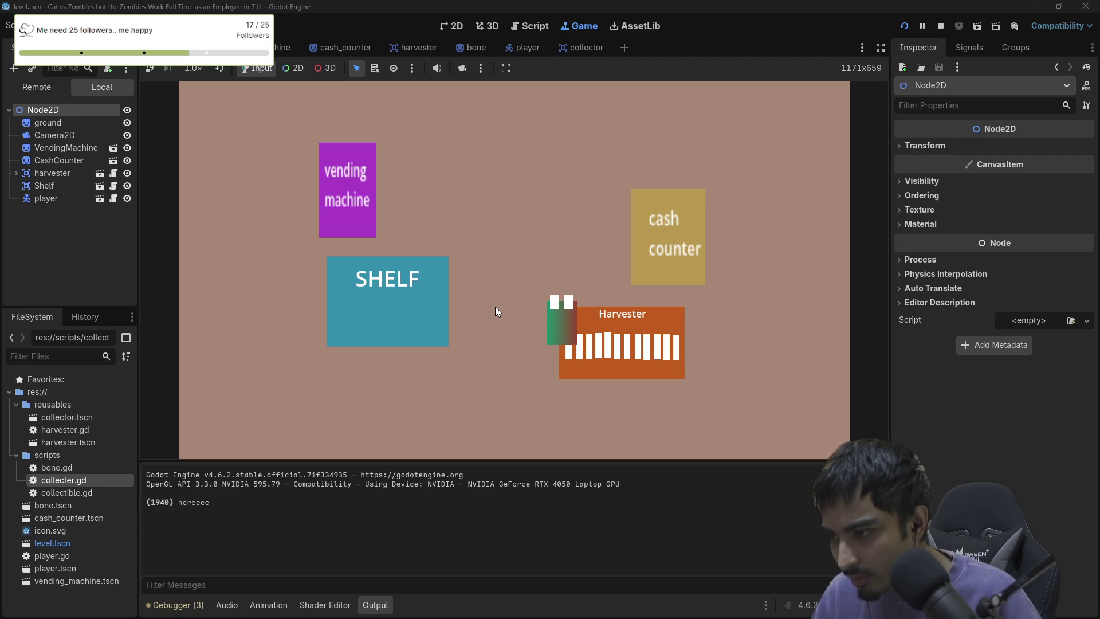
key("Left")
key("Right")
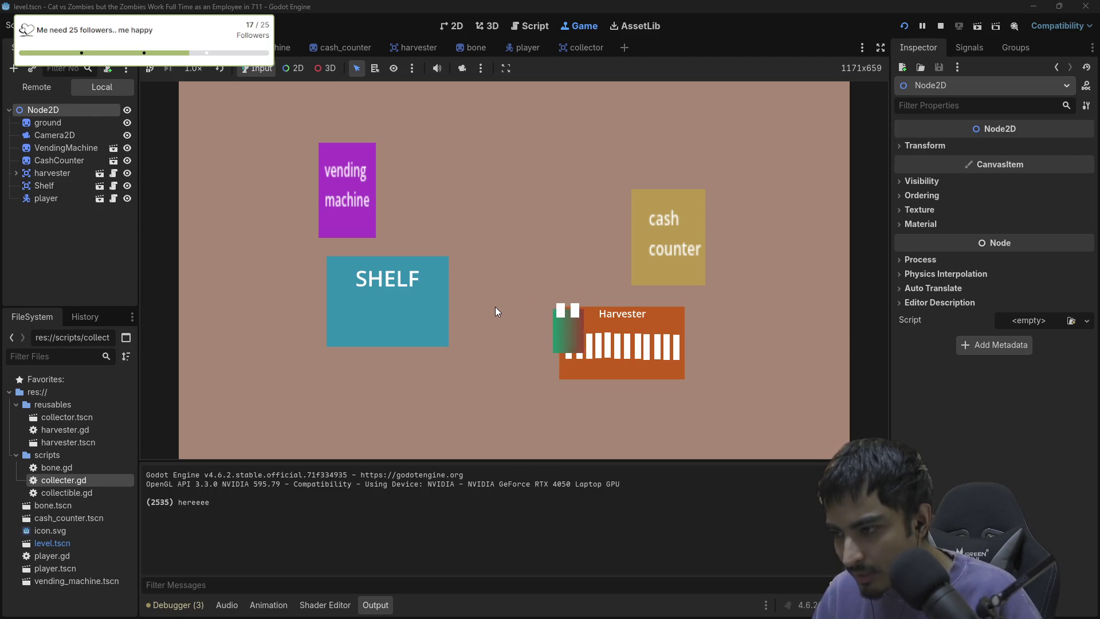
key("Left")
key("Left")
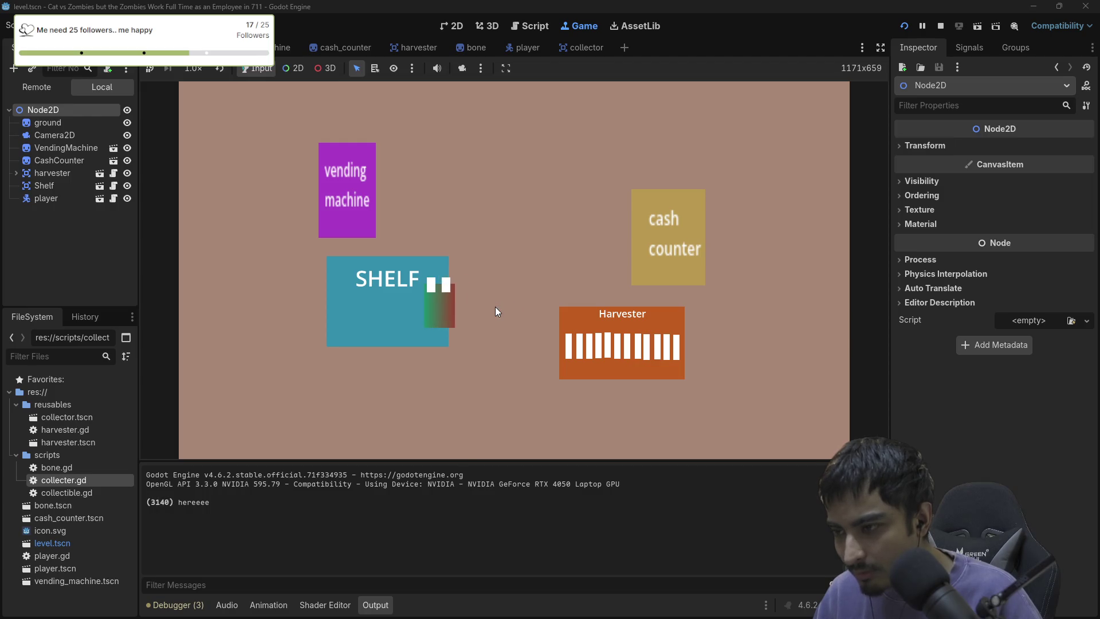
left_click(940, 29)
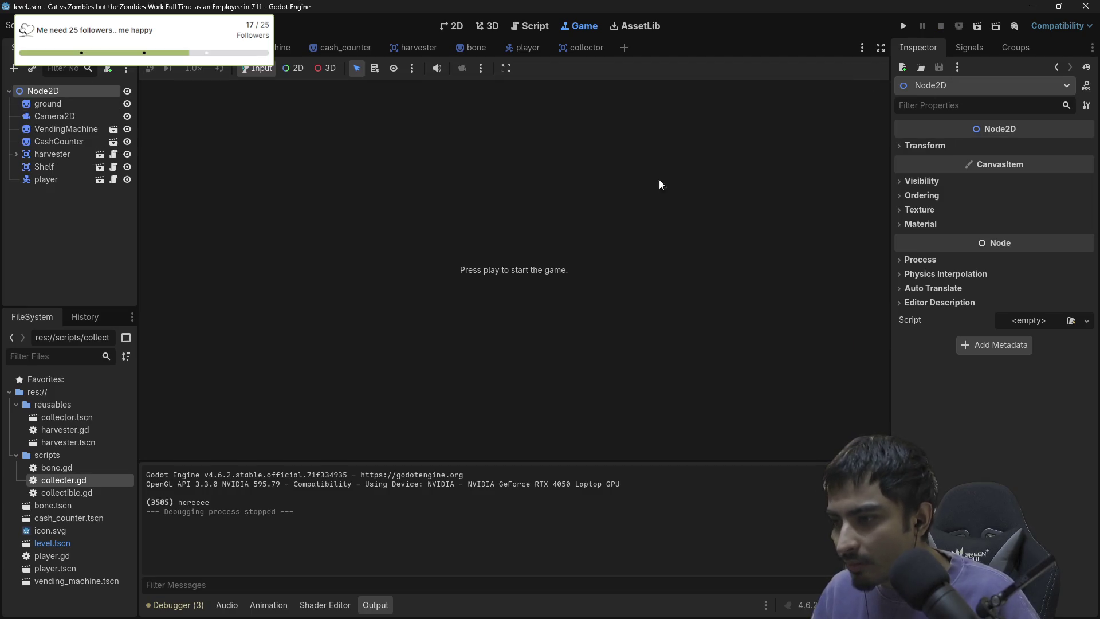
Open harvester.gd in a floating editor and review how child is used around collectibles.append.
left_click(538, 28)
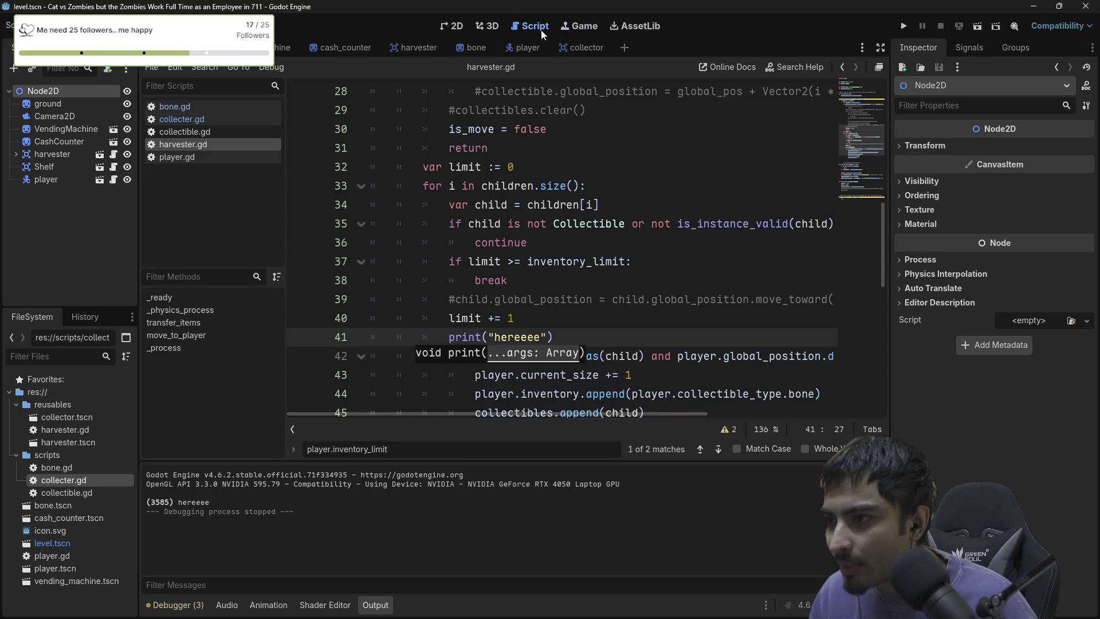
left_click(880, 67)
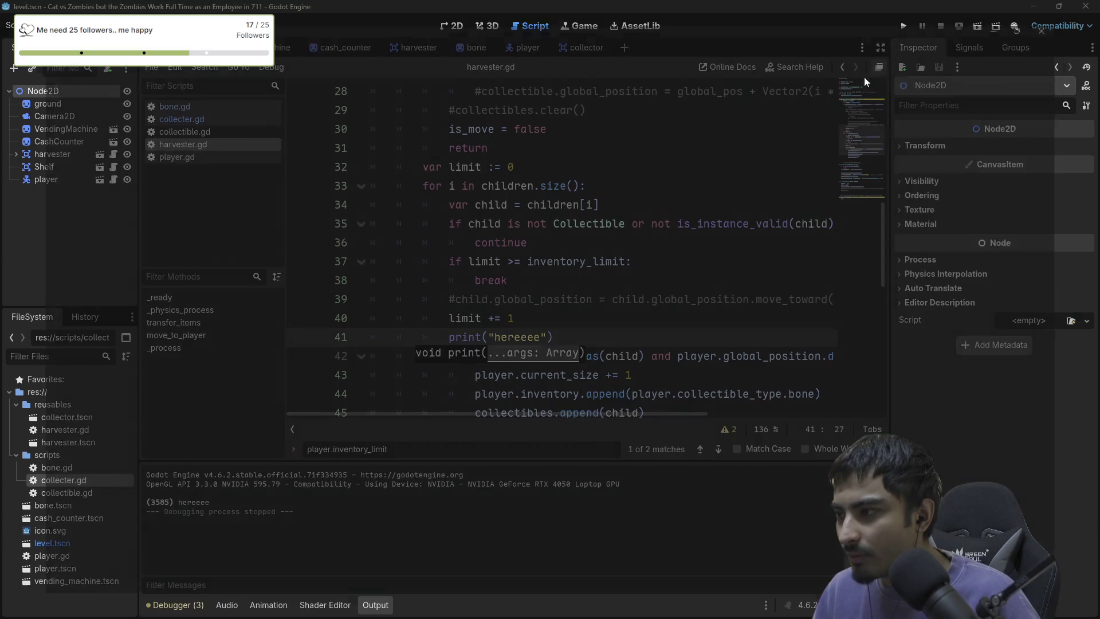
left_click(391, 372)
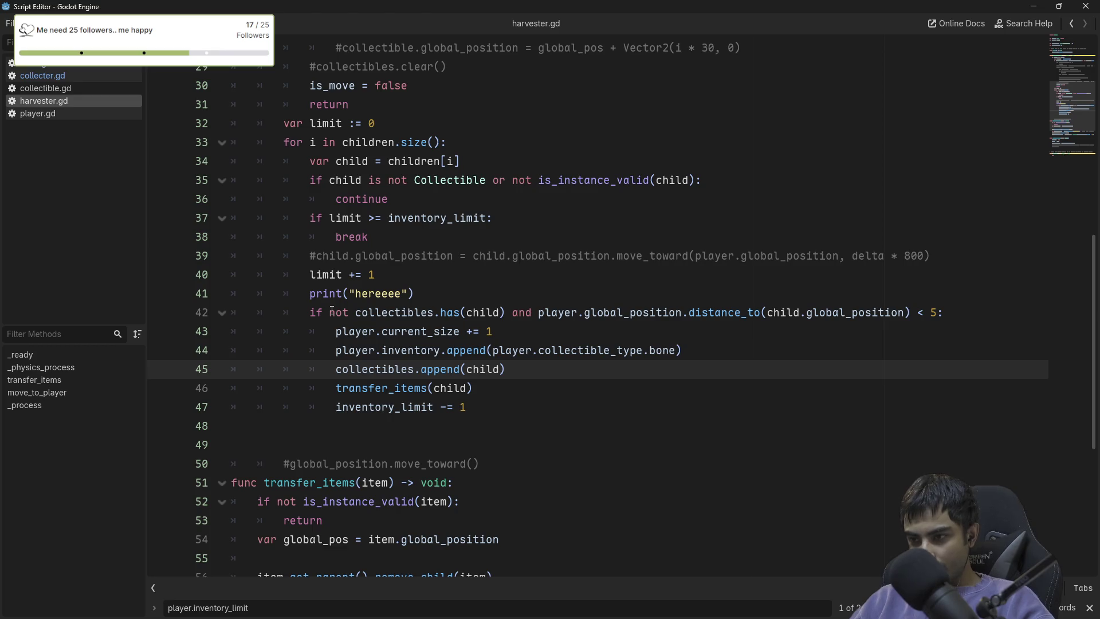
mouse_move(397, 313)
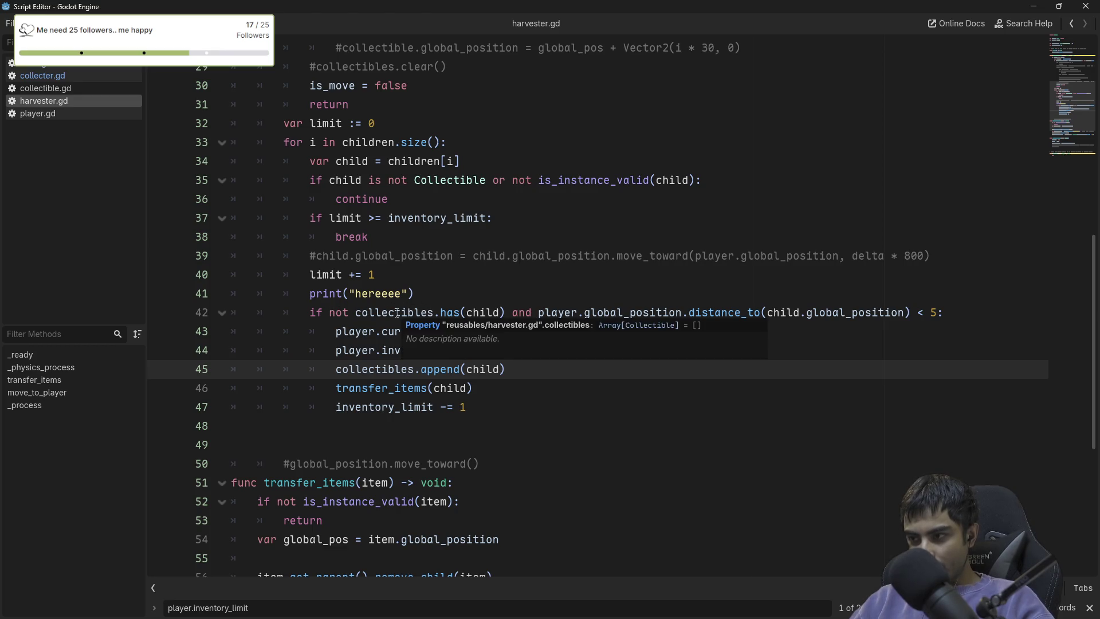
double_click(476, 312)
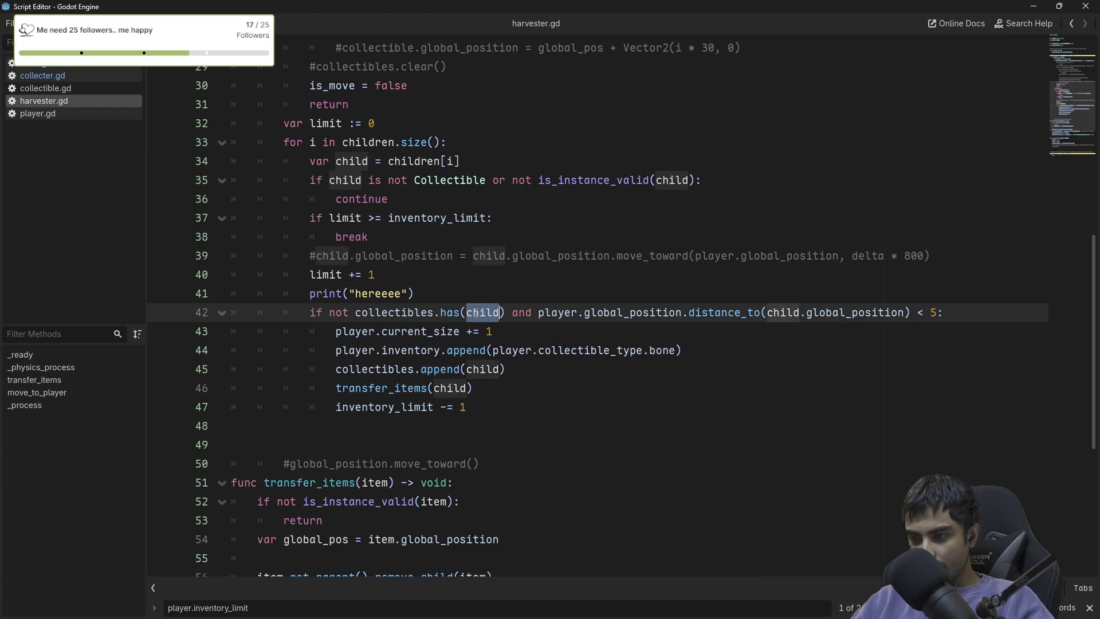
scroll(365, 311, "up", 2)
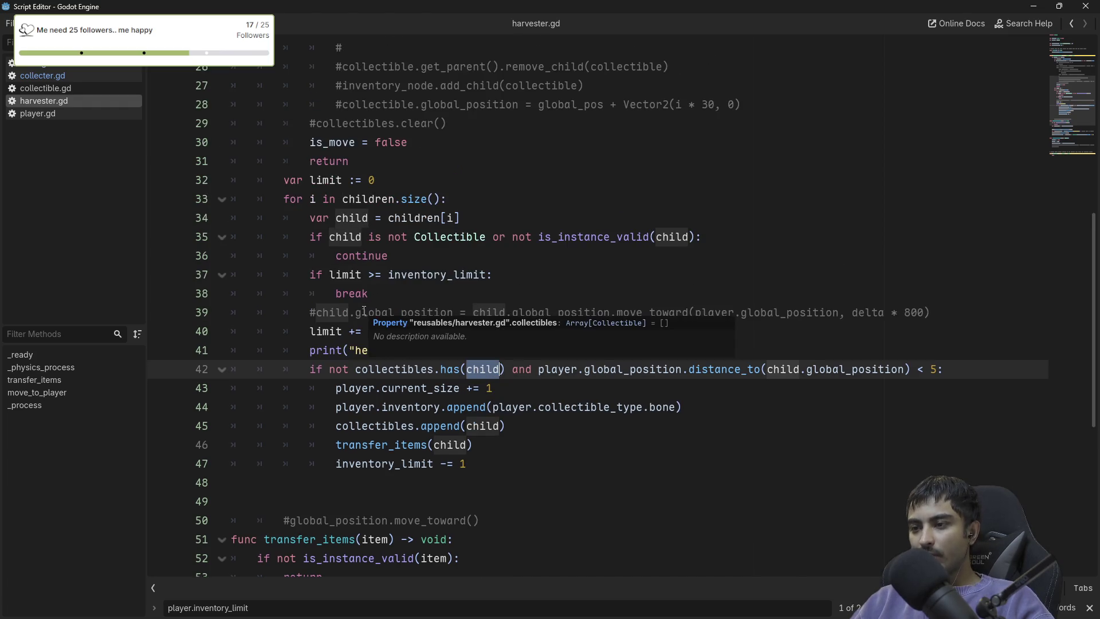
scroll(364, 311, "up", 1)
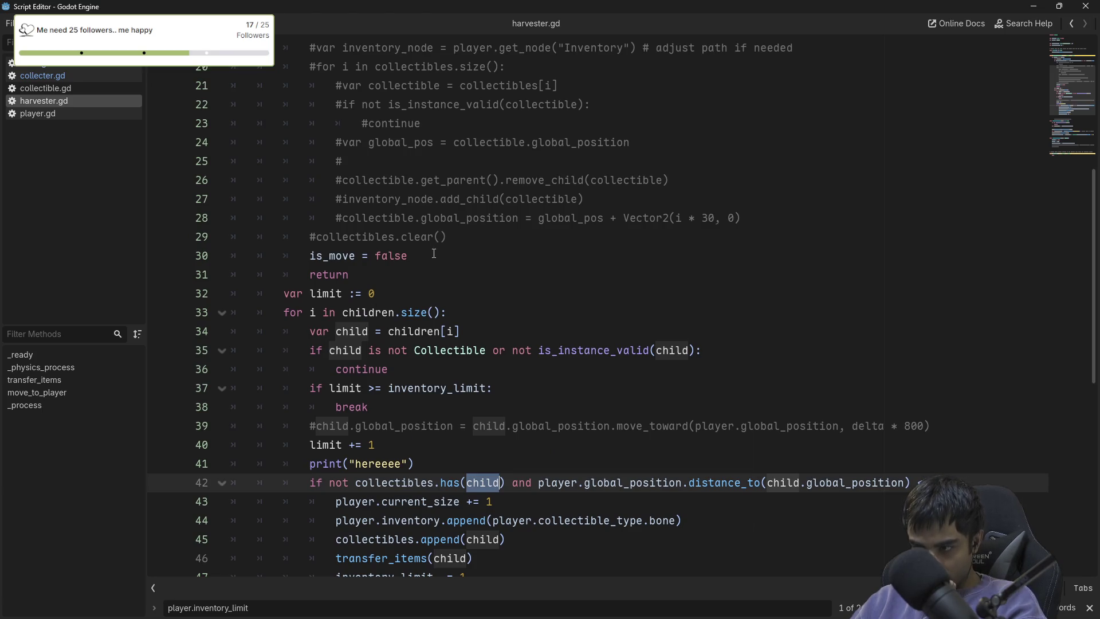
Uncomment collectibles.clear() on line 29, close the floating editor, and rerun the game.
left_click(469, 240)
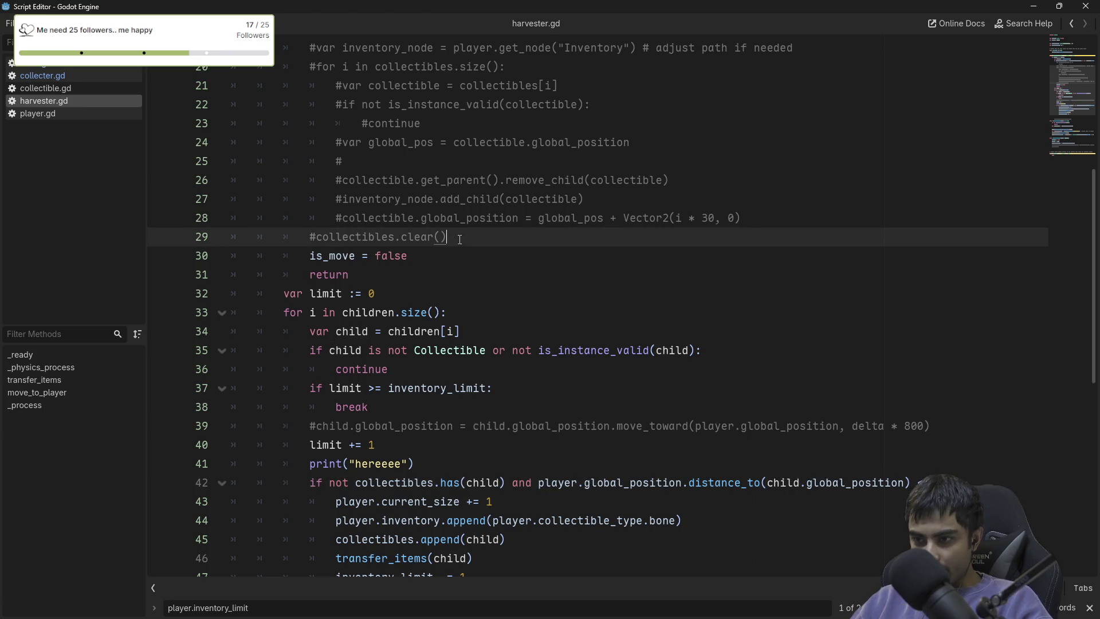
key("ctrl+k")
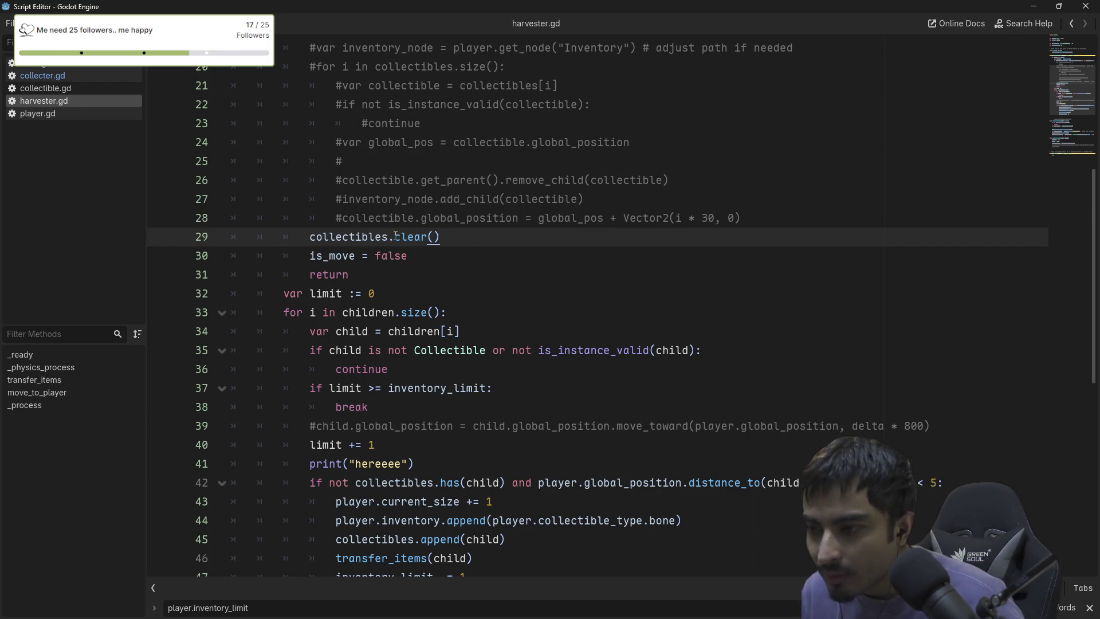
scroll(398, 305, "down", 5)
scroll(397, 304, "down", 2)
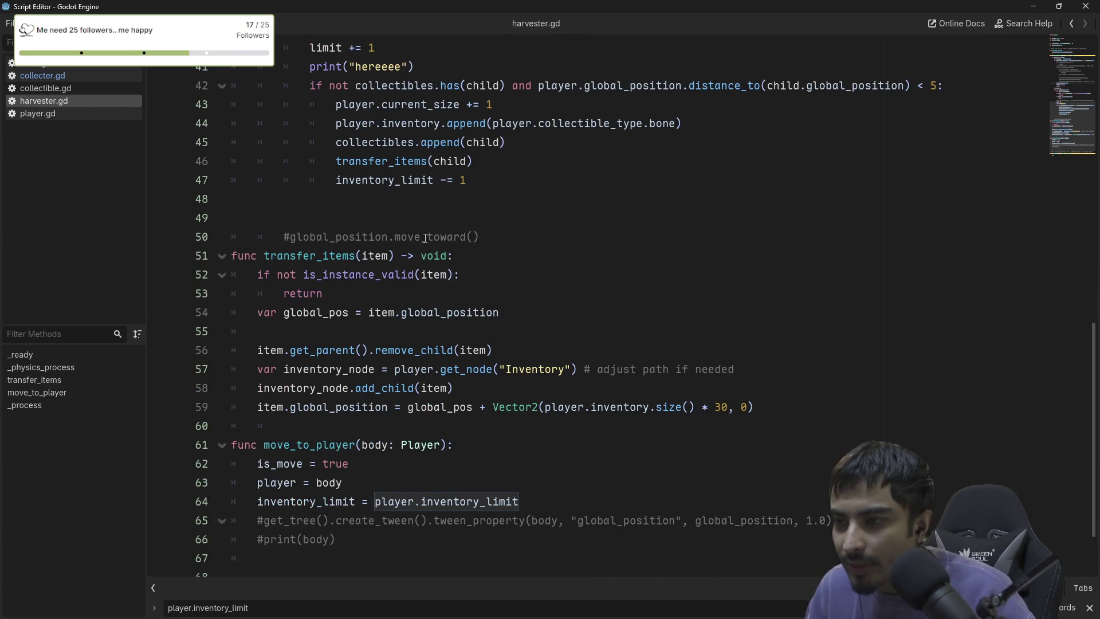
left_click(1093, 10)
left_click(905, 26)
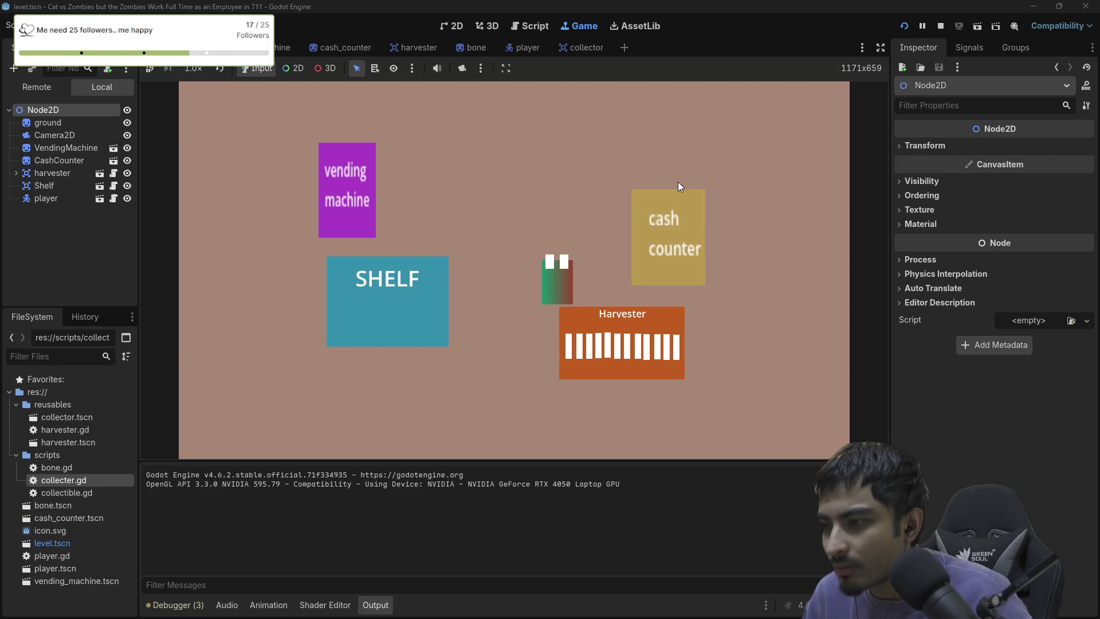
Walk the player onto the Harvester and over to the Shelf, stop, and reopen harvester.gd.
key("Down")
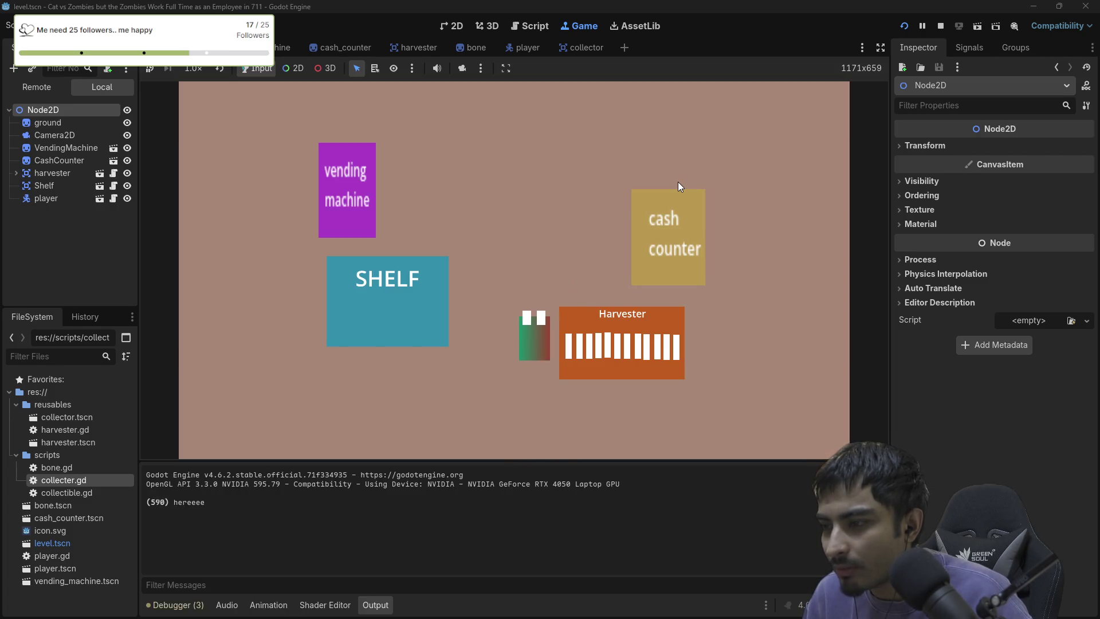
key("Left")
key("Up")
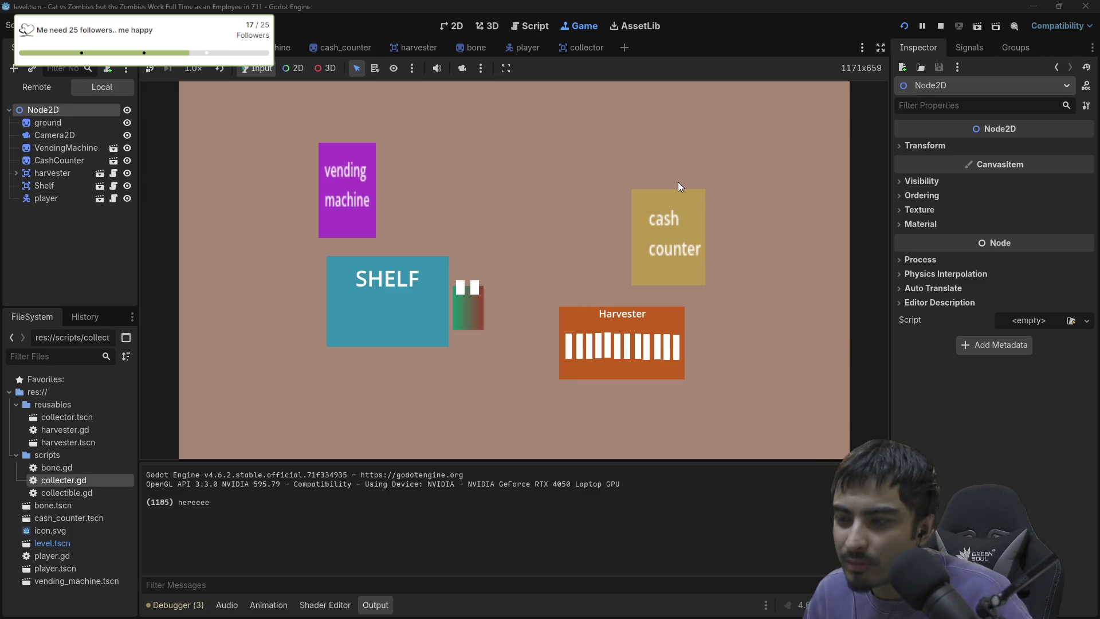
left_click(941, 26)
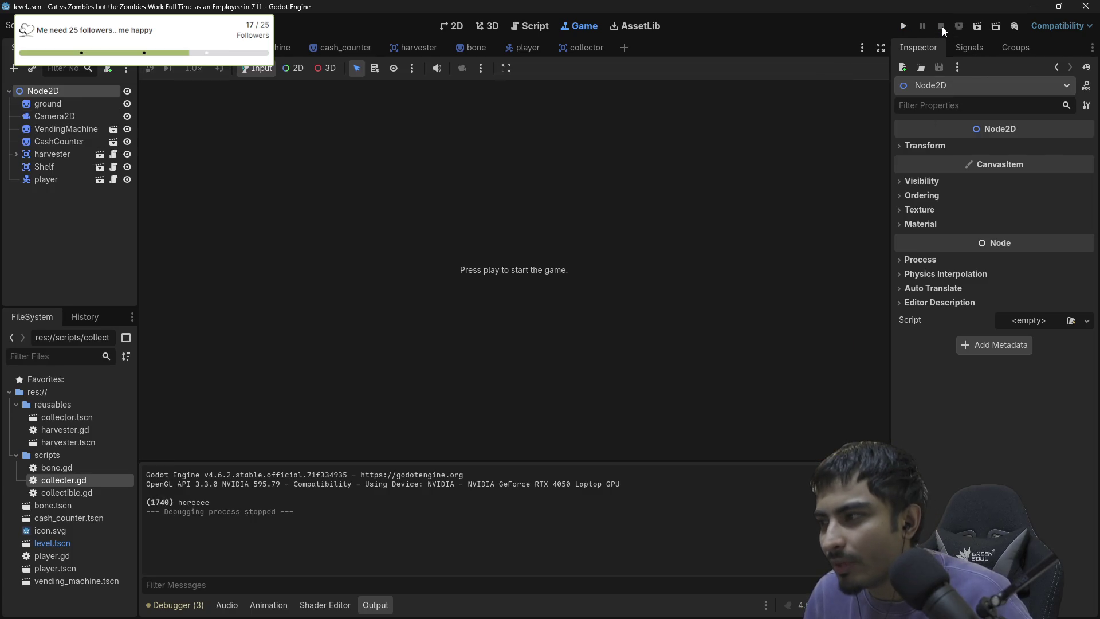
left_click(531, 26)
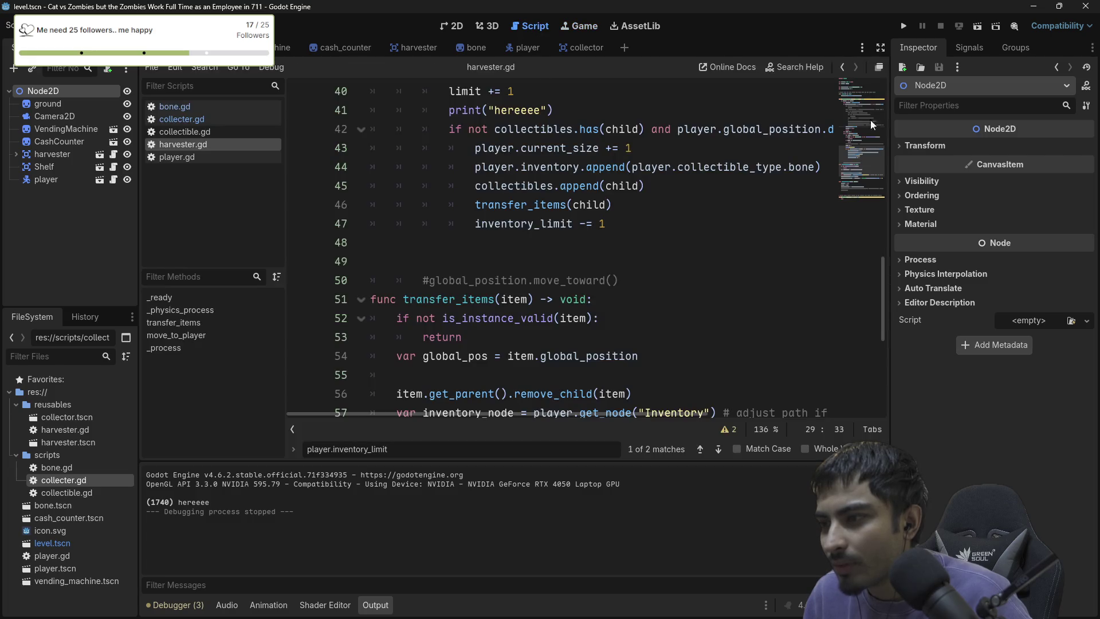
Float the script editor and inspect the terms of line 42's collectibles.has(child) check.
left_click(877, 68)
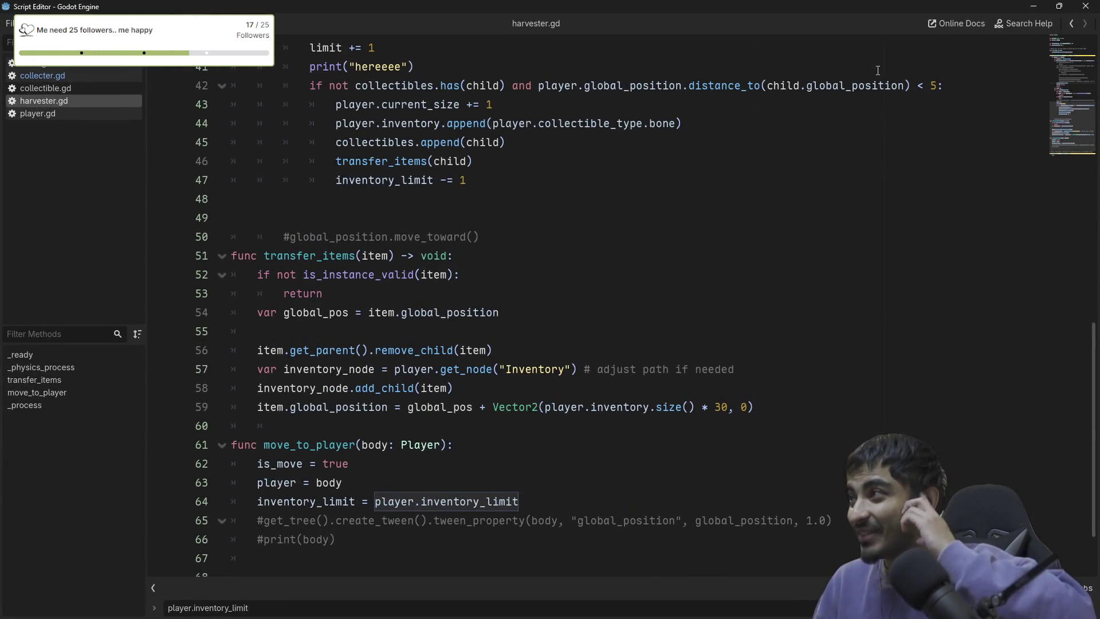
scroll(491, 341, "down", 1)
scroll(491, 342, "up", 3)
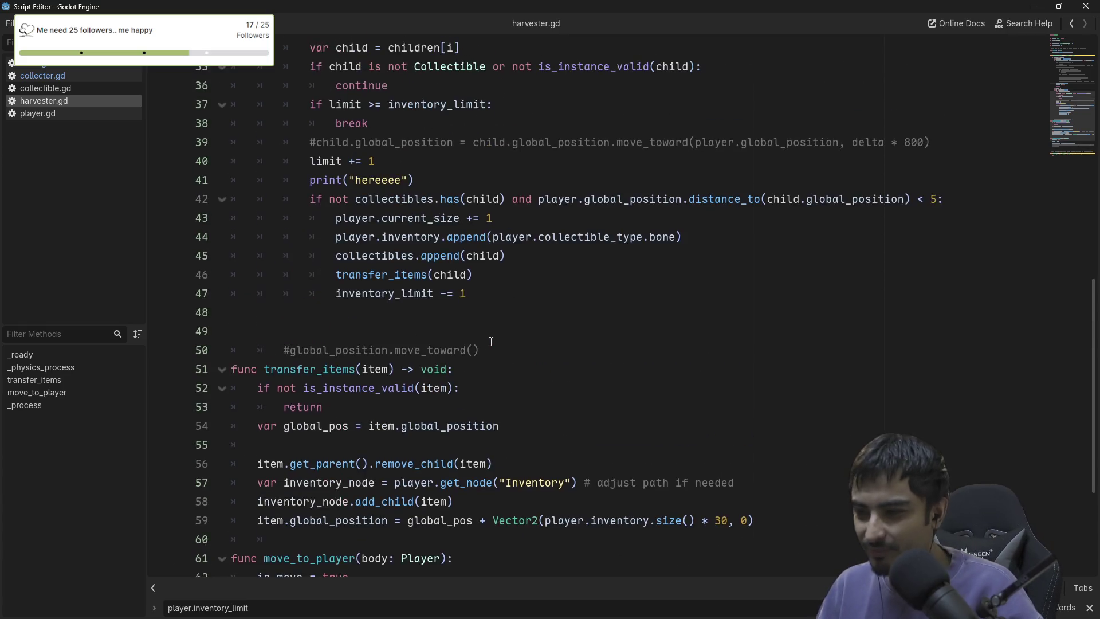
scroll(491, 342, "up", 1)
left_click(369, 293)
left_click_drag(415, 236, 297, 232)
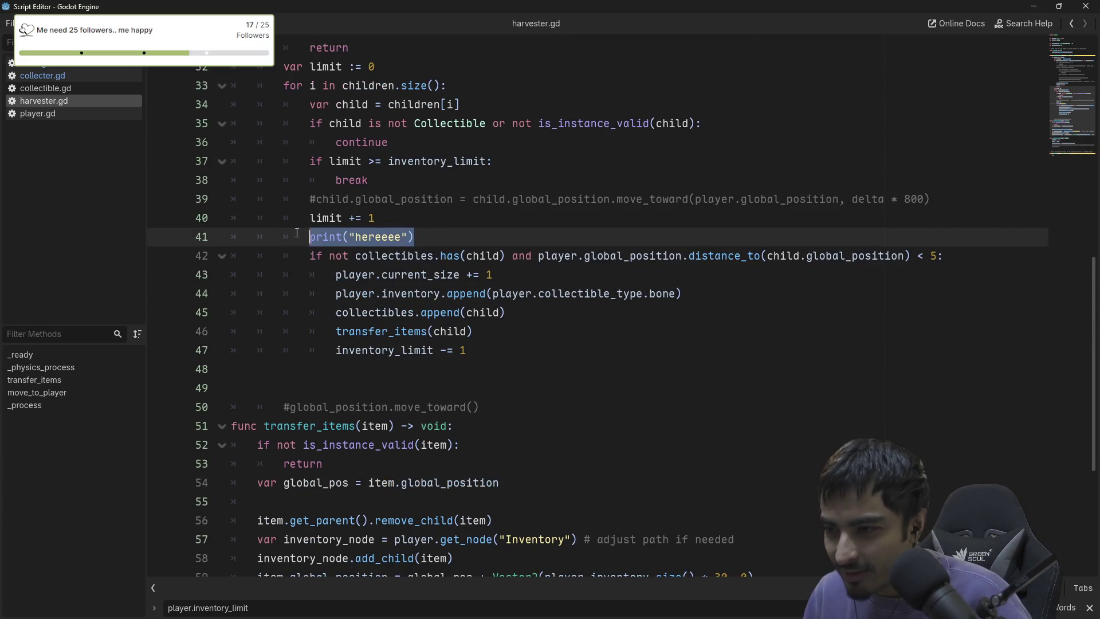
double_click(420, 274)
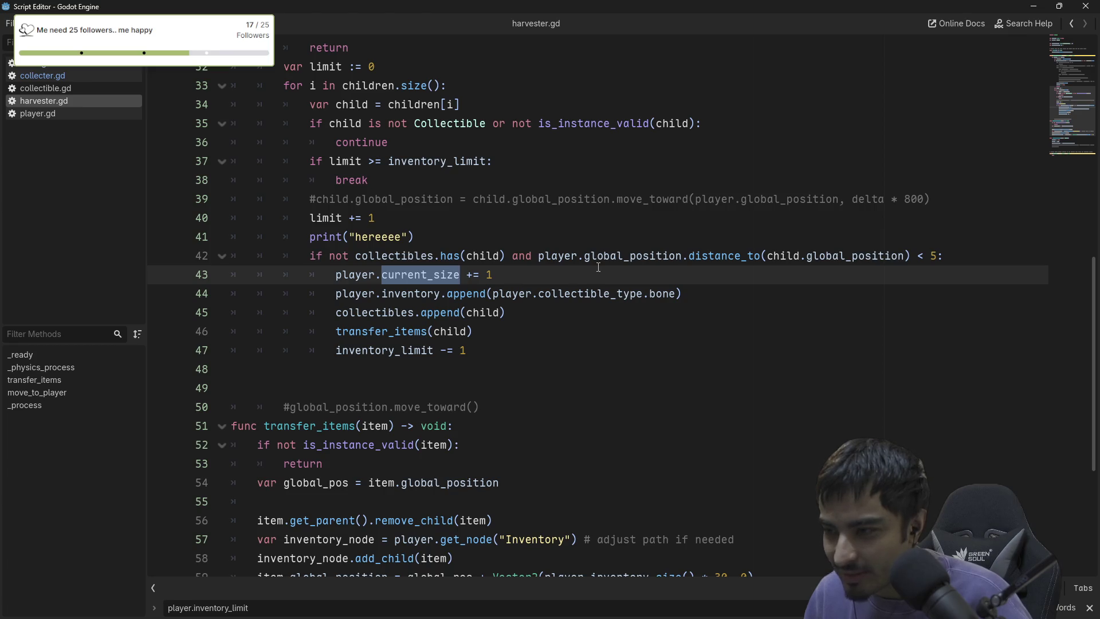
left_click(618, 255)
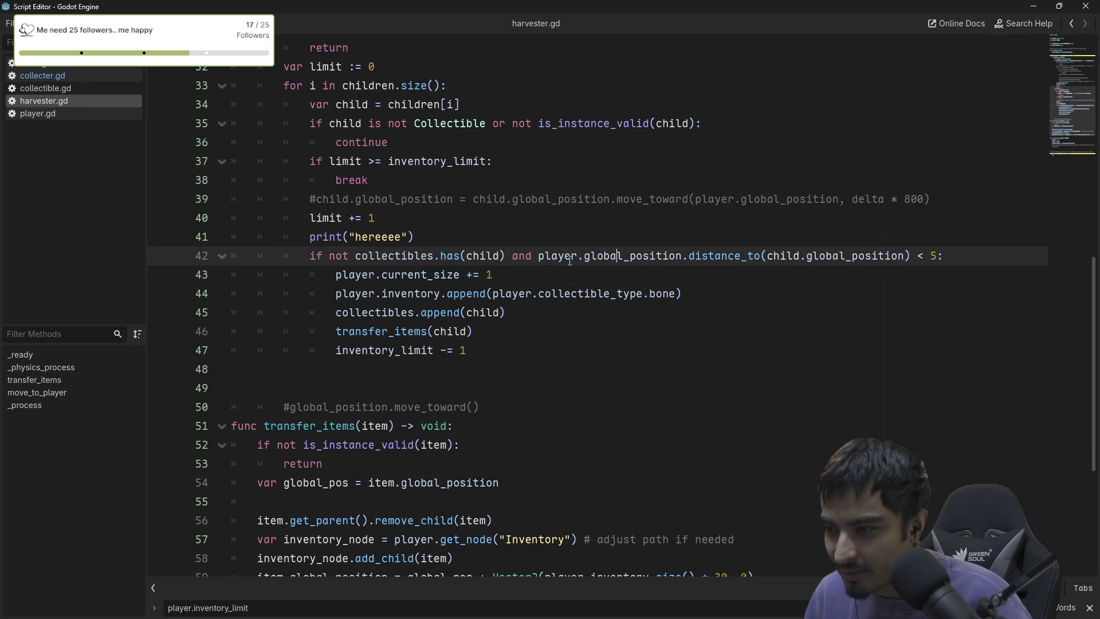
double_click(338, 255)
double_click(394, 255)
double_click(450, 256)
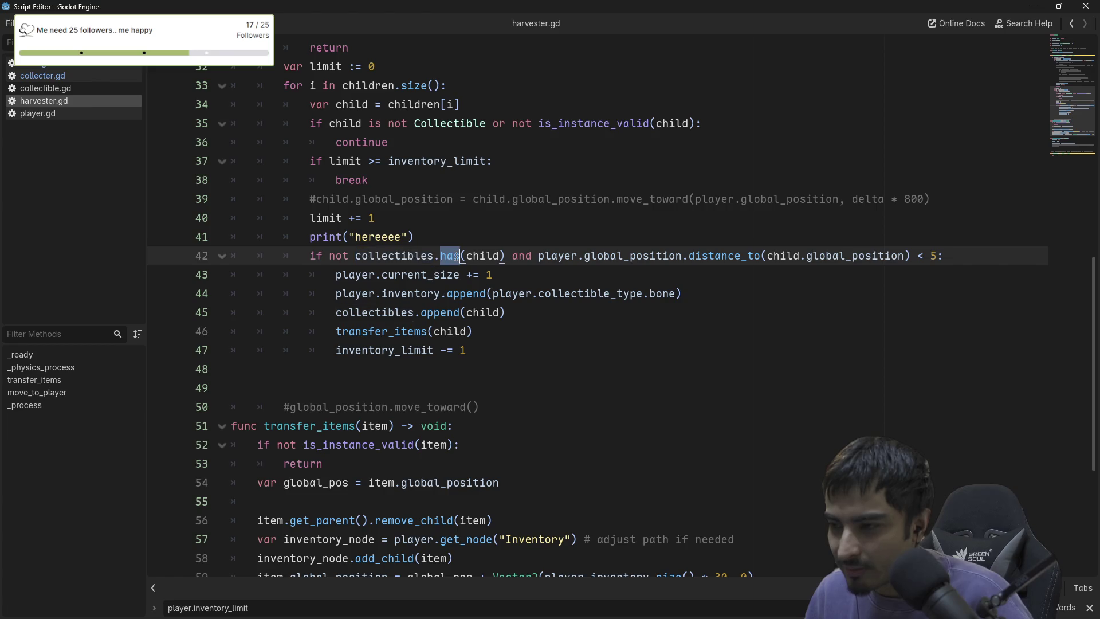
double_click(483, 255)
double_click(402, 255)
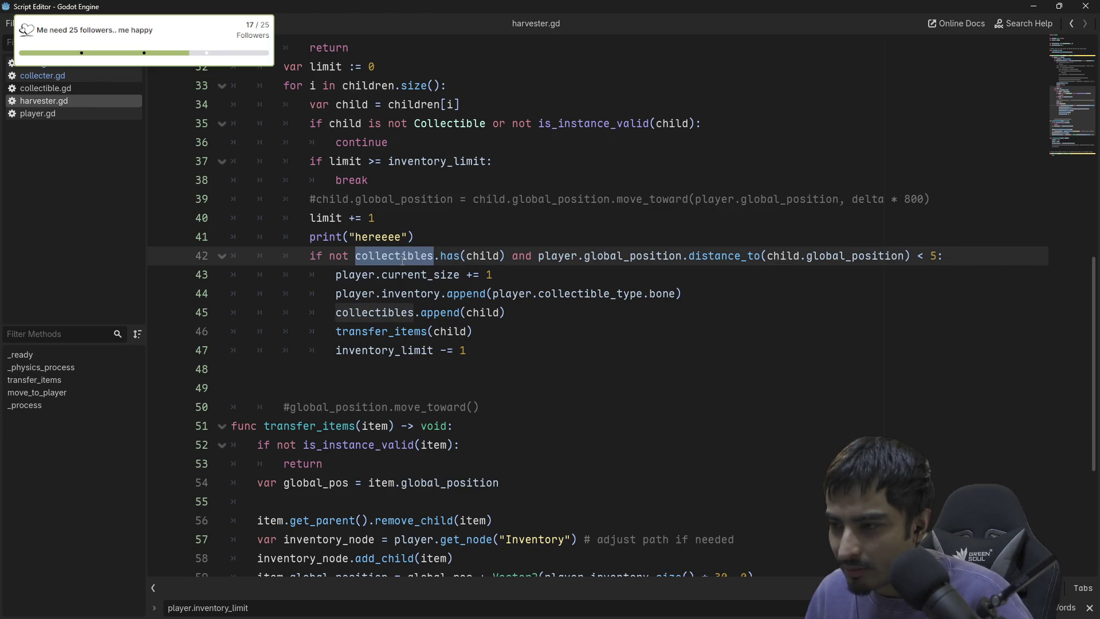
double_click(375, 312)
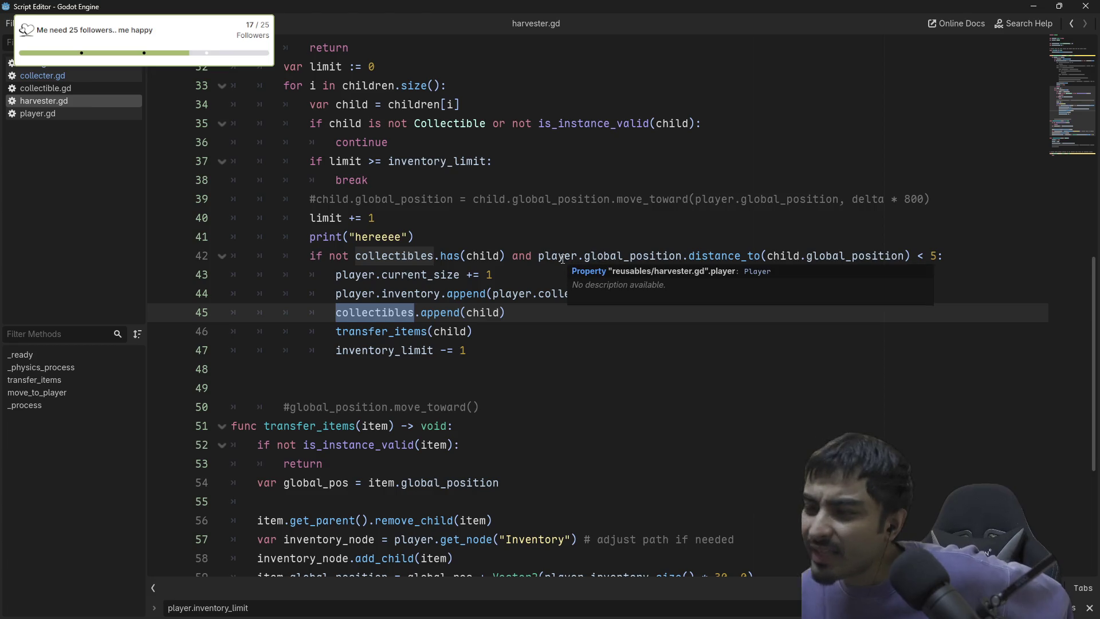
Move the print("hereeee") line from before the distance check to just below it.
double_click(390, 237)
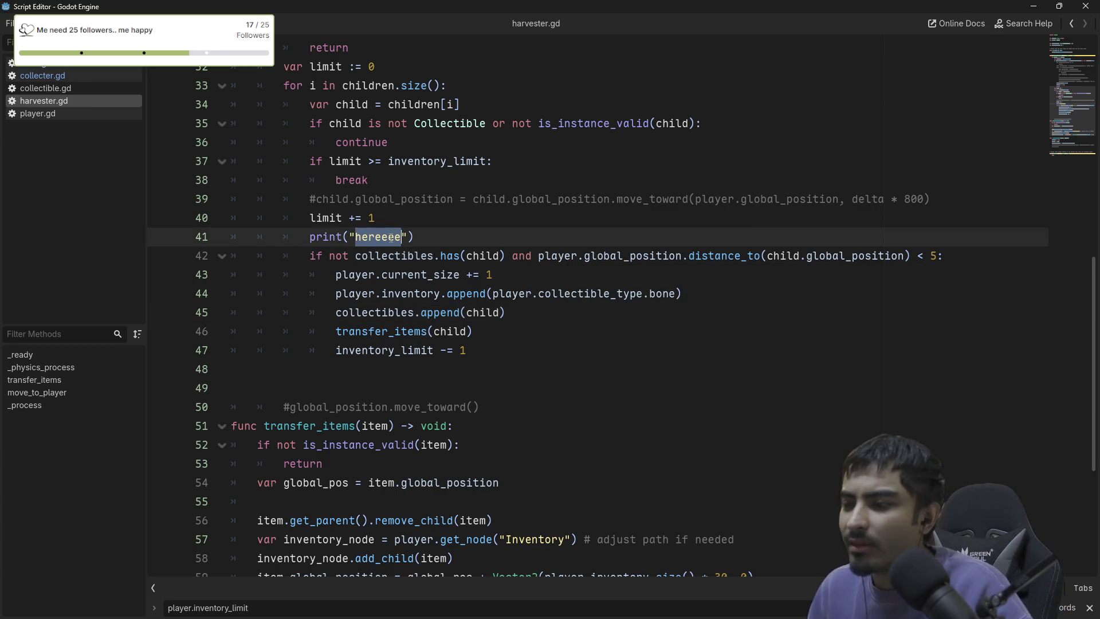
left_click(435, 240)
key("ctrl+shift+k")
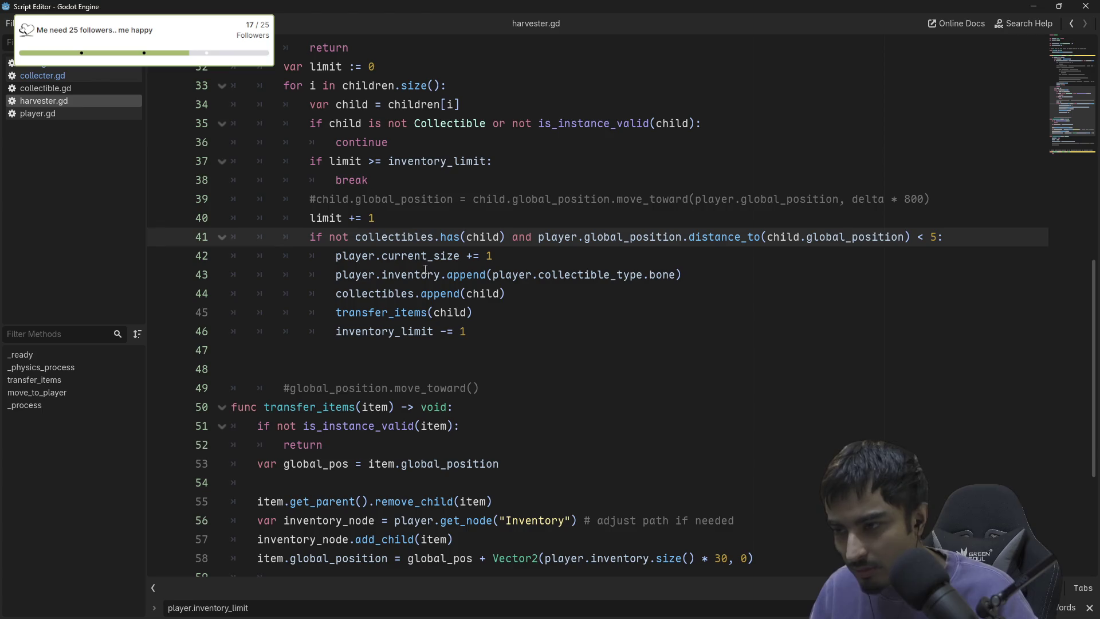
key("Down")
key("ctrl+z")
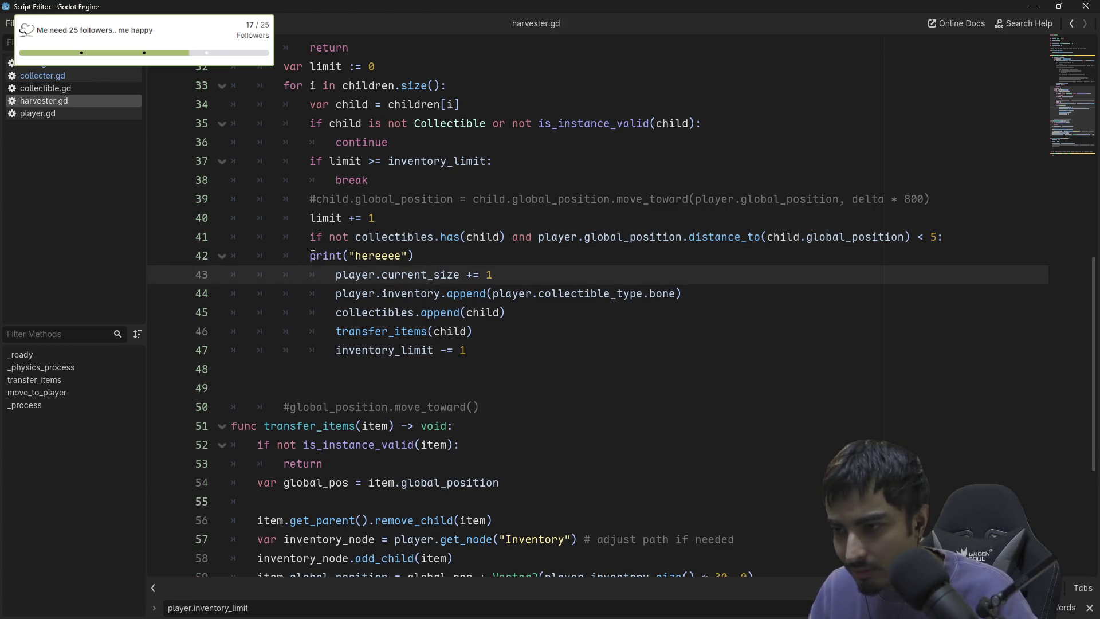
left_click(313, 255)
key("F5")
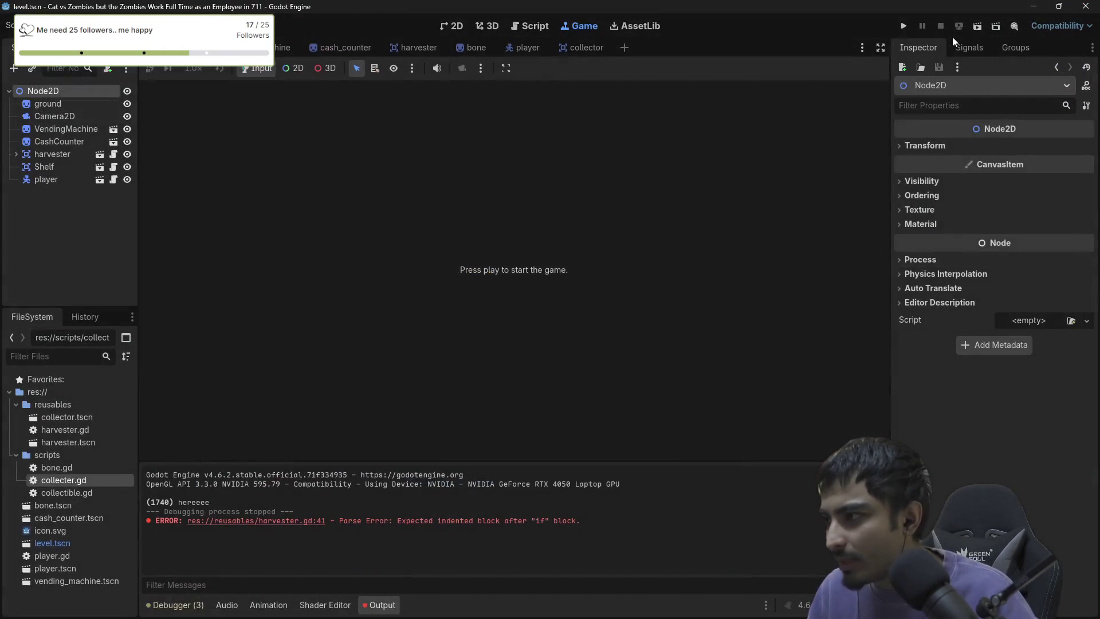
Run the game, walk the player onto the Harvester, stop it, and return to harvester.gd.
left_click(904, 27)
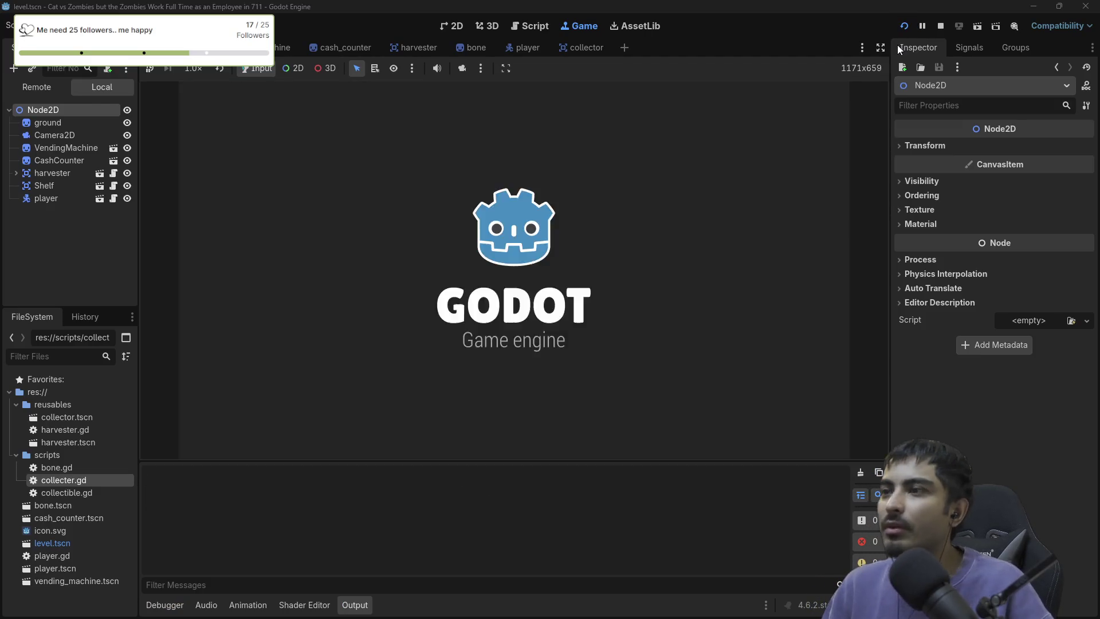
key("Down")
key("Right")
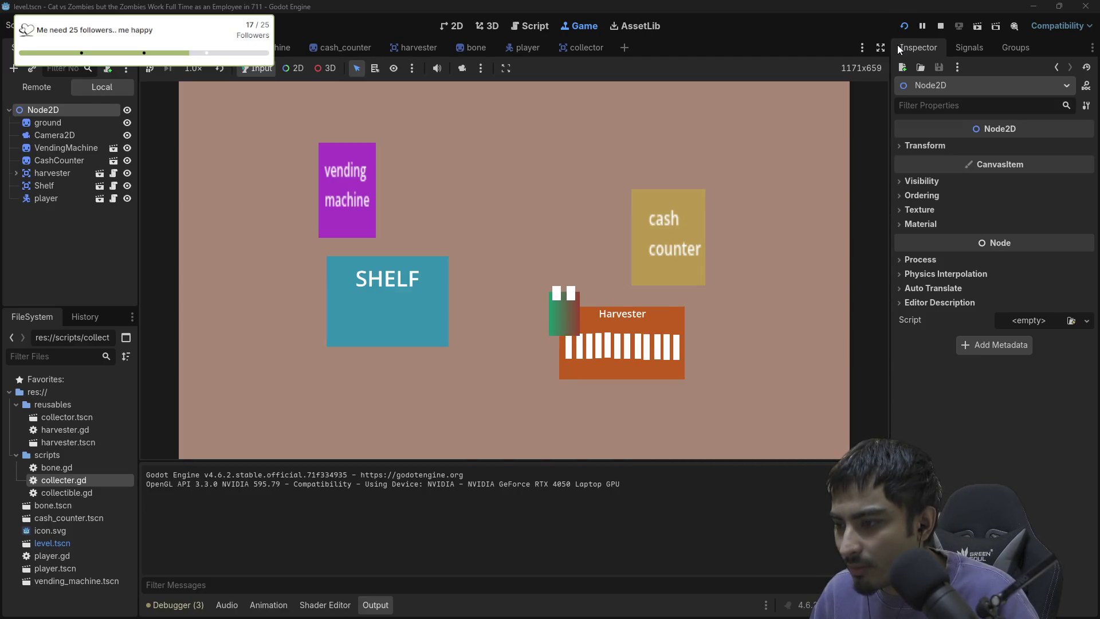
key("Left")
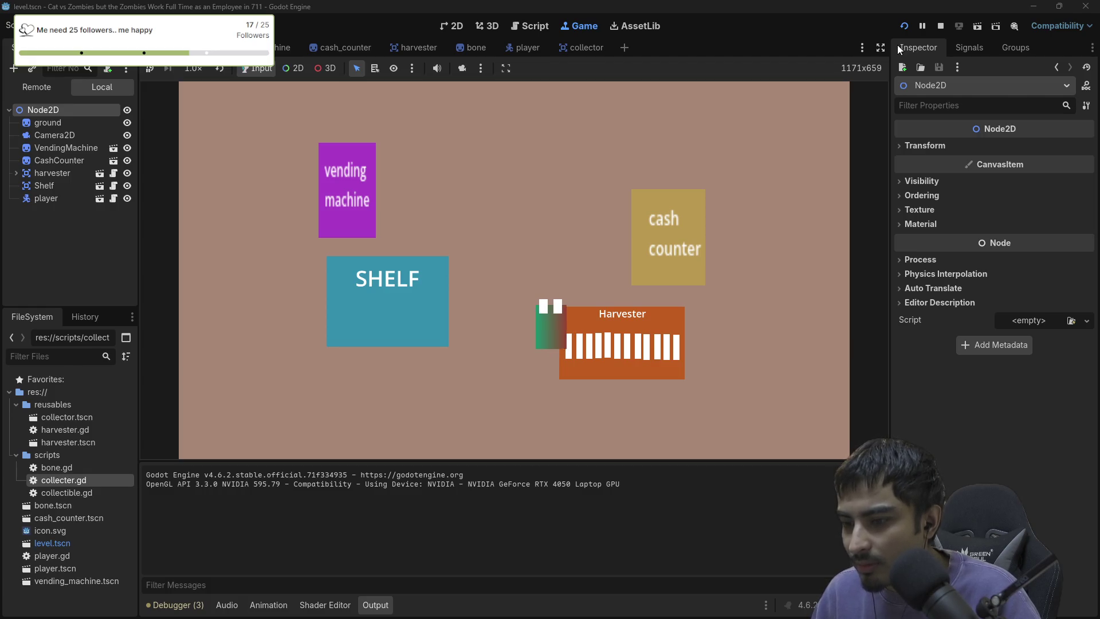
key("Right")
left_click(940, 26)
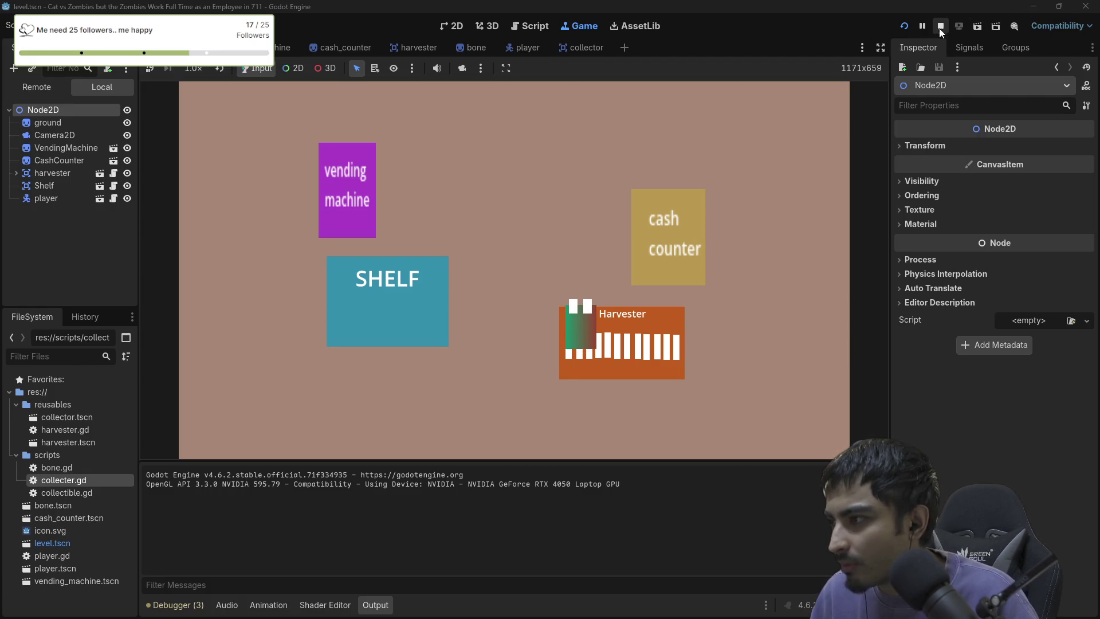
left_click(531, 27)
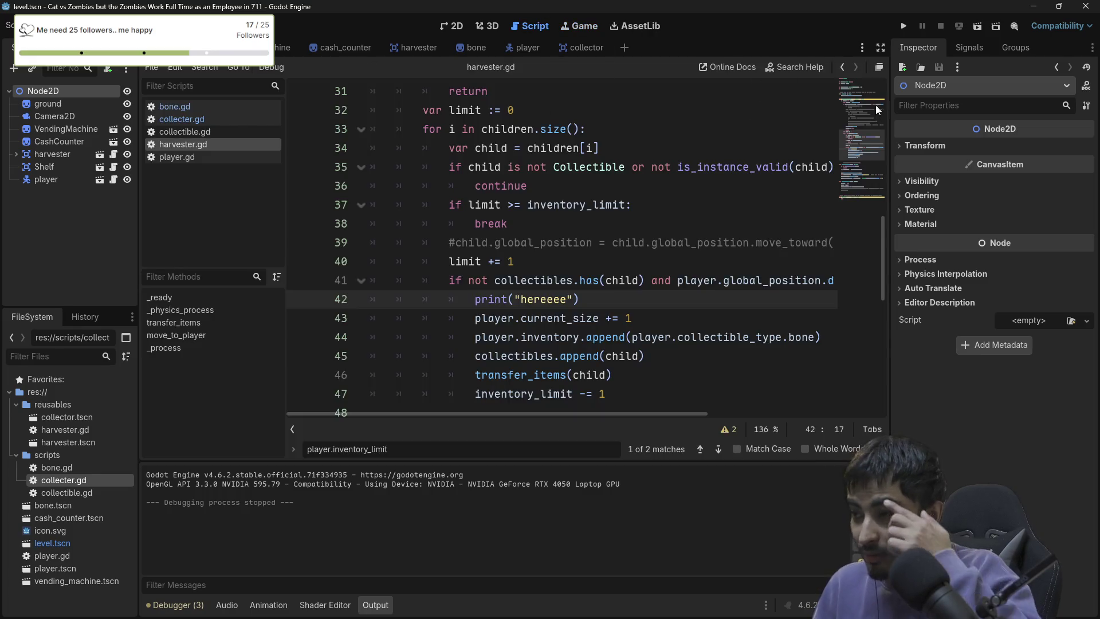
Float the script editor and examine player, child, global_position and the < 5 threshold on line 41.
left_click(878, 68)
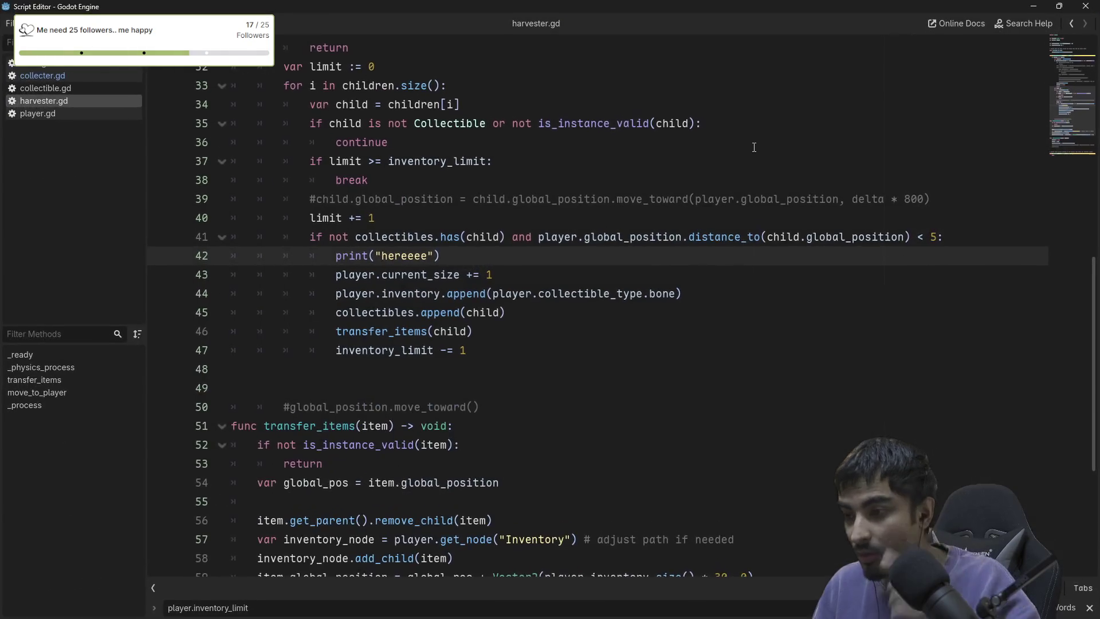
double_click(553, 240)
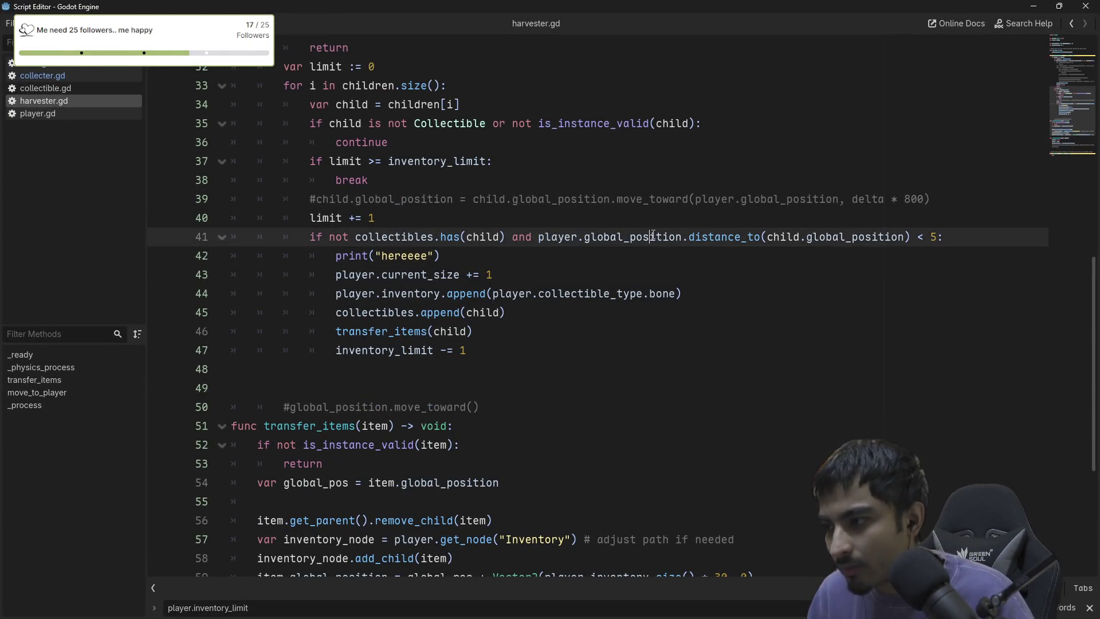
double_click(607, 237)
double_click(832, 240)
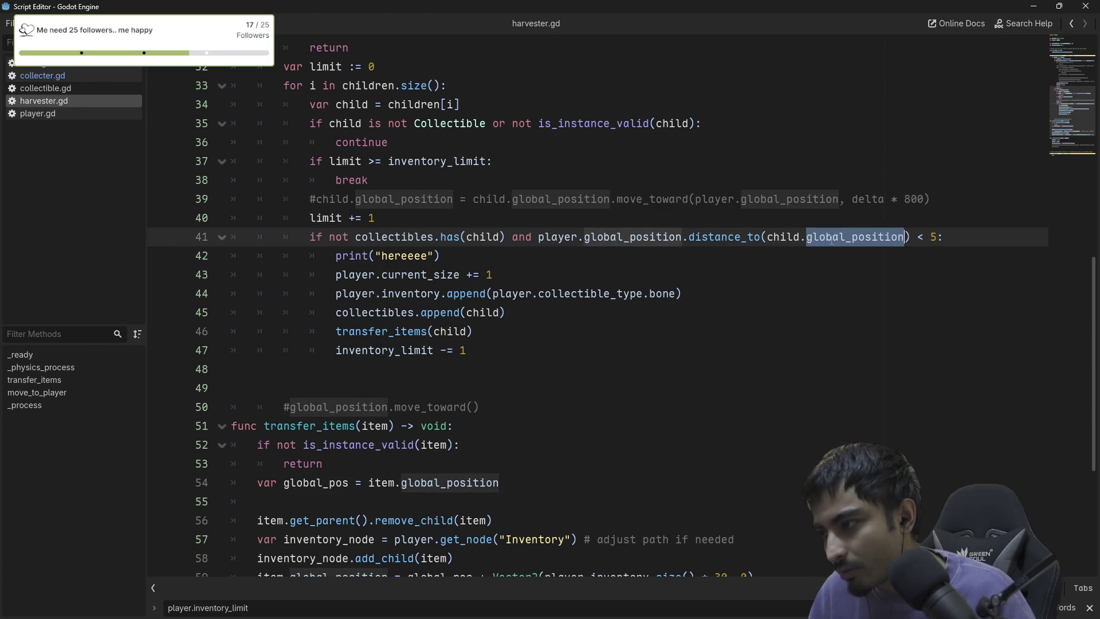
double_click(791, 240)
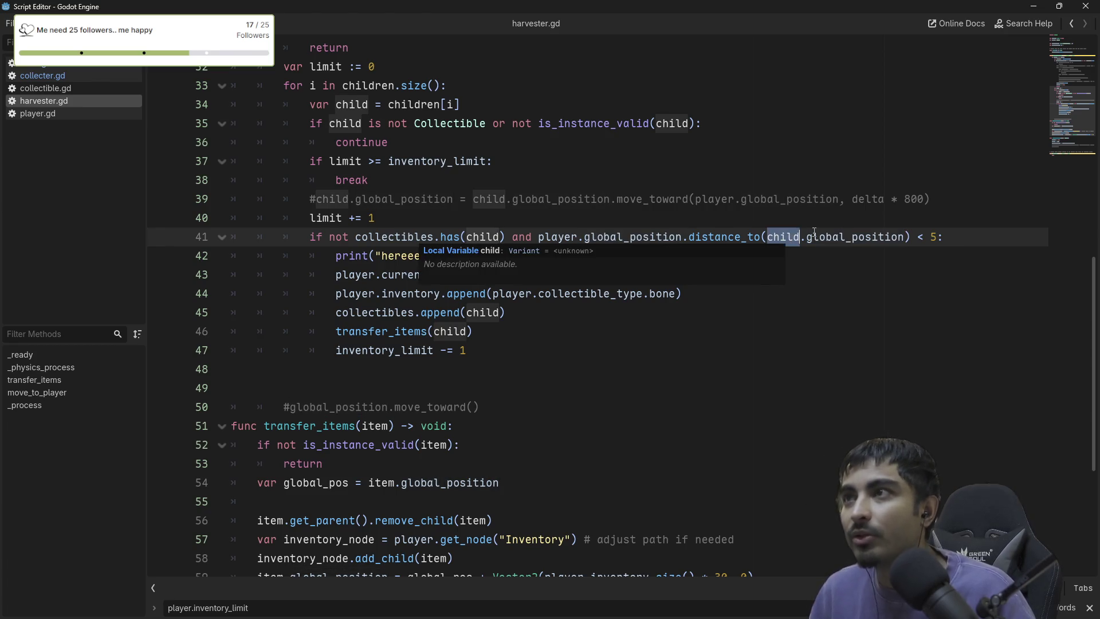
left_click_drag(937, 237, 917, 237)
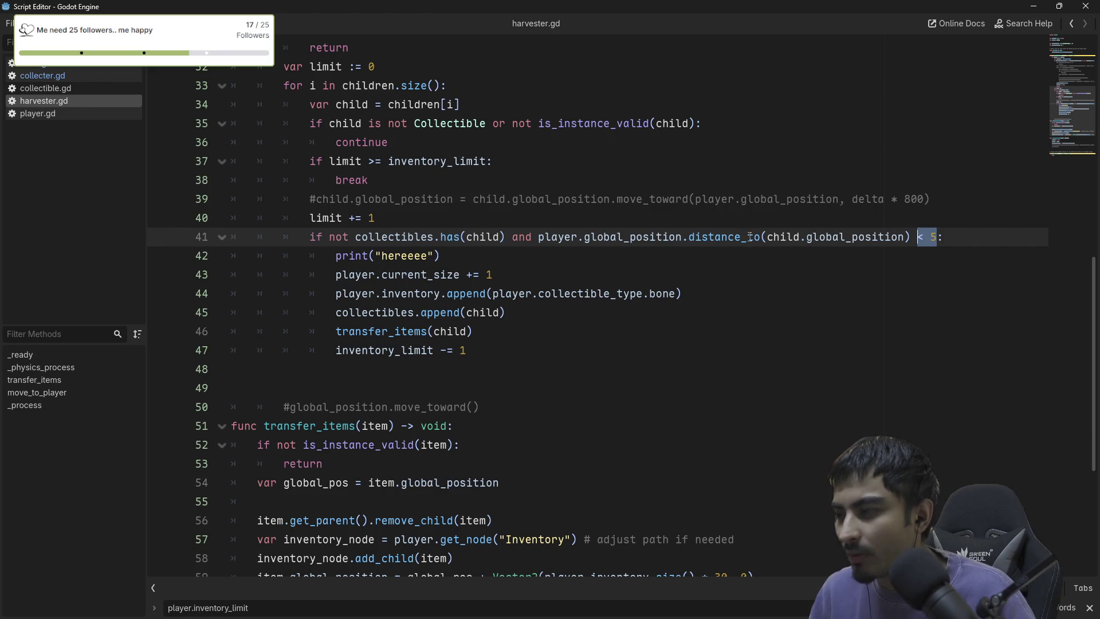
double_click(566, 237)
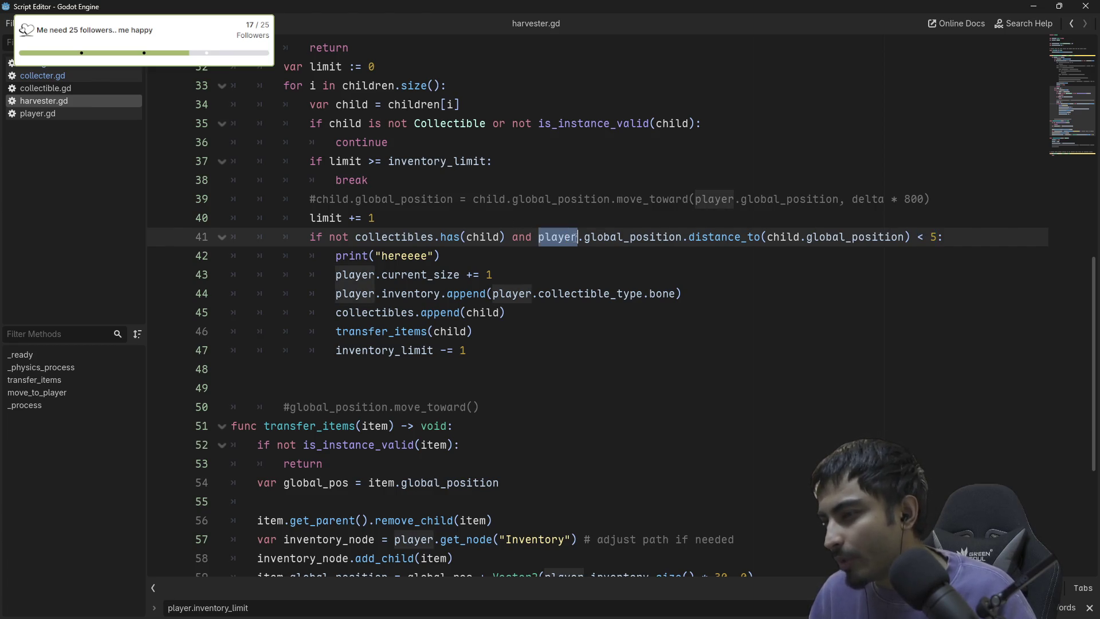
double_click(782, 235)
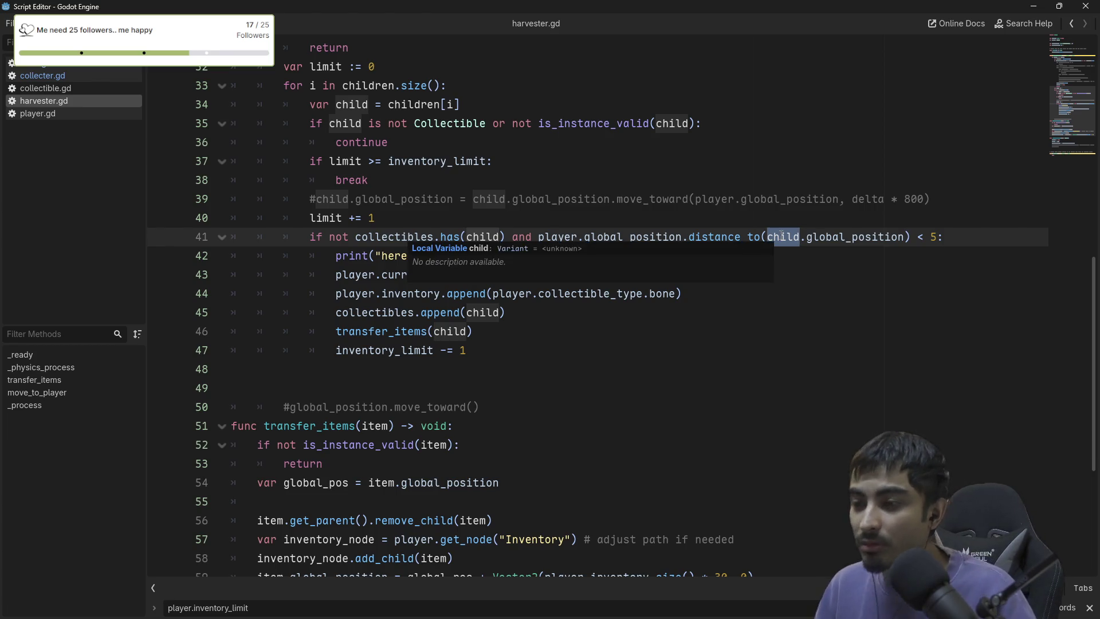
mouse_move(782, 235)
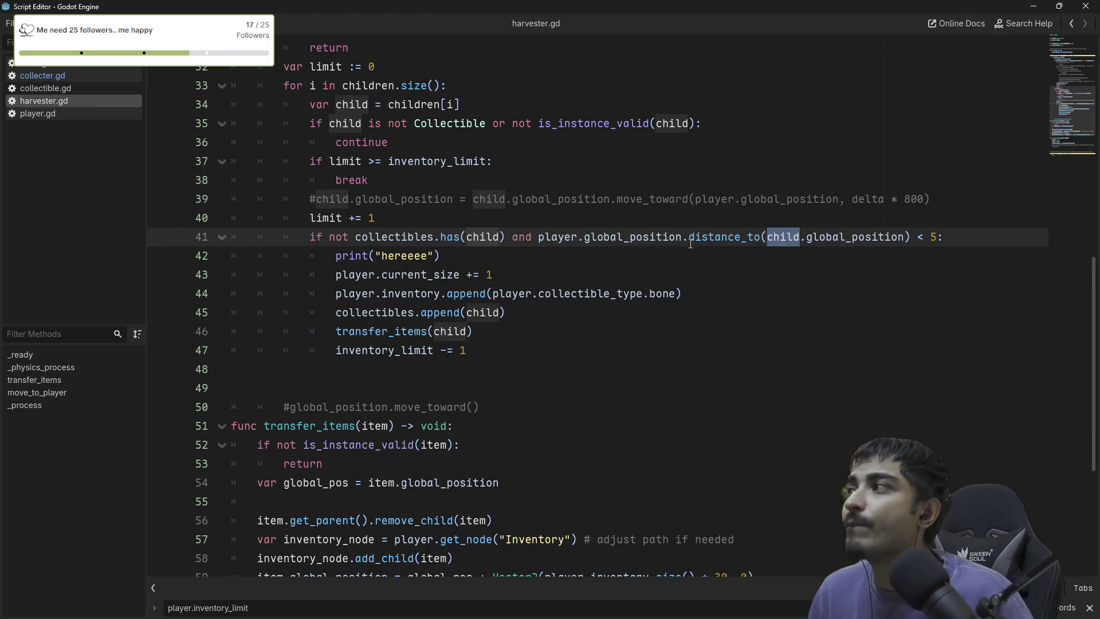
mouse_move(690, 243)
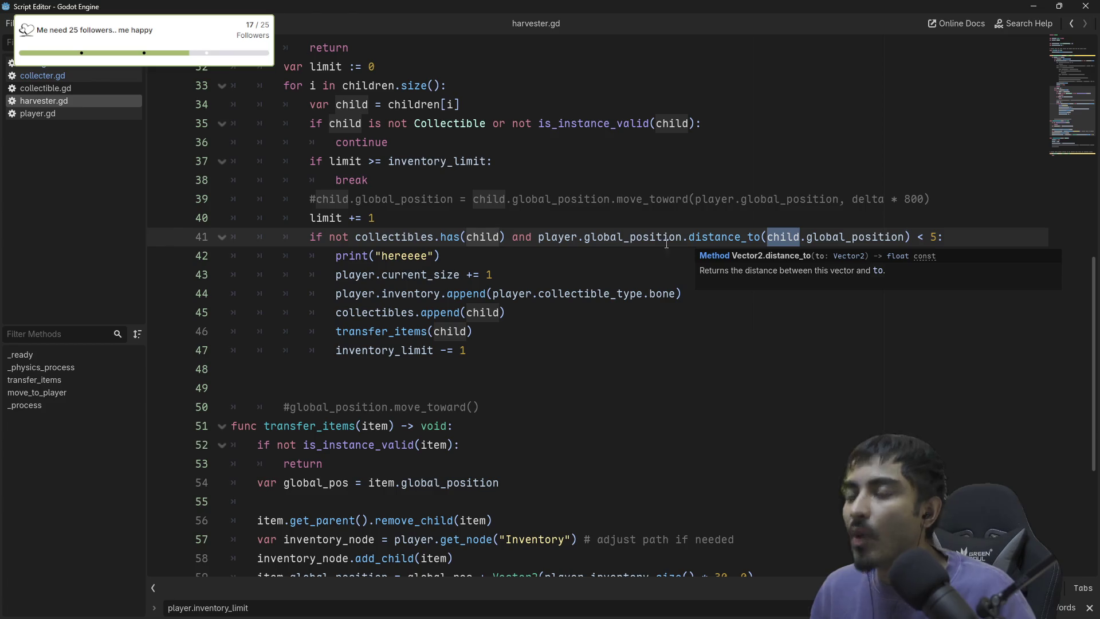
Select line 41's distance calculation, then open Windows Task Manager with Ctrl+Shift+Esc.
double_click(398, 256)
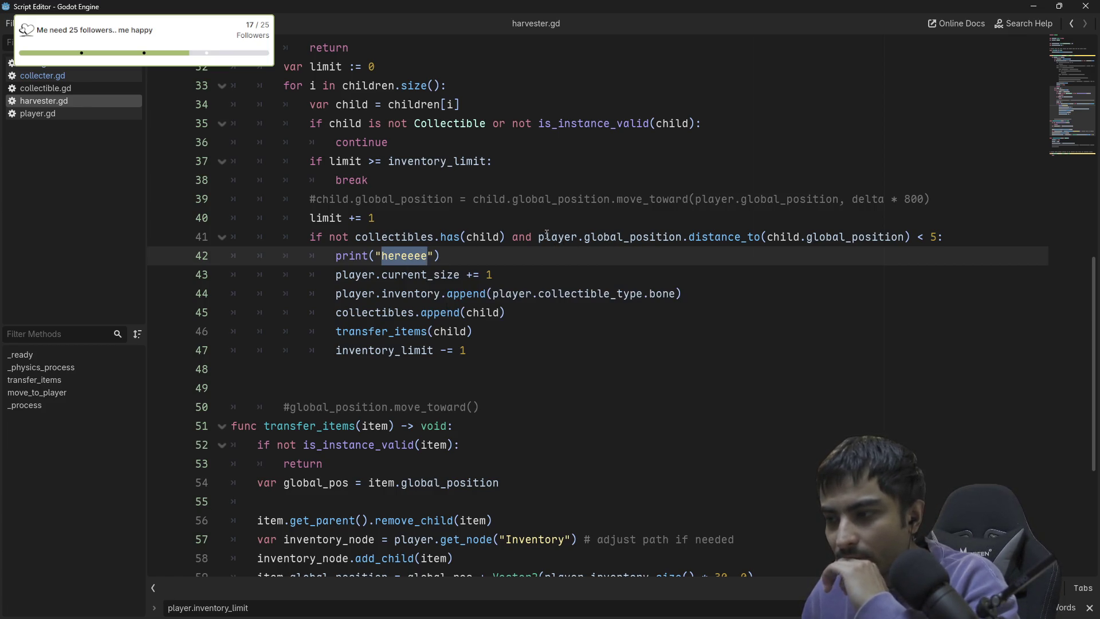
left_click_drag(538, 236, 897, 236)
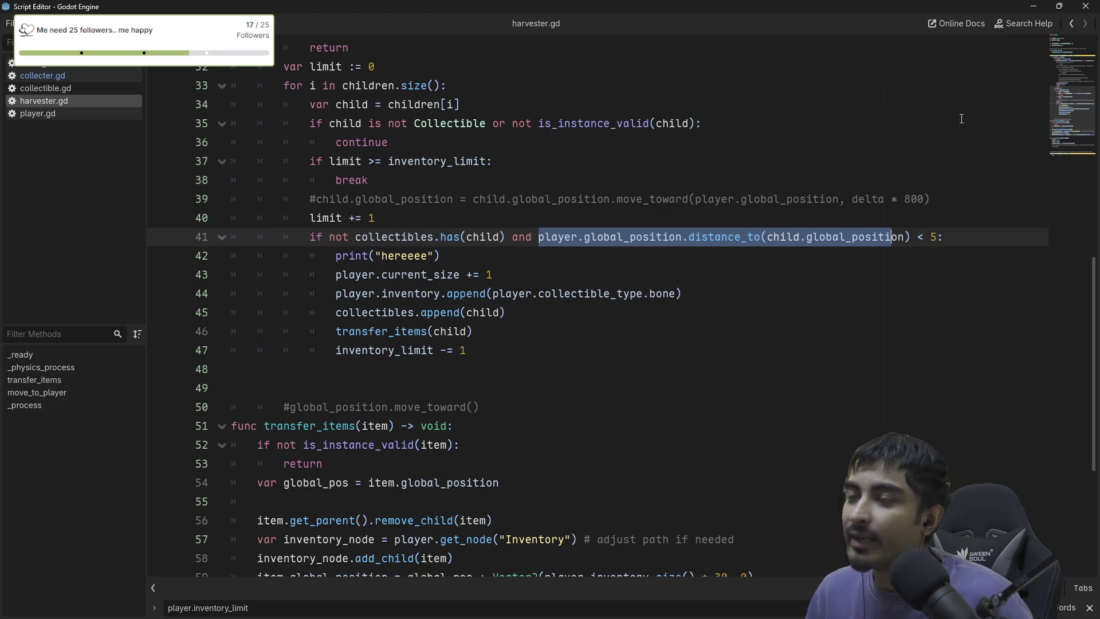
left_click(480, 237, "shift")
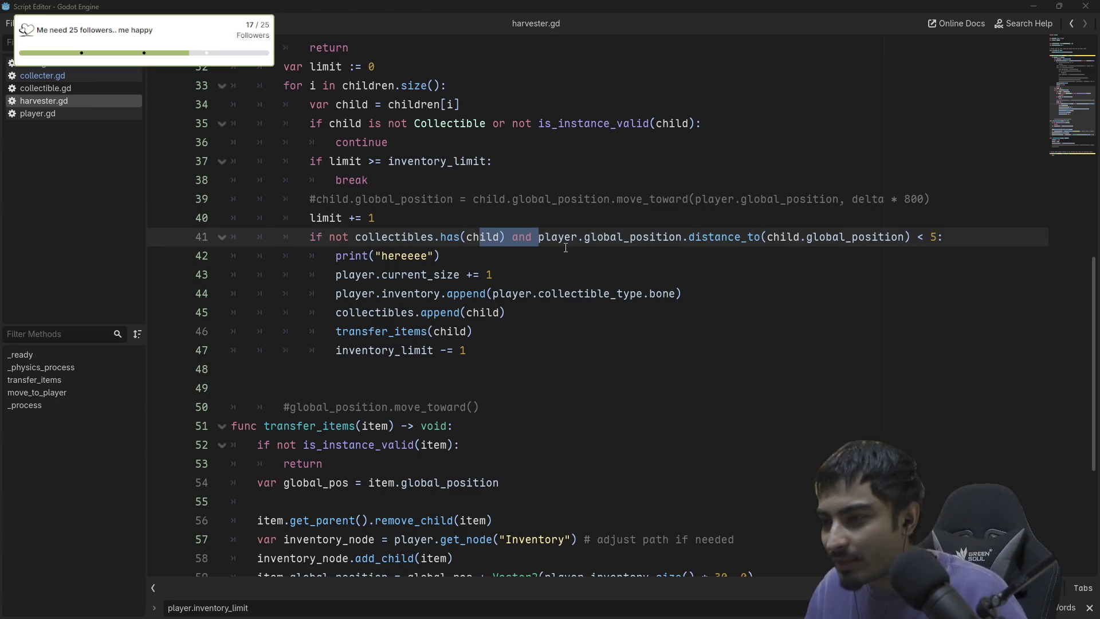
key("ctrl+shift+Escape")
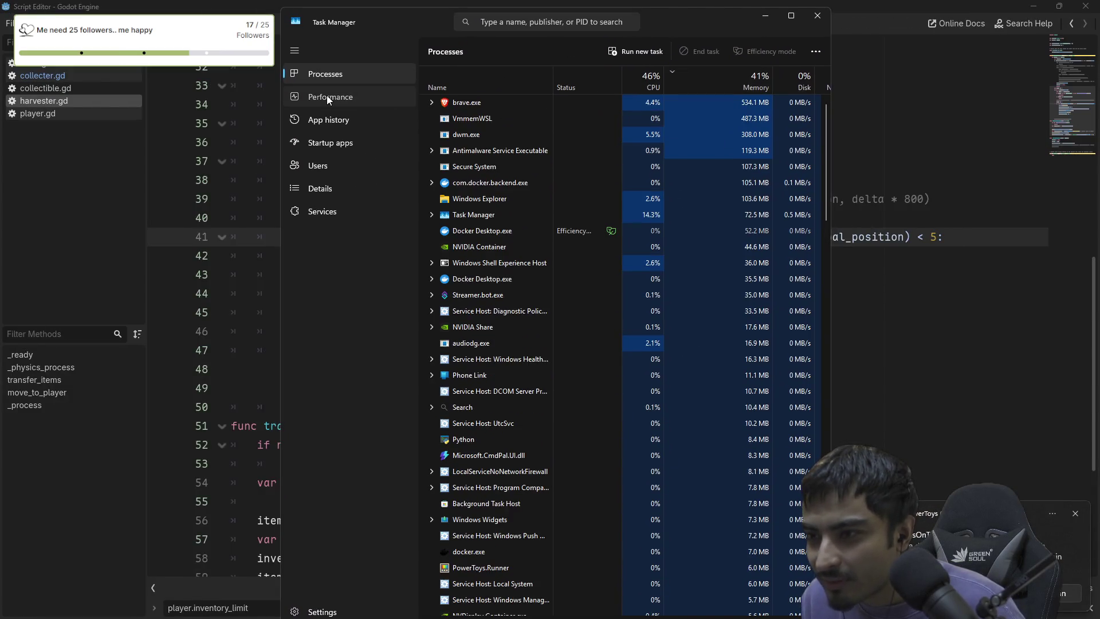
Check Task Manager's Performance graphs and process list, then close it to return to Godot.
left_click(326, 97)
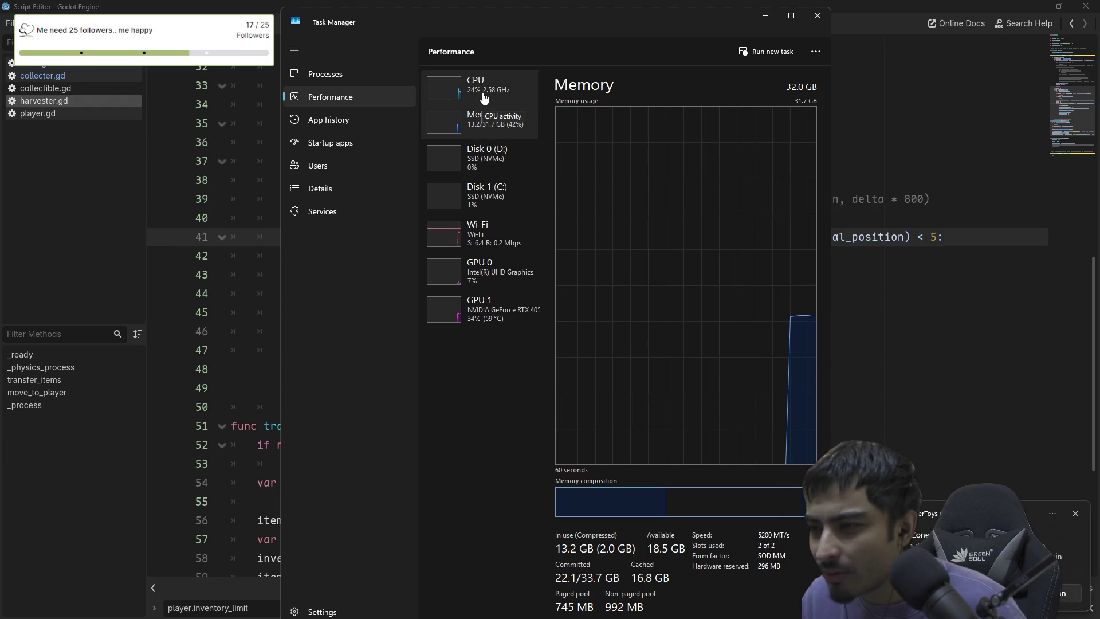
left_click(346, 77)
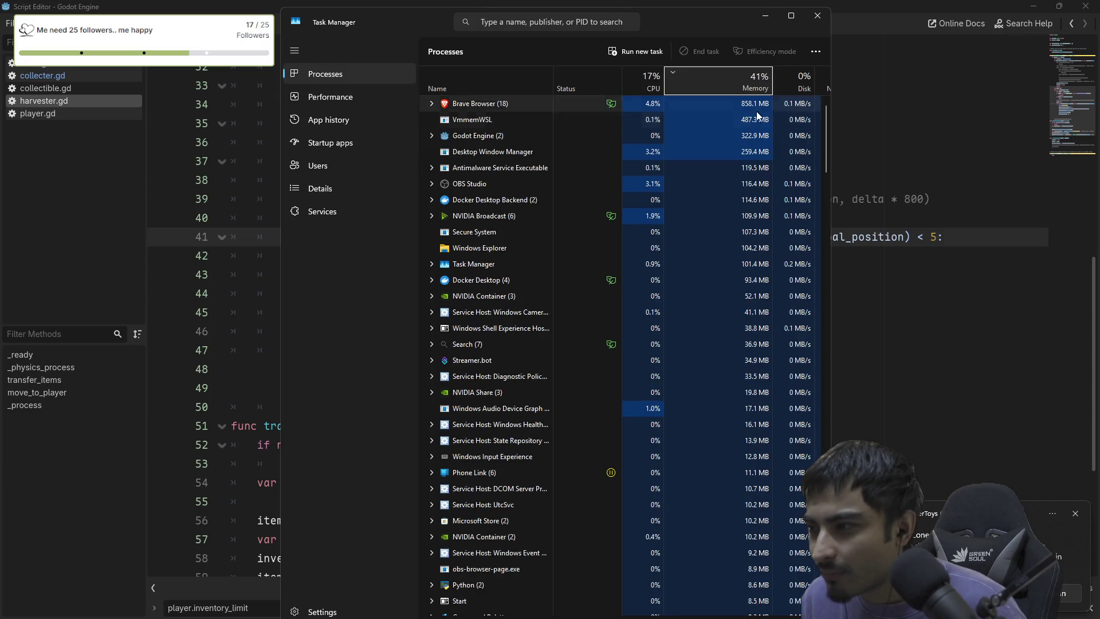
left_click(791, 18)
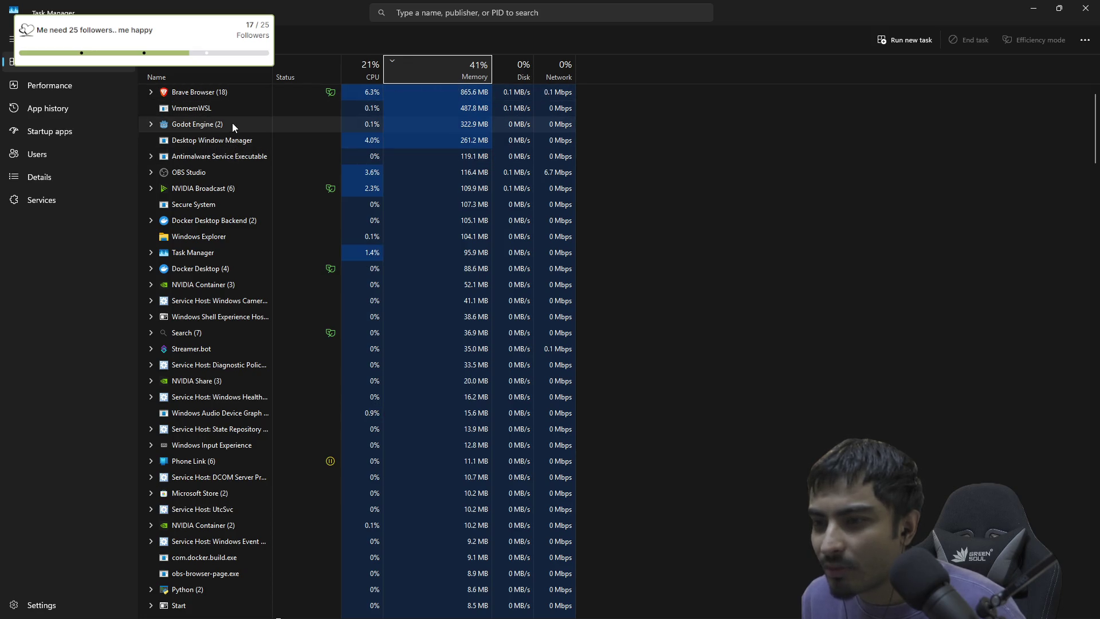
left_click(1085, 8)
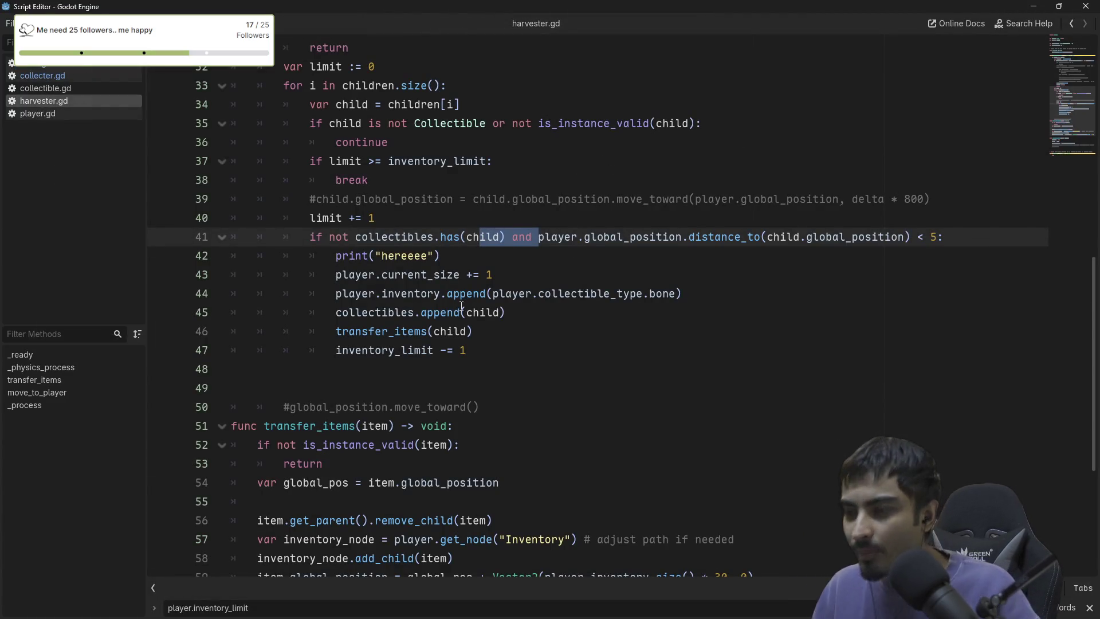
Move the 'hereeee' debug print above the if-check and dedent it to match limit += 1.
left_click(424, 256)
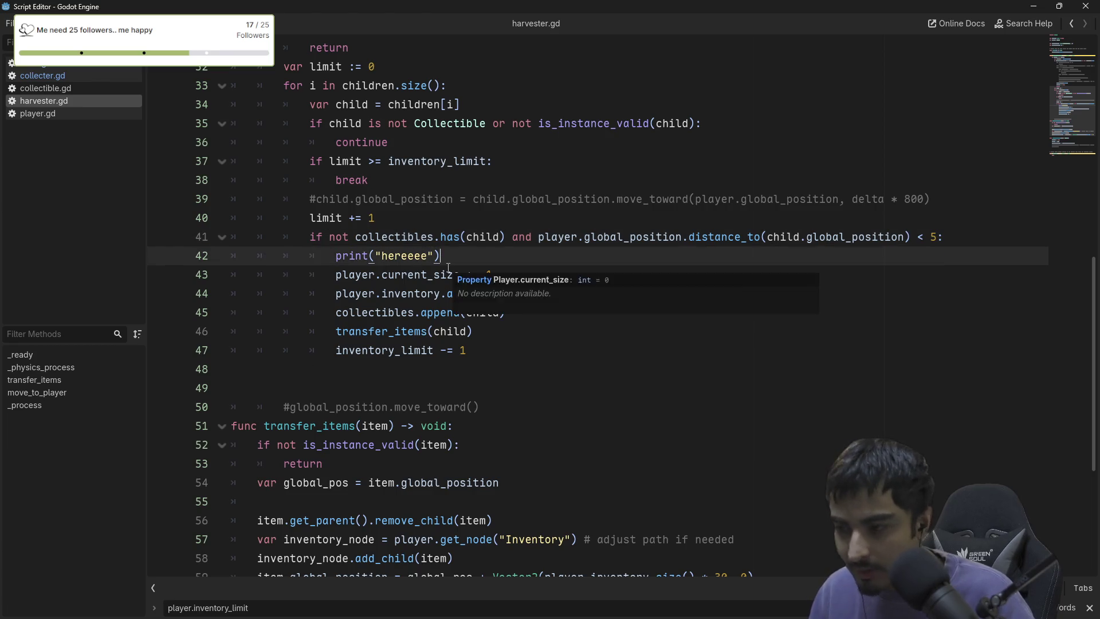
key("ctrl+shift+k")
left_click(389, 237)
key("ctrl+z")
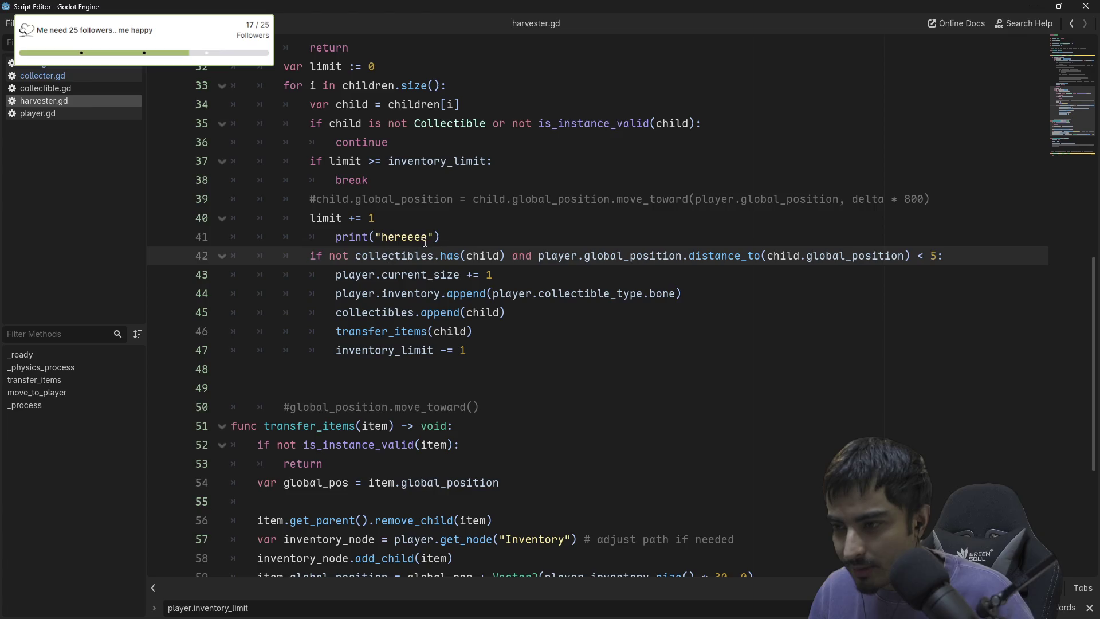
left_click(452, 235)
key("shift+Tab")
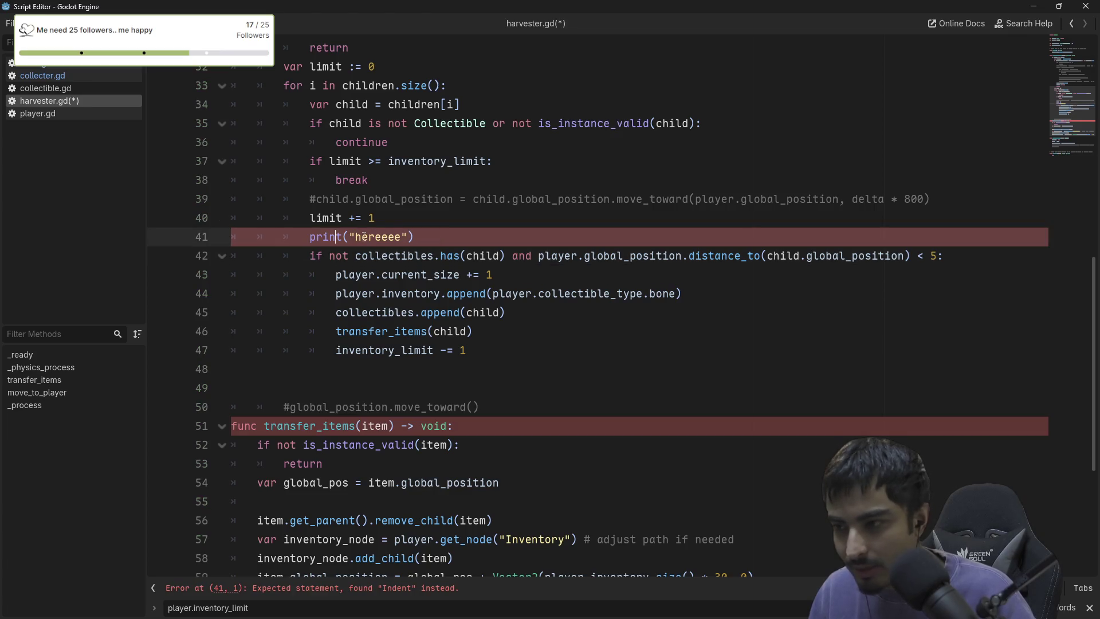
Add player.global_position.distance_to(child.global_position) to line 41's print and save harvester.gd.
type(",")
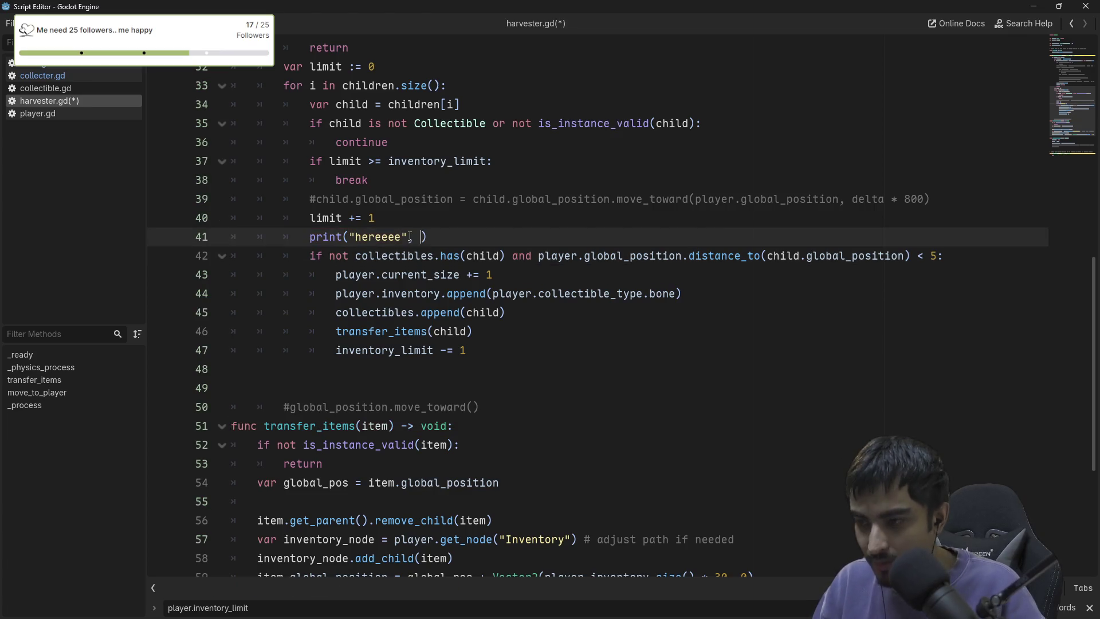
left_click_drag(537, 255, 914, 246)
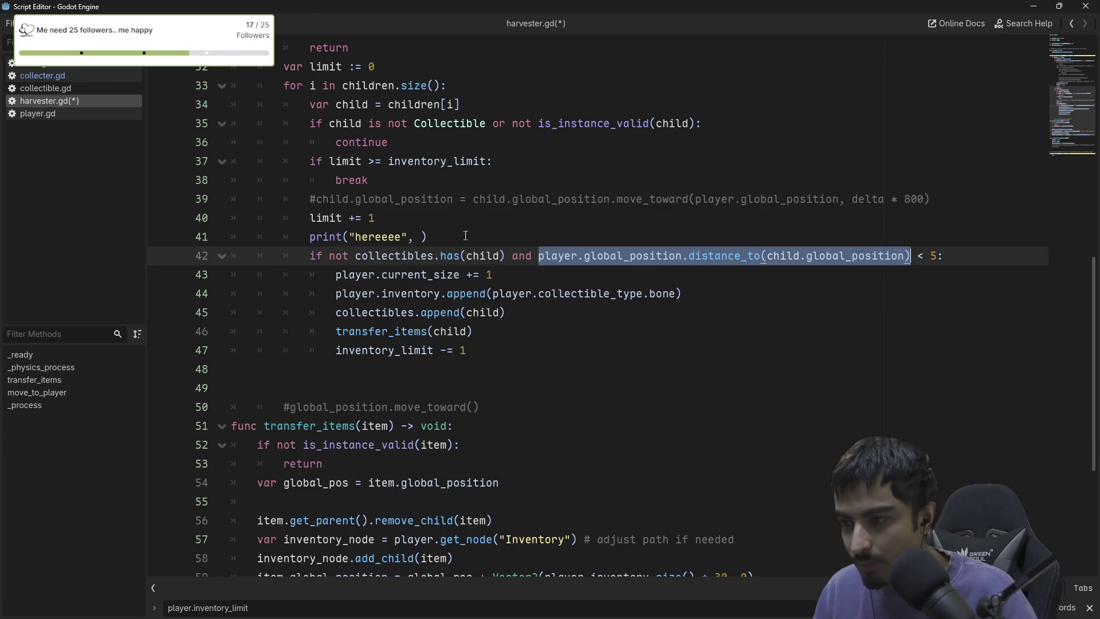
key("ctrl+c")
left_click(425, 237)
key("ctrl+v")
key("ctrl+s")
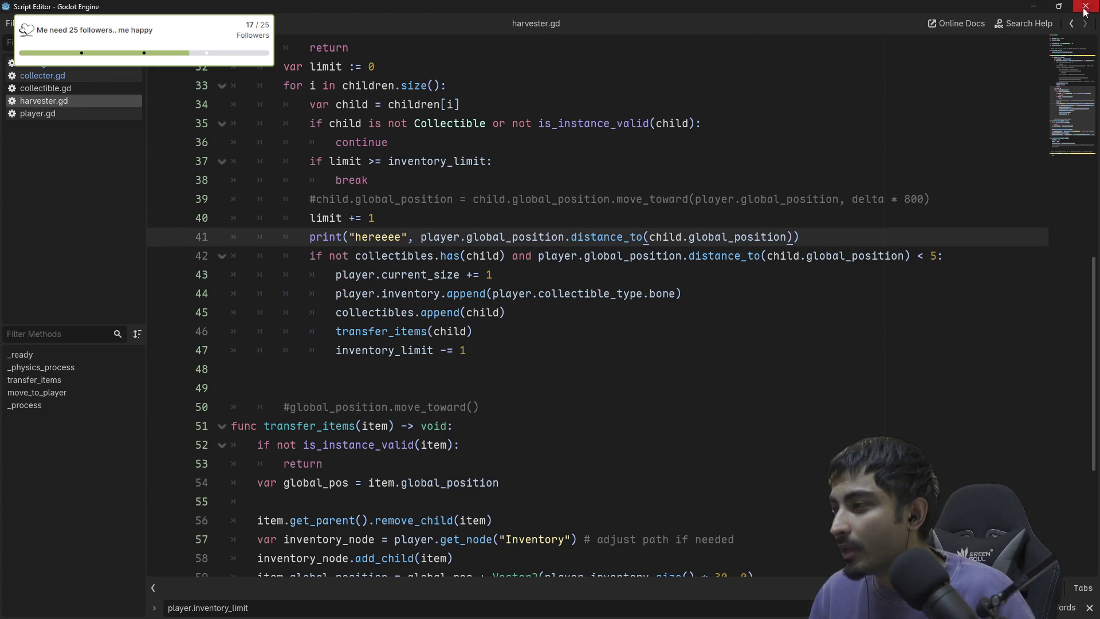
key("ctrl+F4")
Run the shop game, walk the player into the Harvester, and stop it.
left_click(903, 25)
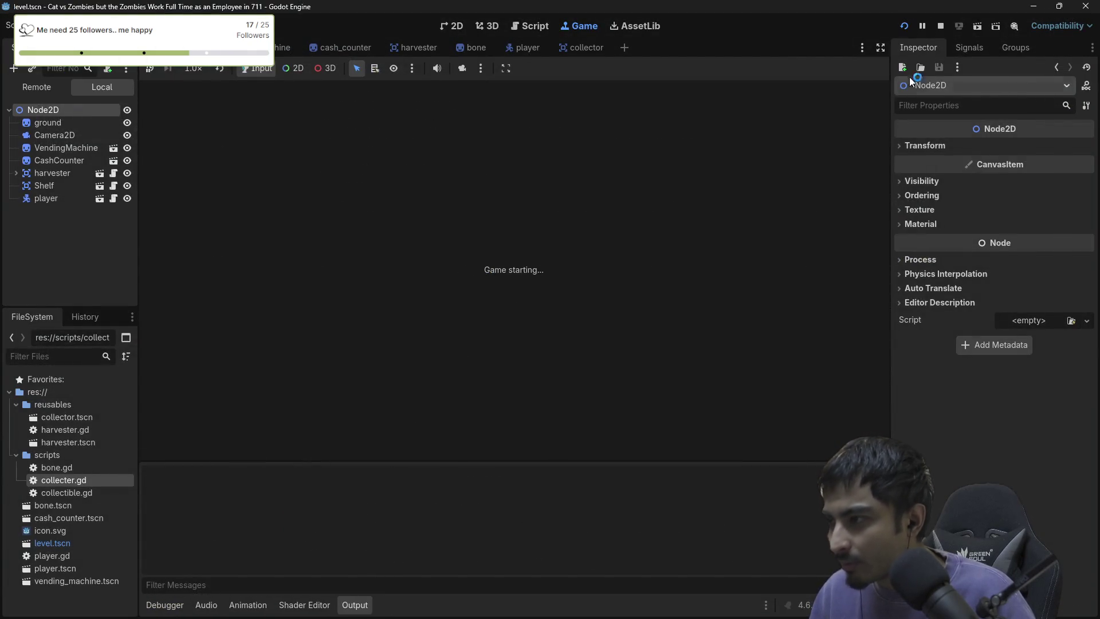
key("Right")
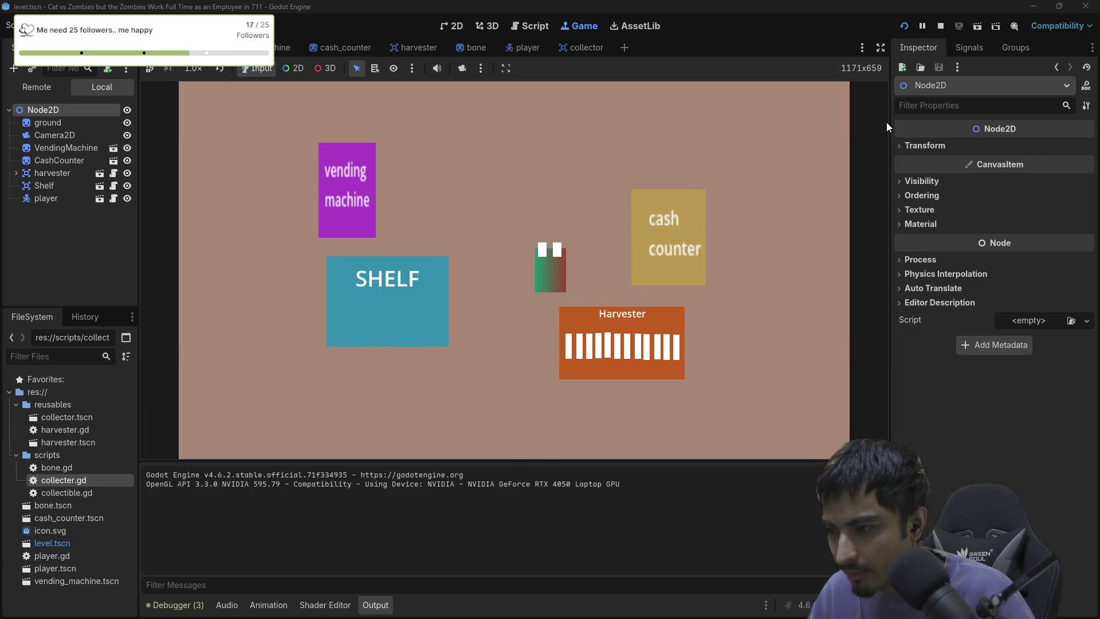
key("Down")
key("Right")
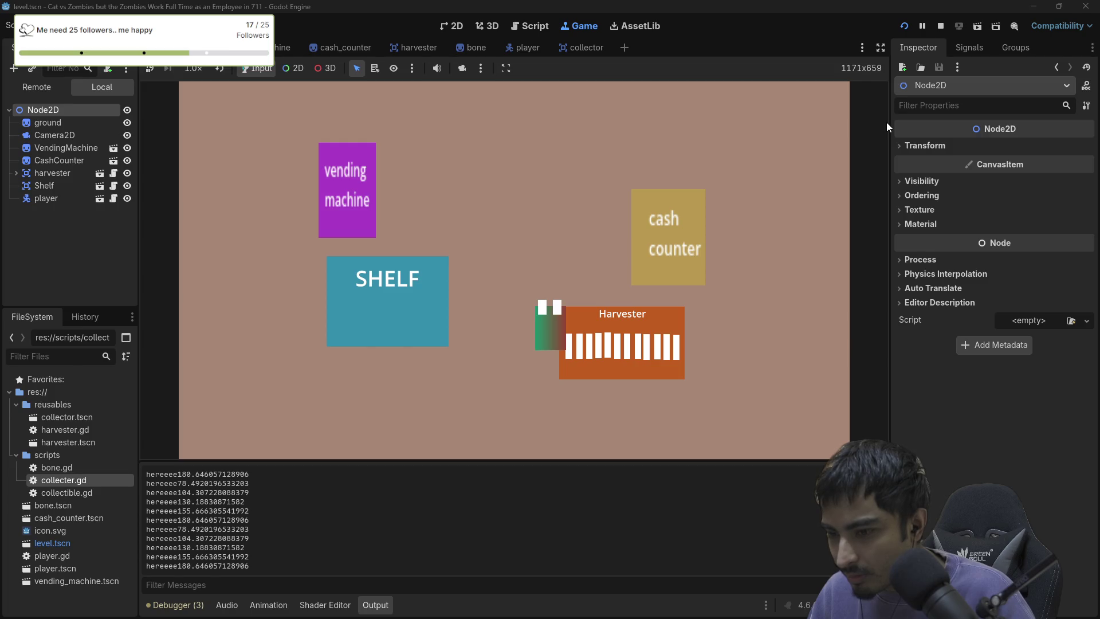
key("Right")
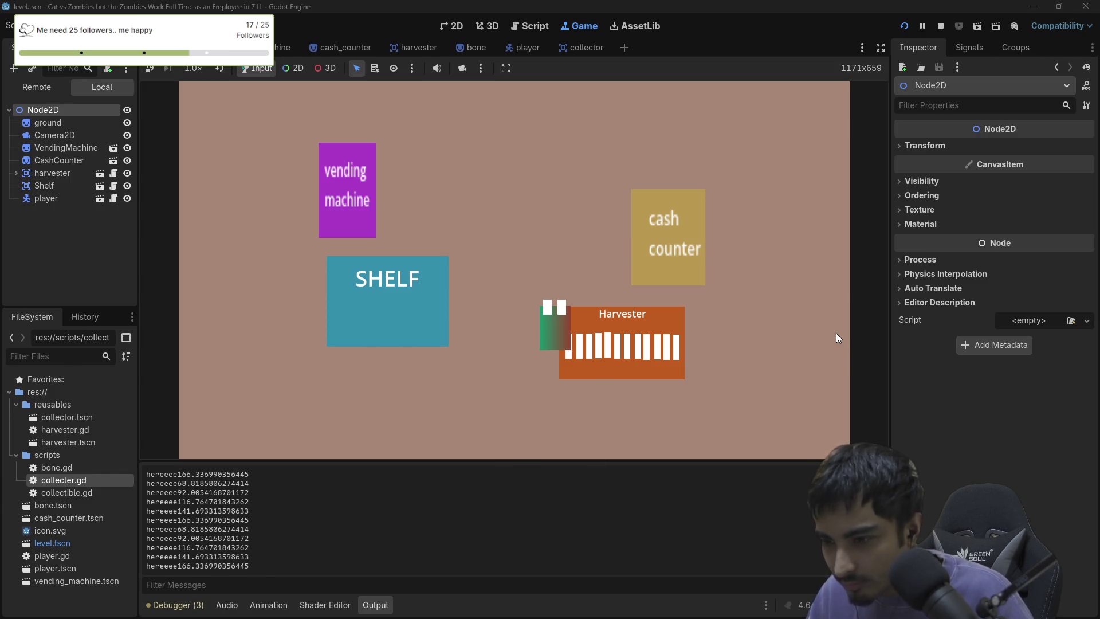
left_click(941, 26)
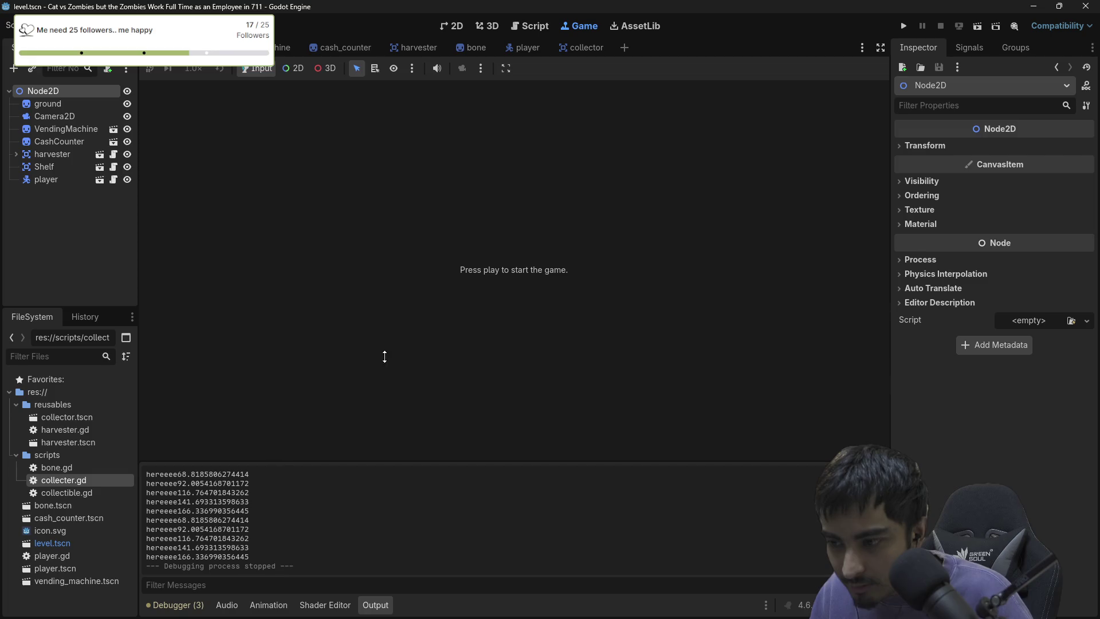
Resize the Output panel to read the logged distances of about 68–166.
left_click(368, 461)
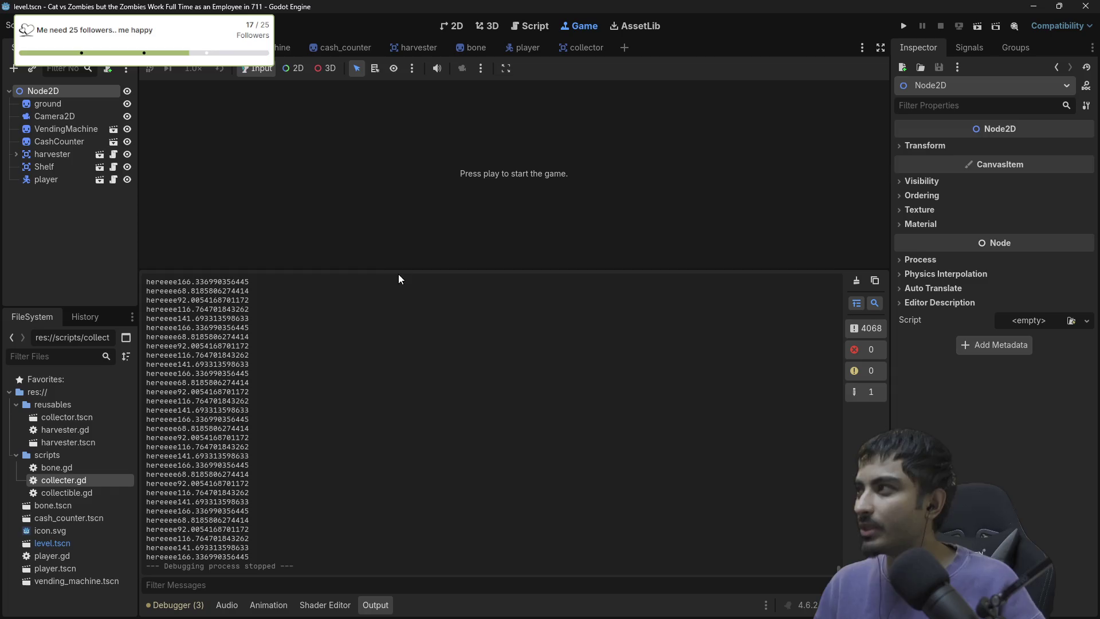
left_click_drag(434, 269, 427, 310)
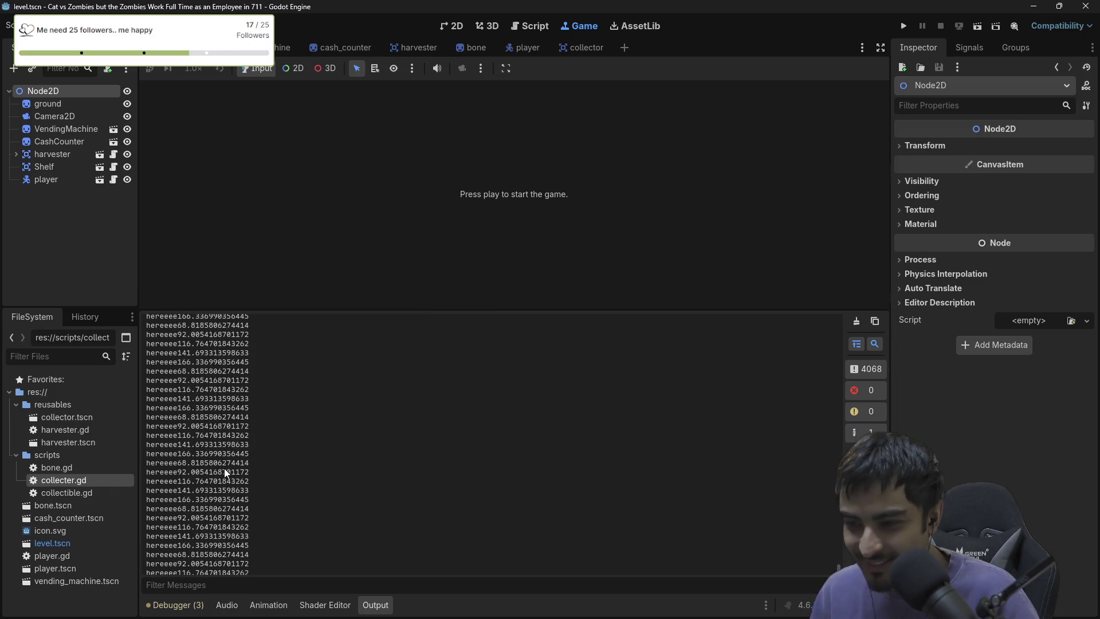
scroll(224, 468, "down", 3)
left_click_drag(534, 311, 567, 393)
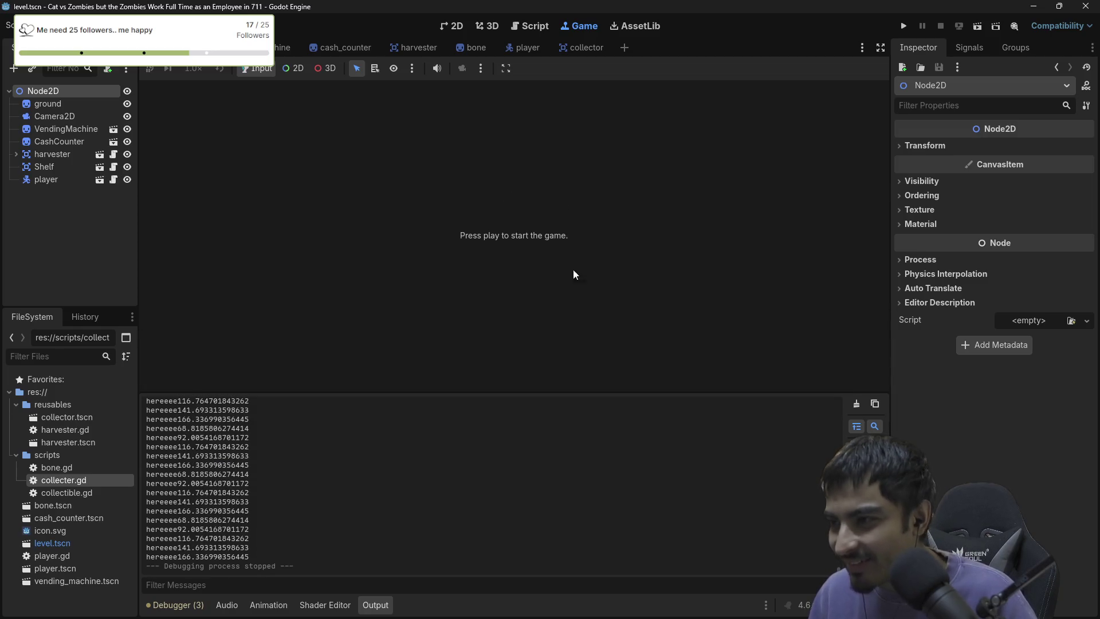
Append '< 5' to the distance expression in line 41's print, save, and rerun.
left_click(527, 26)
left_click_drag(600, 346, 751, 337)
left_click(711, 254)
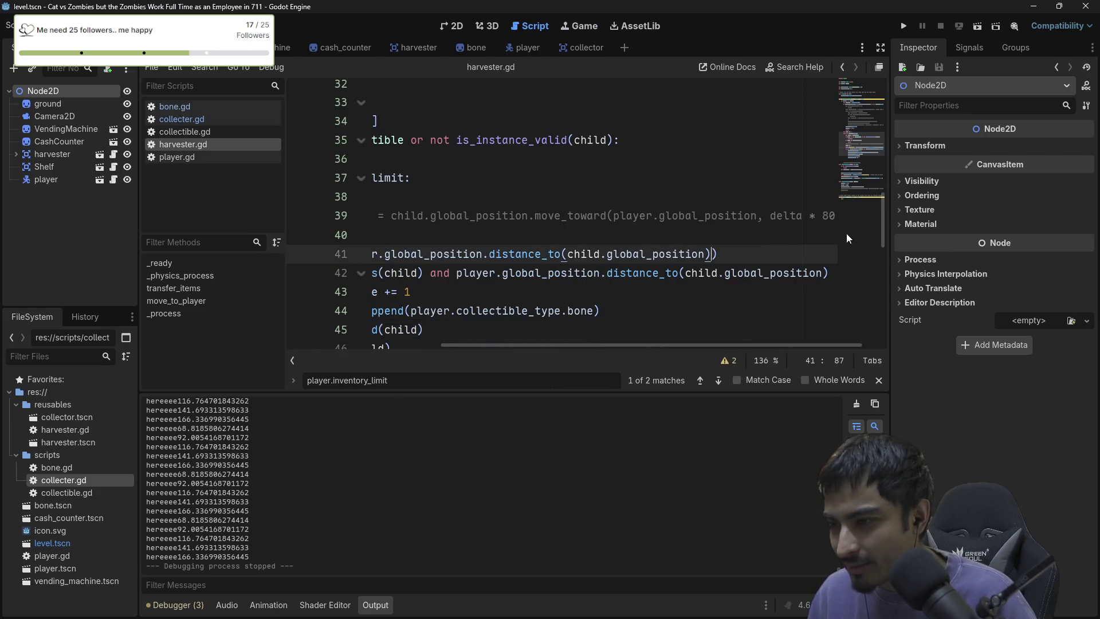
type("<")
type(" 5")
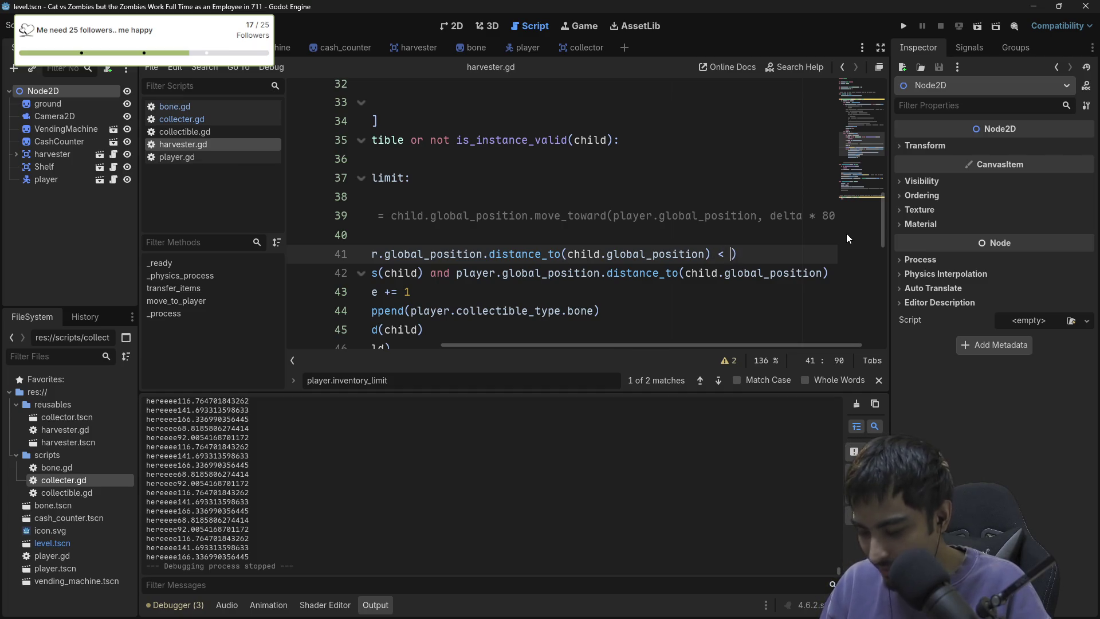
key("ctrl+s")
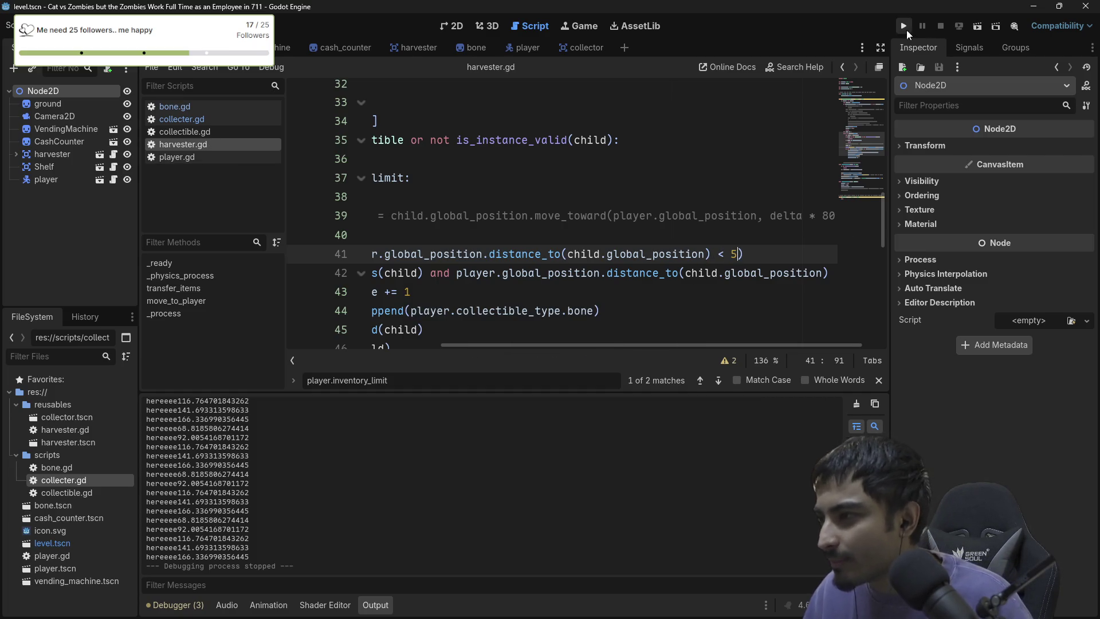
left_click(905, 28)
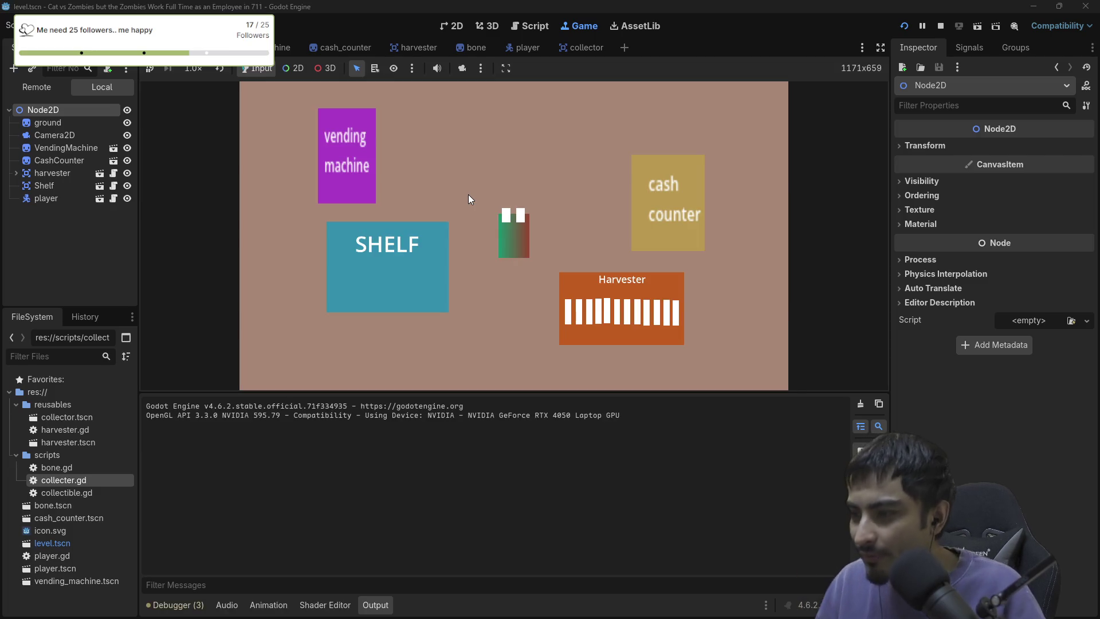
Walk the player around and across the Harvester, seeing only 'hereeeefalse' logged, then stop the game.
key("Down")
key("Right")
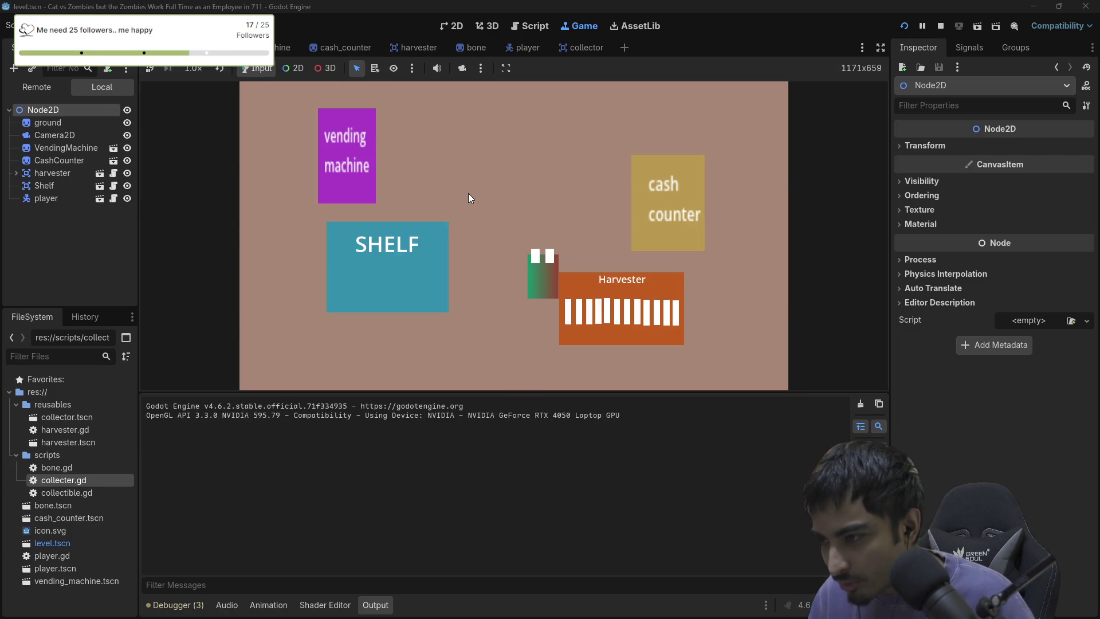
key("Down")
key("Right")
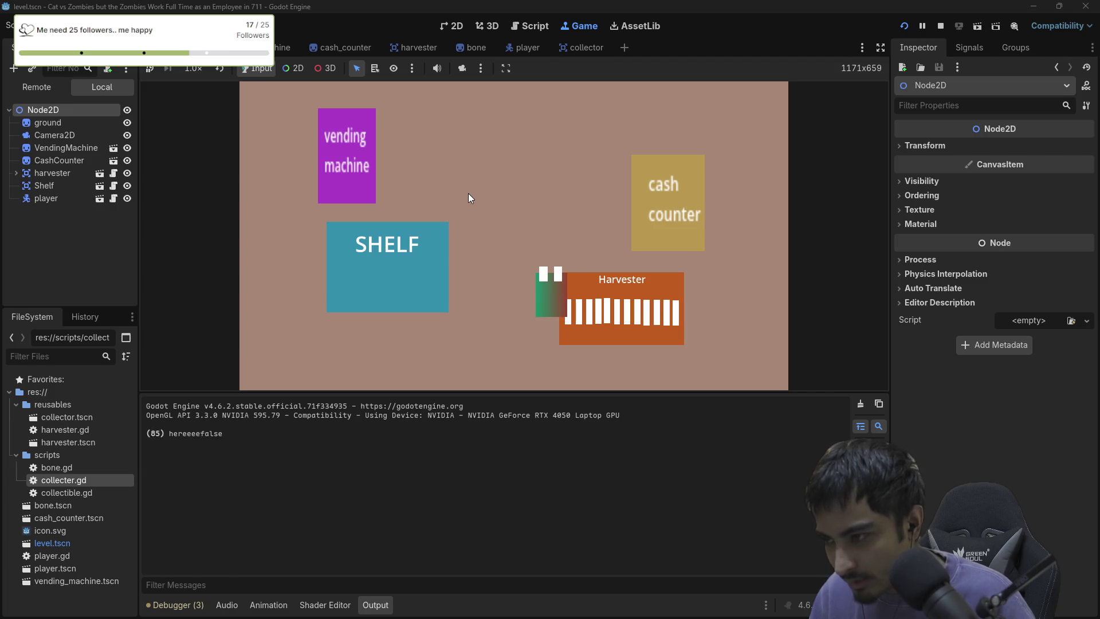
key("Right")
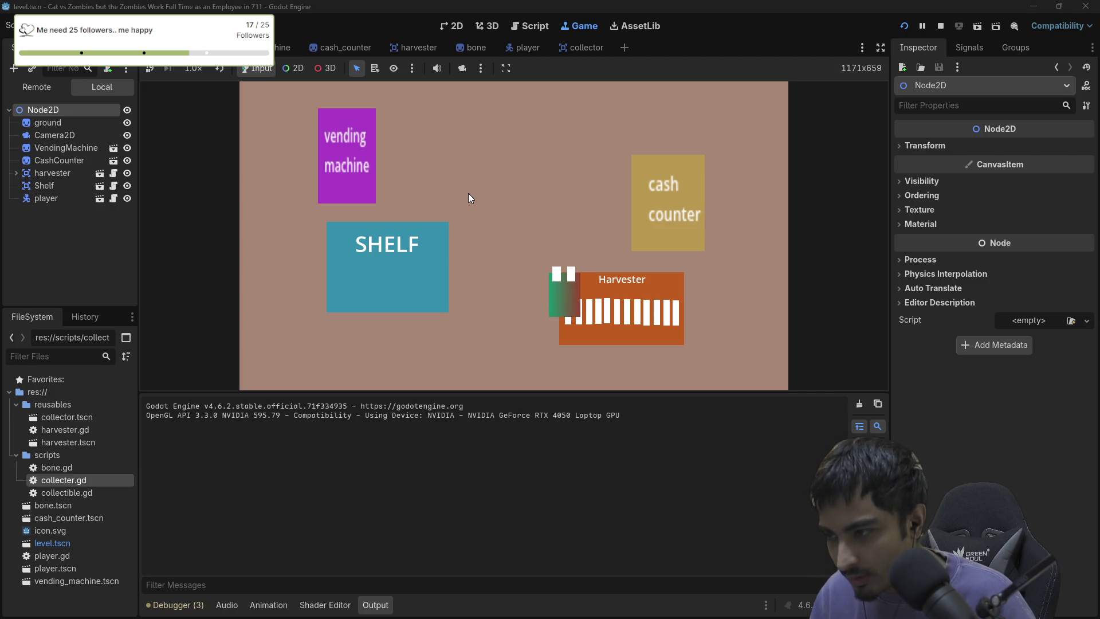
key("Left")
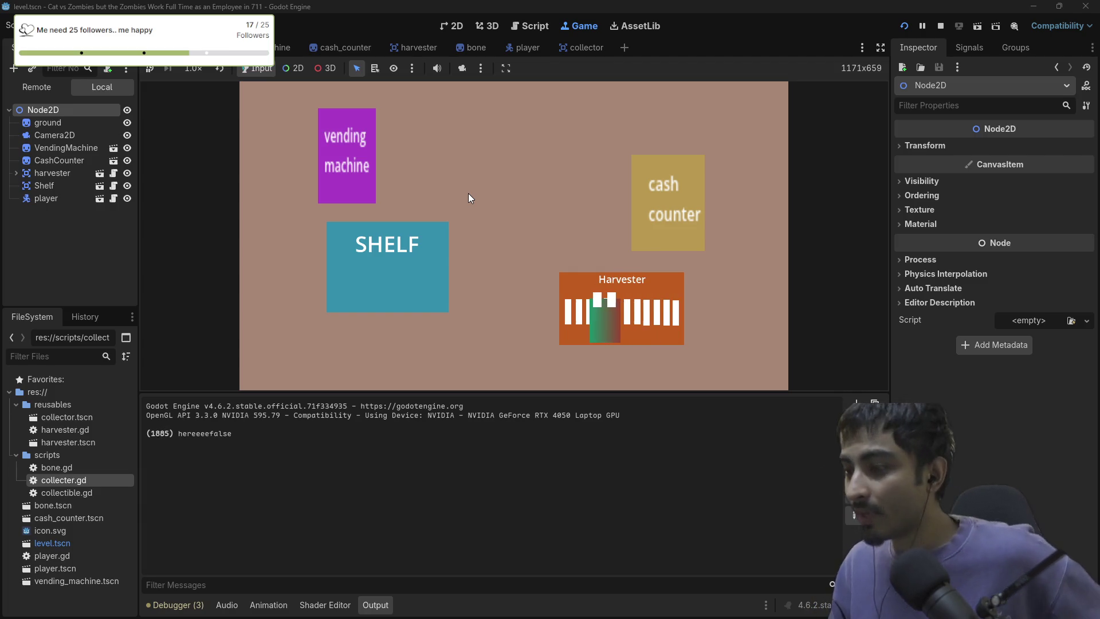
key("Right")
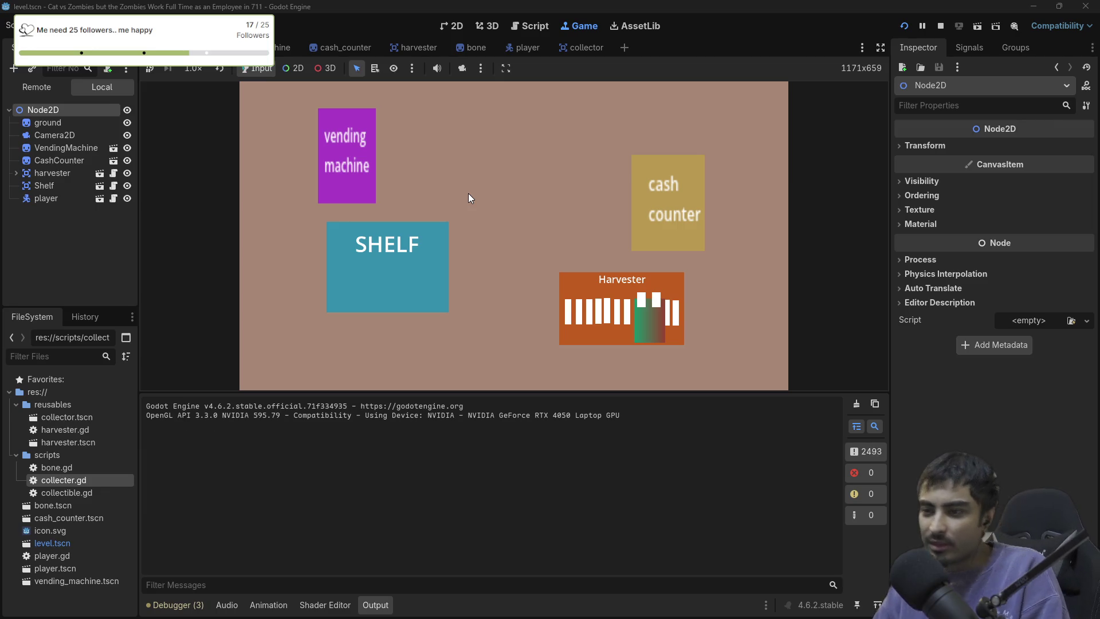
key("Left")
key("Left")
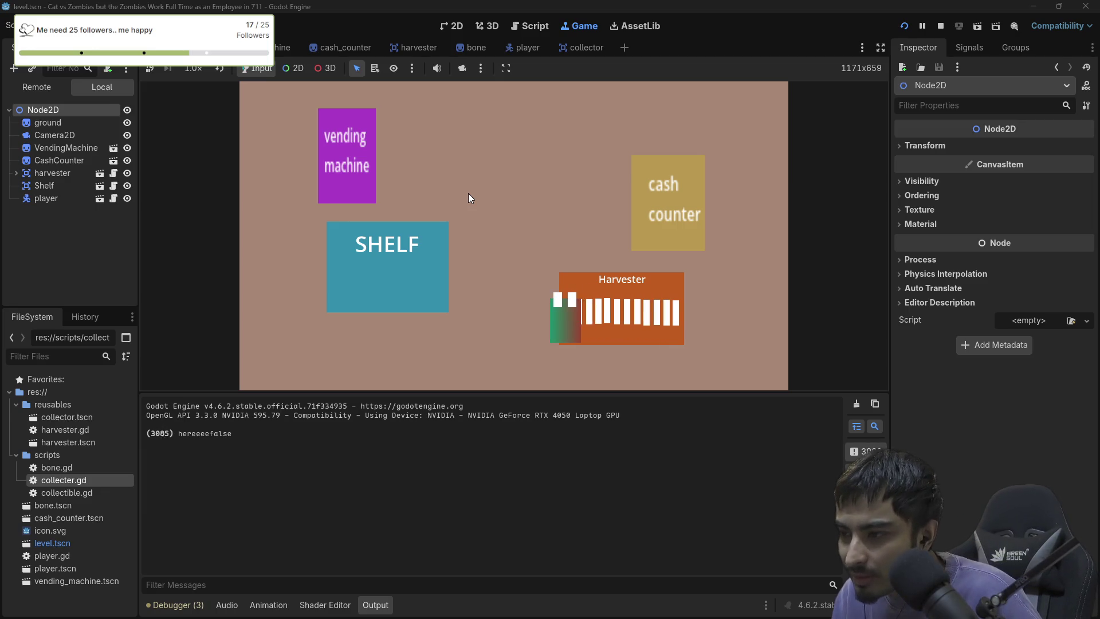
key("Right")
key("Right")
key("Up")
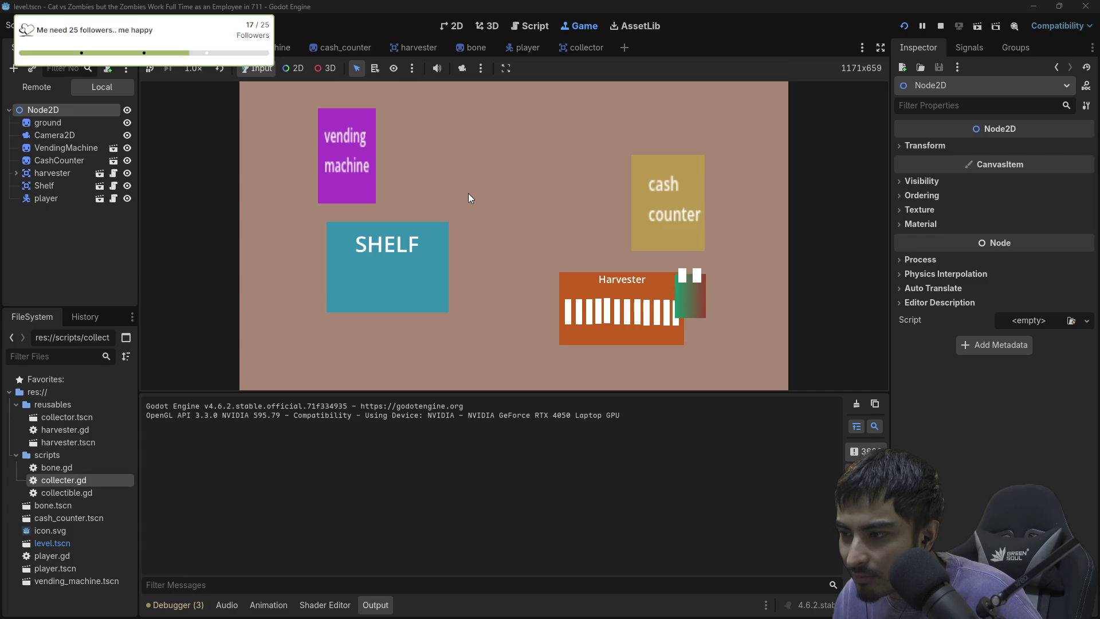
key("Left")
key("Right")
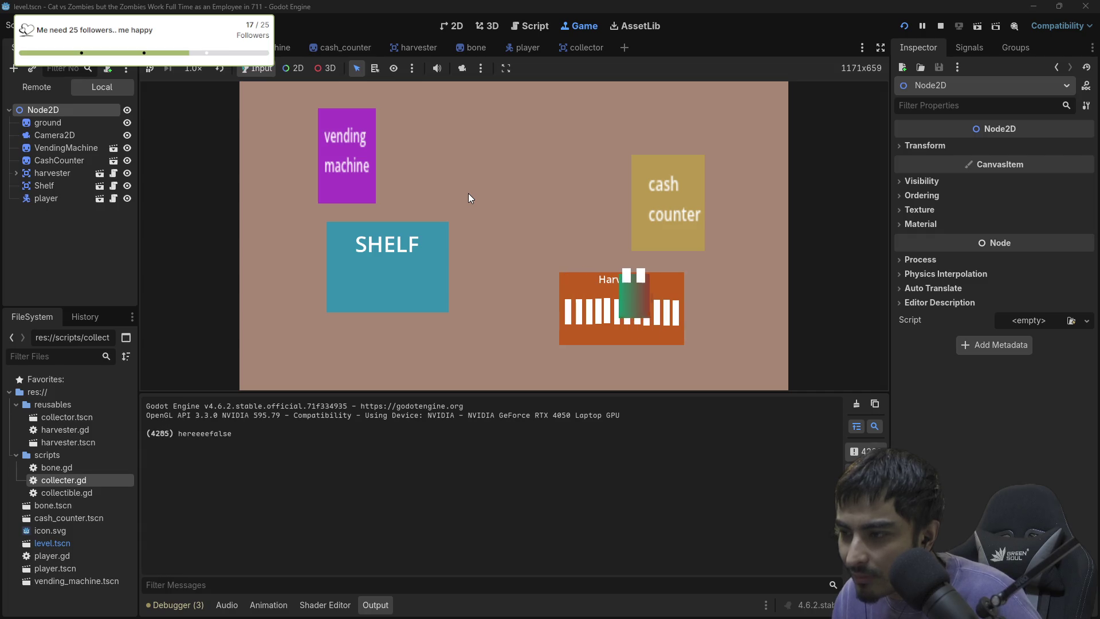
key("Down")
key("Left")
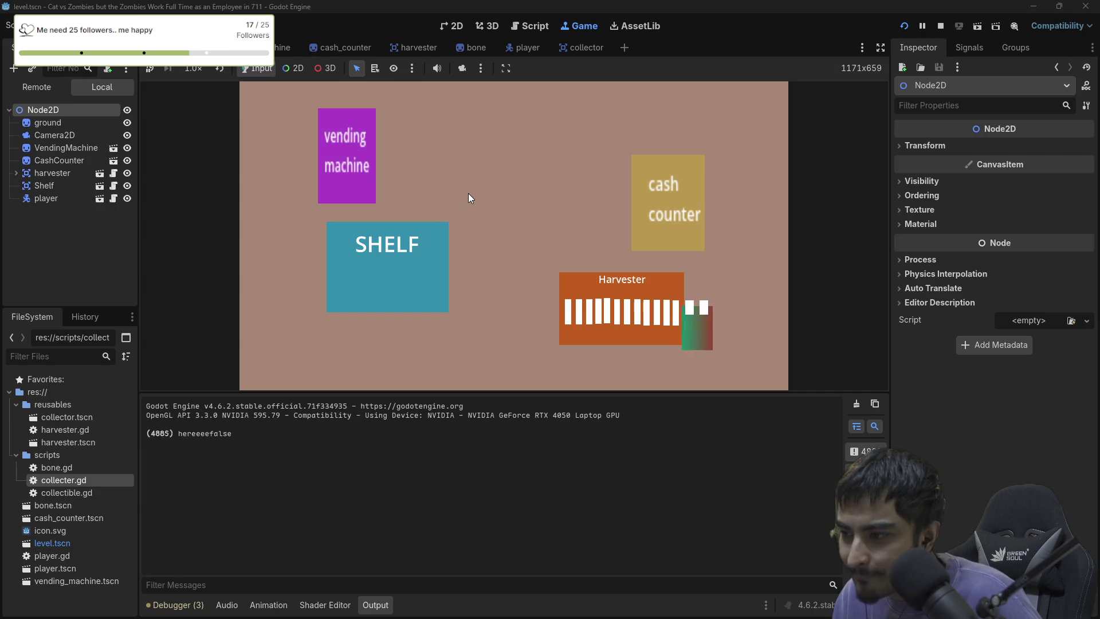
key("Up")
key("Left")
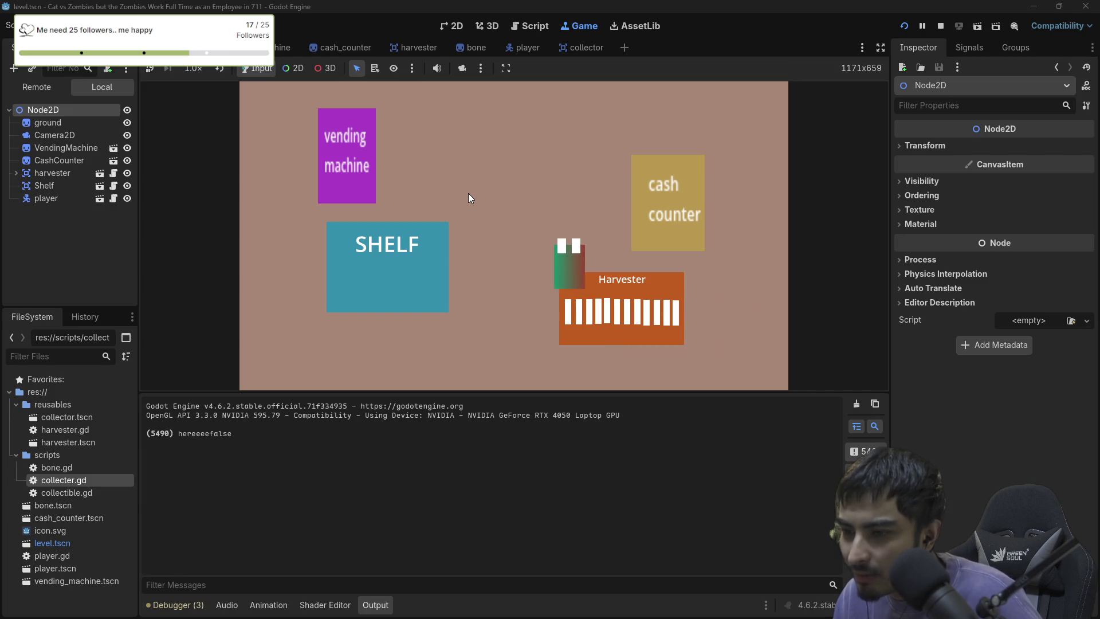
key("Right")
key("Right")
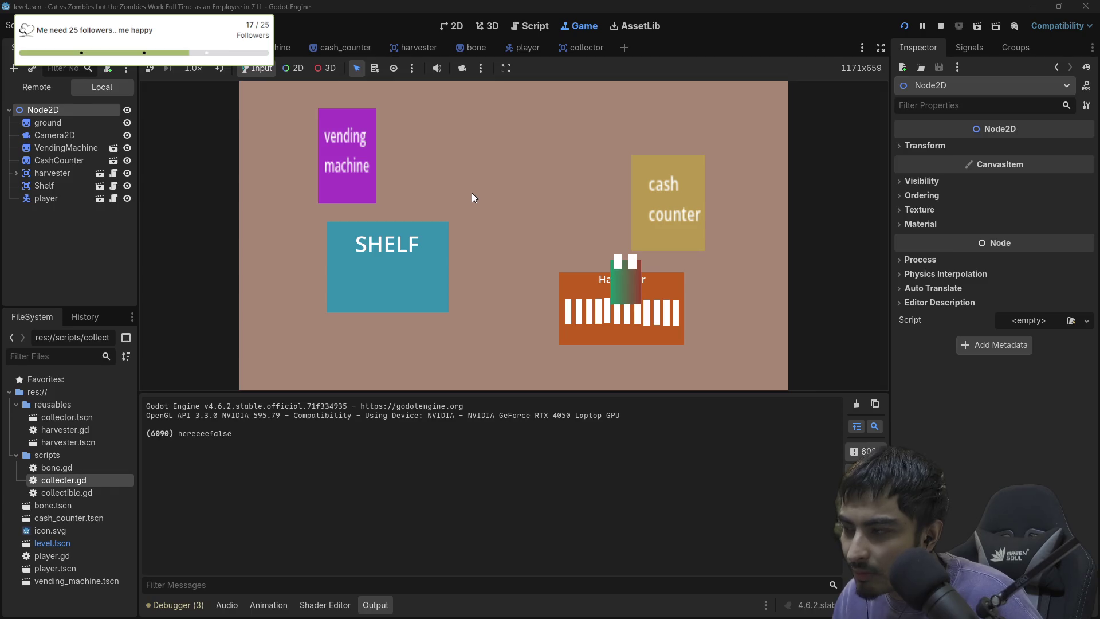
left_click(941, 27)
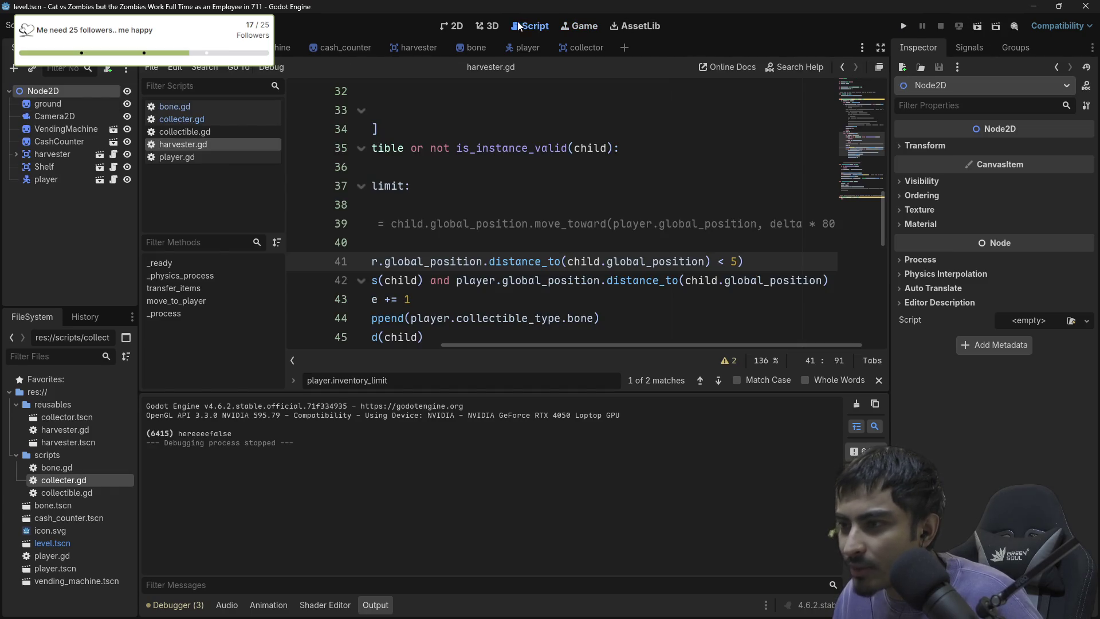
left_click(880, 67)
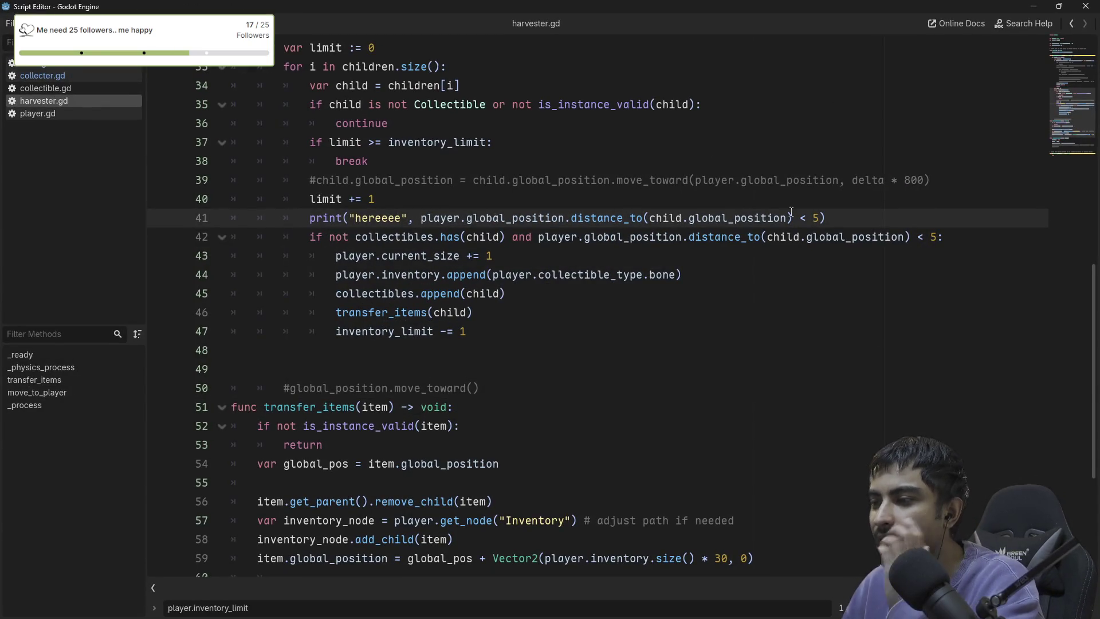
double_click(730, 220)
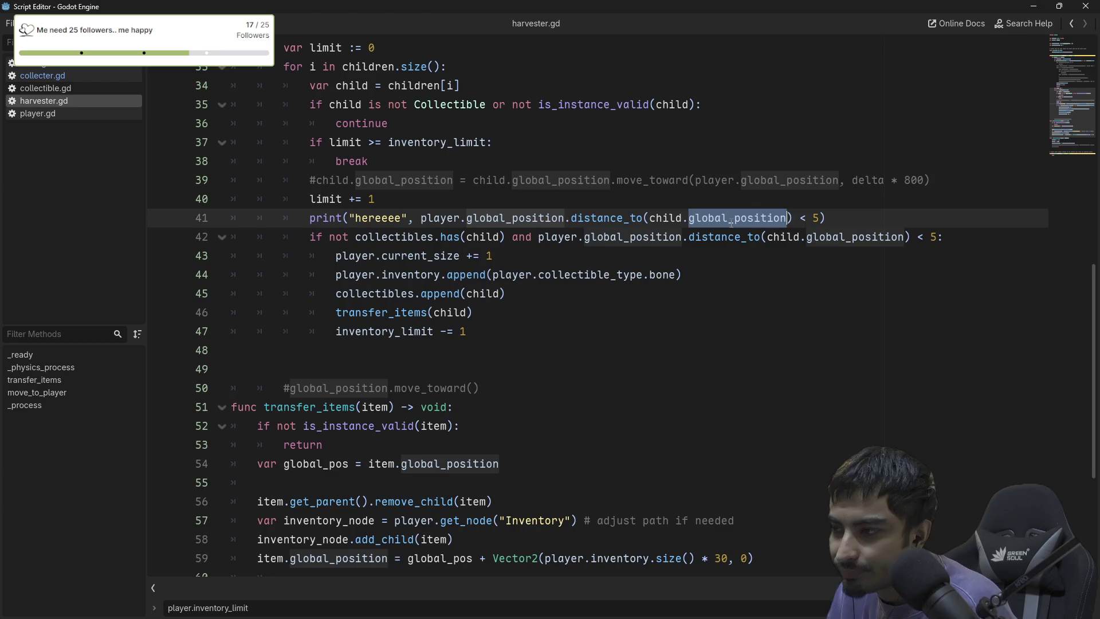
double_click(483, 237)
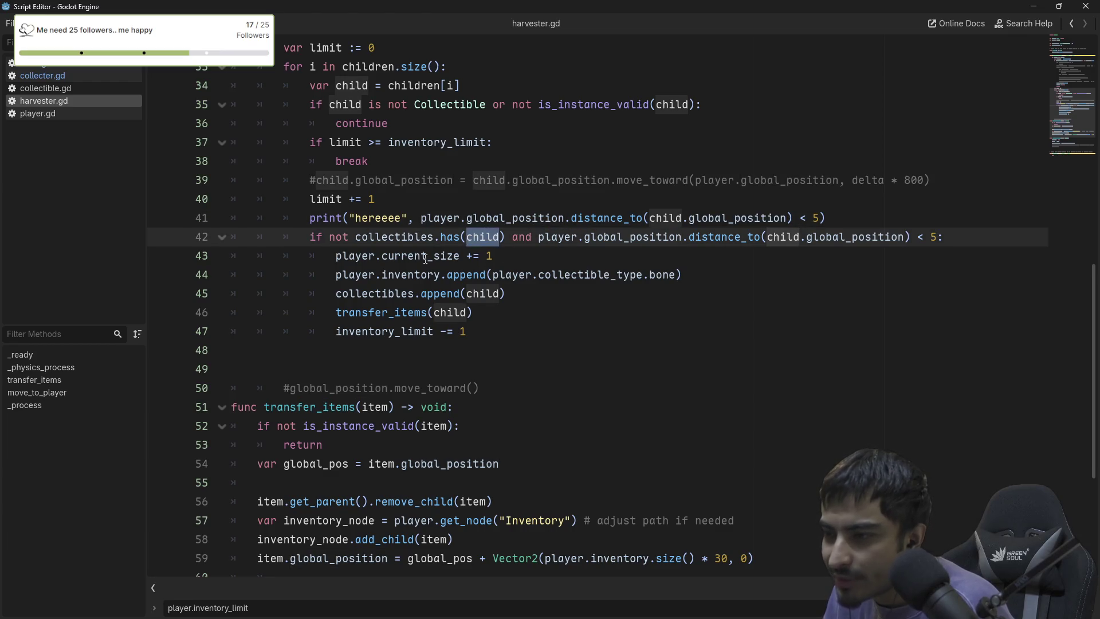
double_click(393, 237)
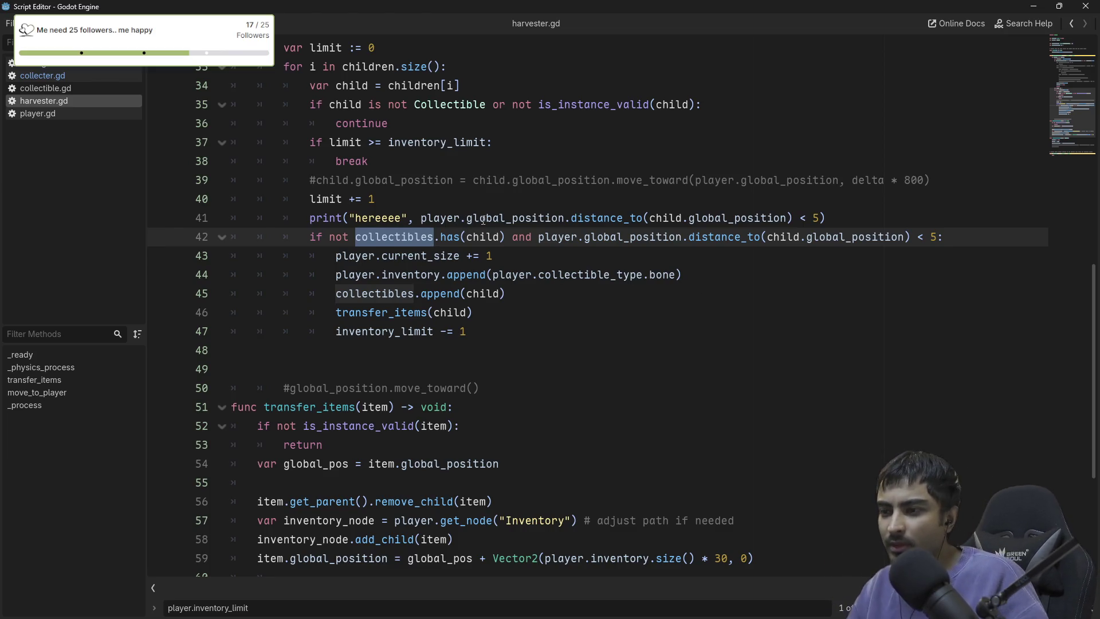
double_click(558, 237)
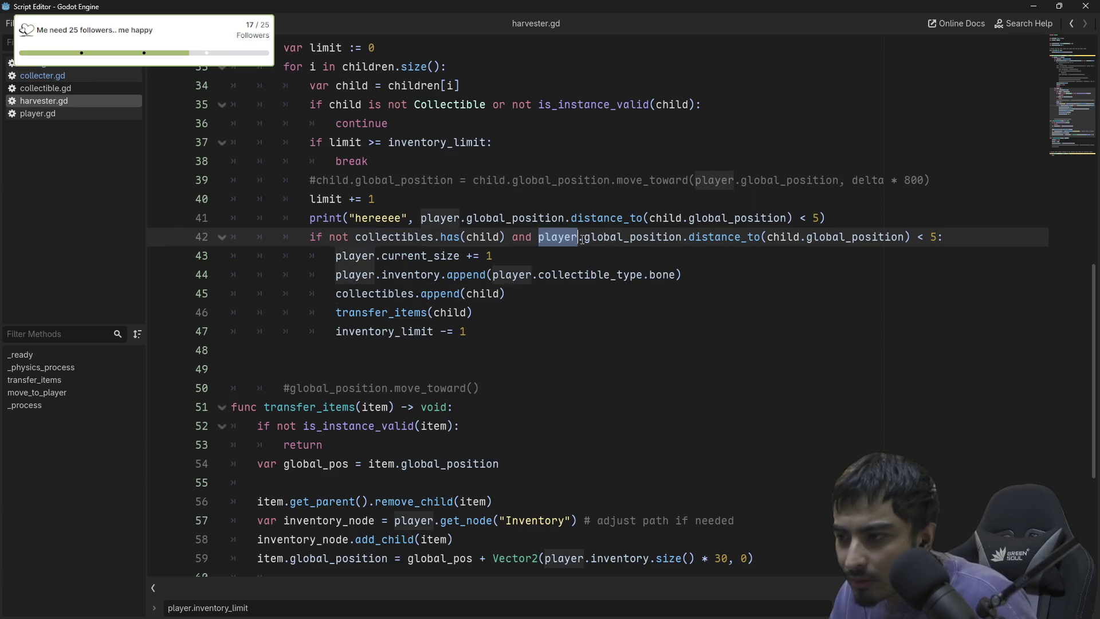
double_click(630, 237)
double_click(752, 237)
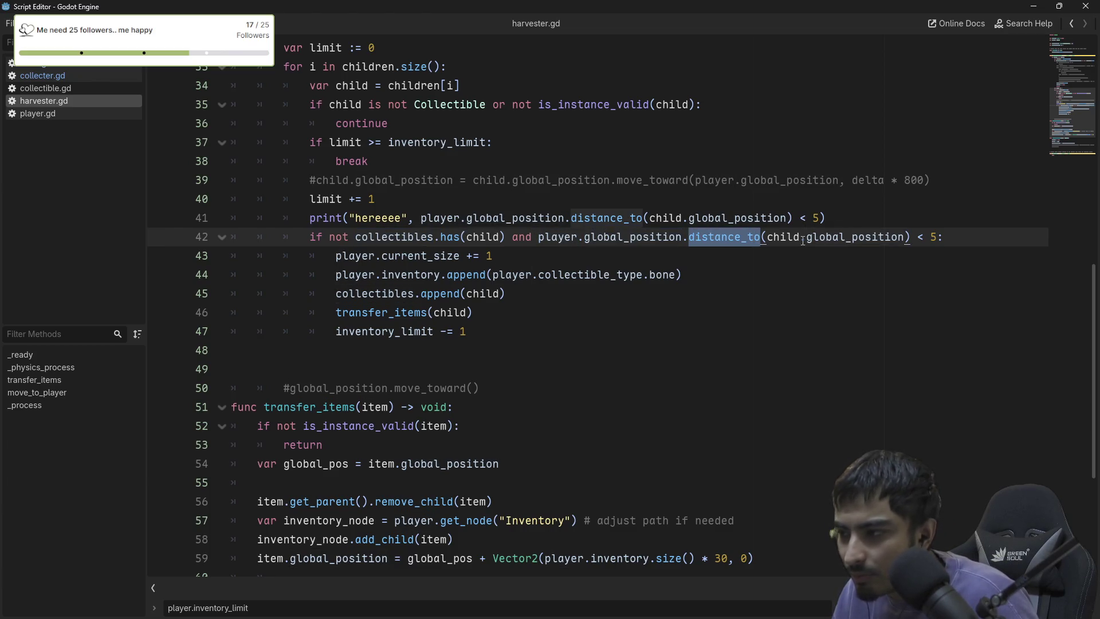
double_click(783, 238)
double_click(865, 237)
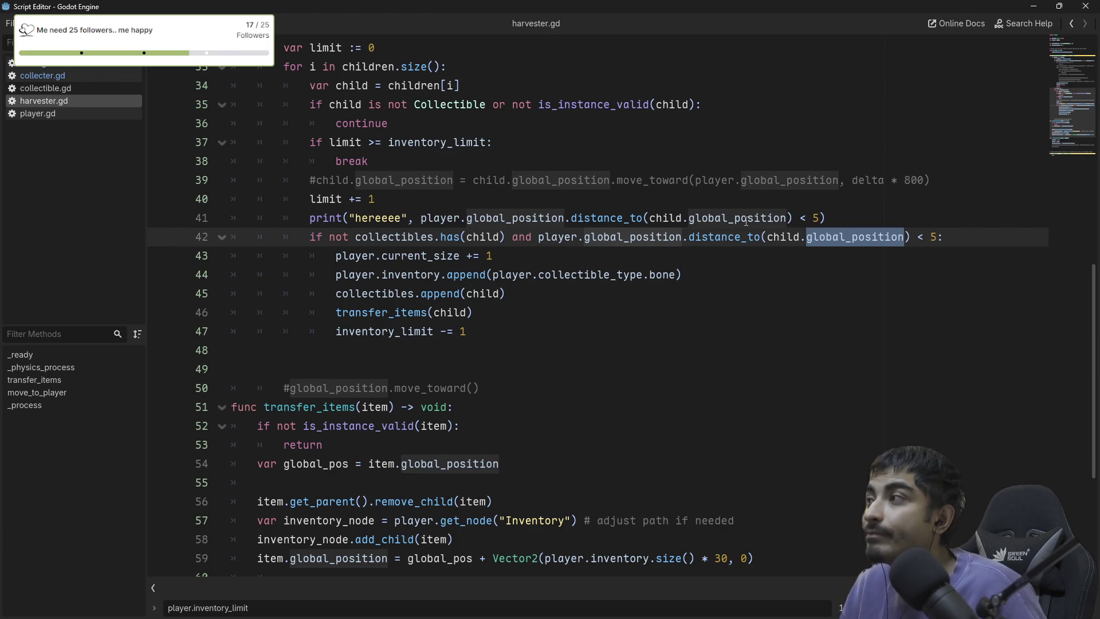
mouse_move(592, 212)
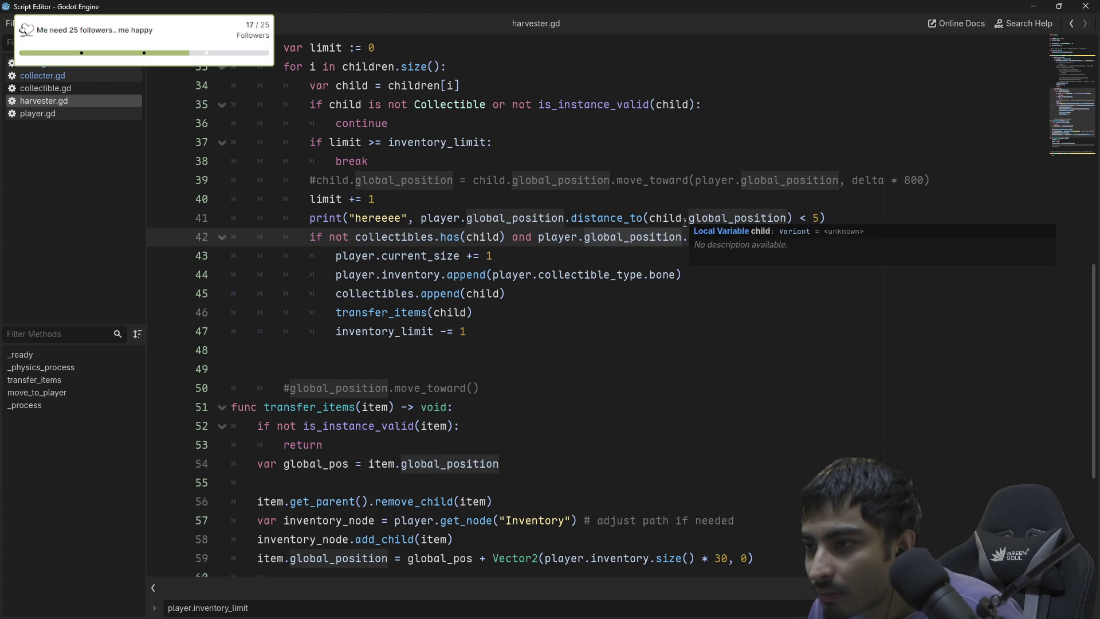
scroll(683, 221, "up", 1)
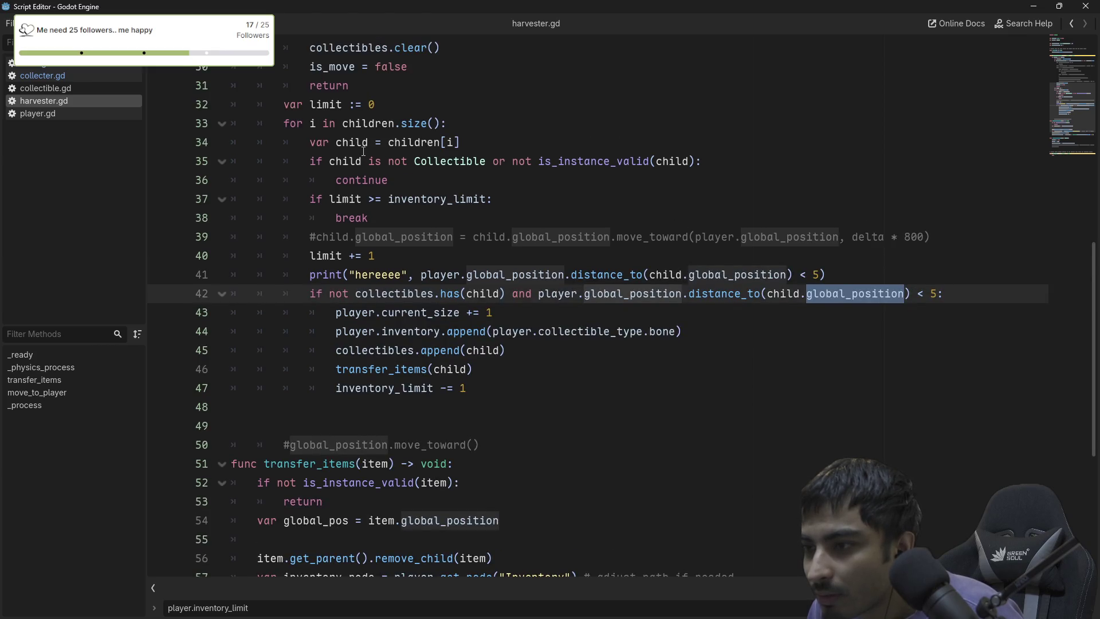
Change line 41's print to output player and children[0] global positions, drop '< 5', and save.
double_click(665, 274)
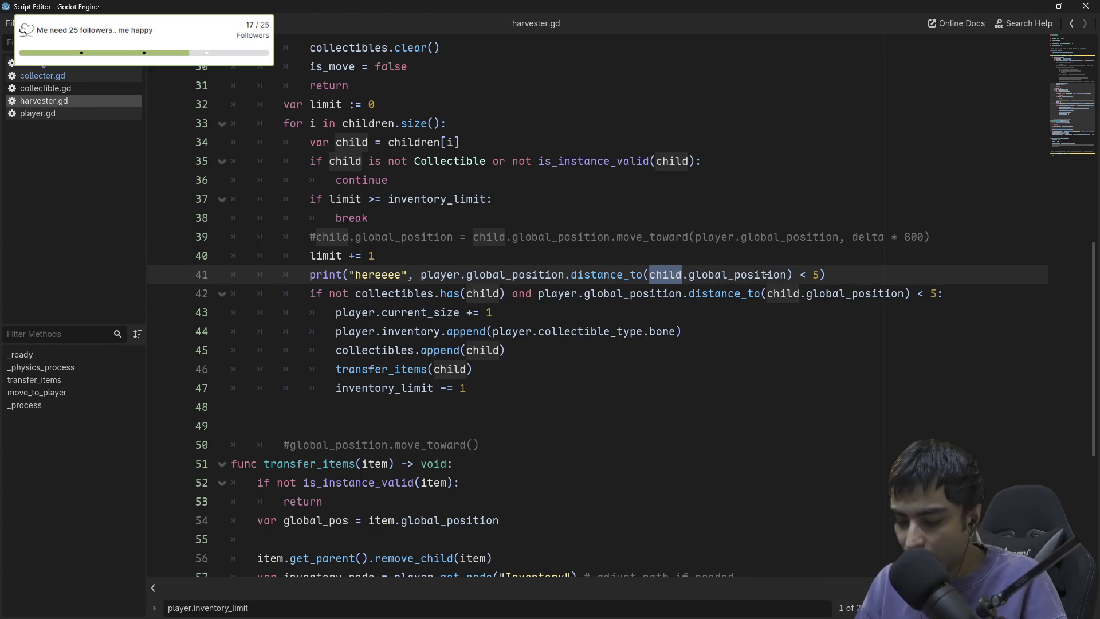
type("children")
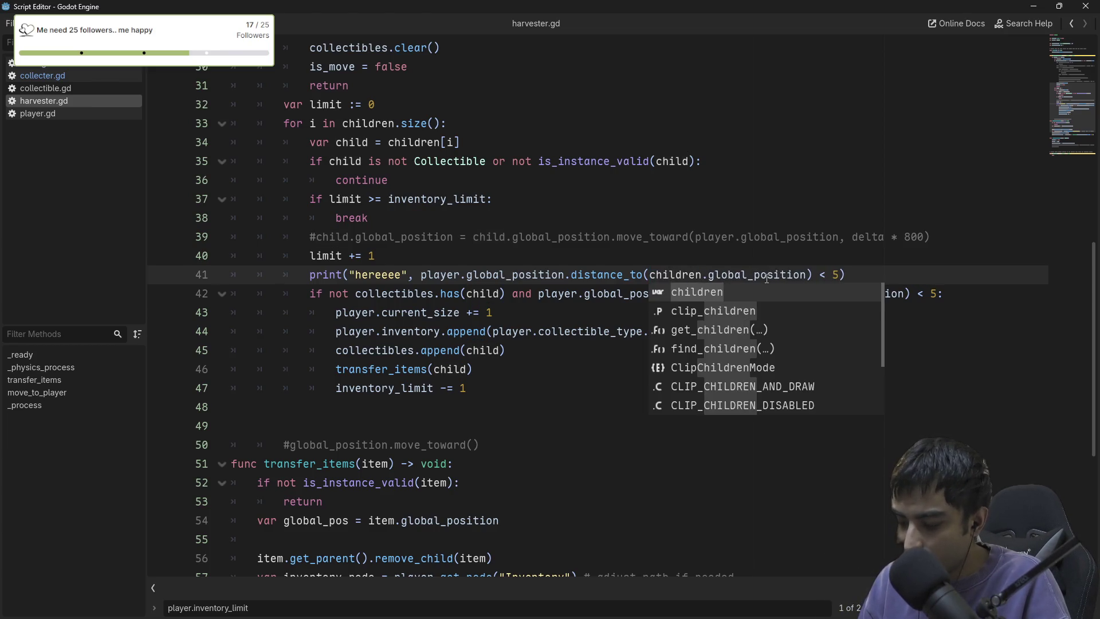
type("[0]")
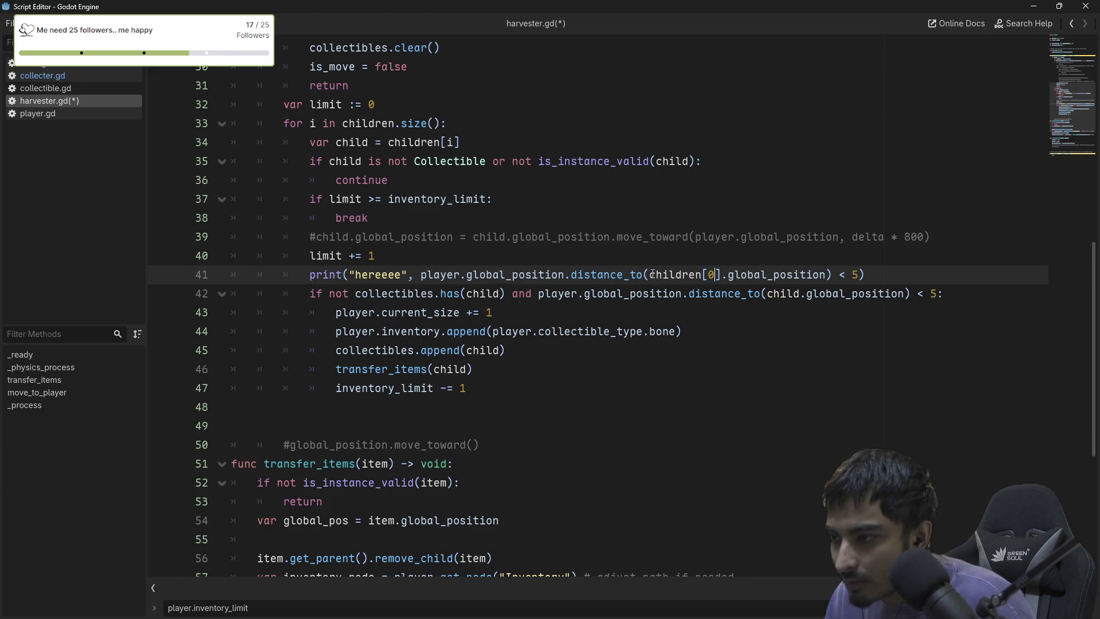
mouse_move(649, 274)
left_mouse_down()
mouse_move(459, 274)
mouse_move(566, 276)
left_mouse_up()
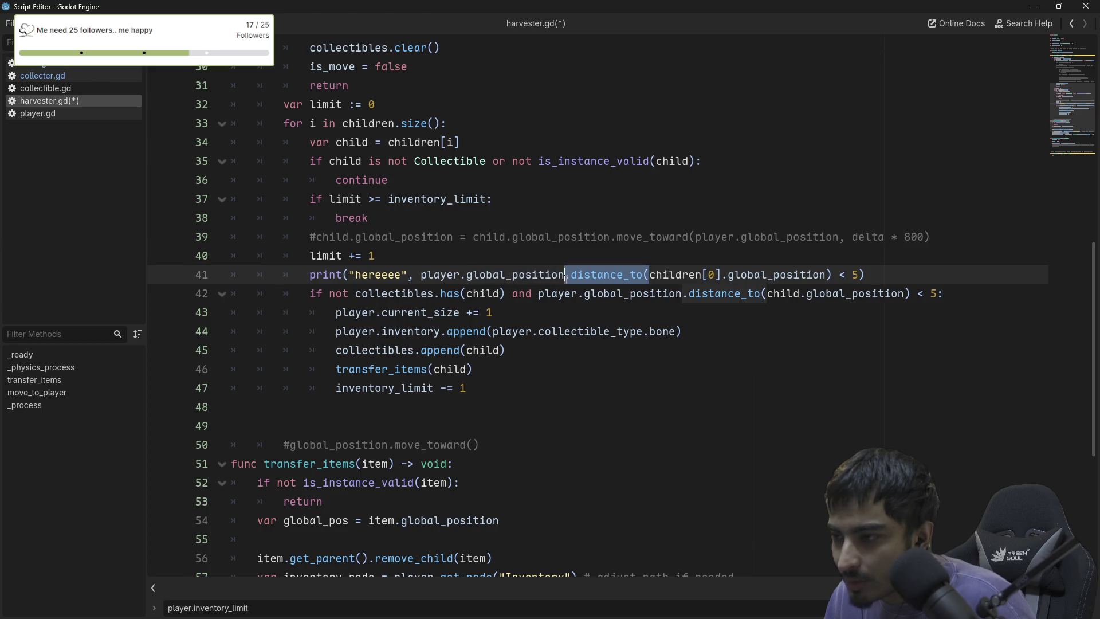
type(",")
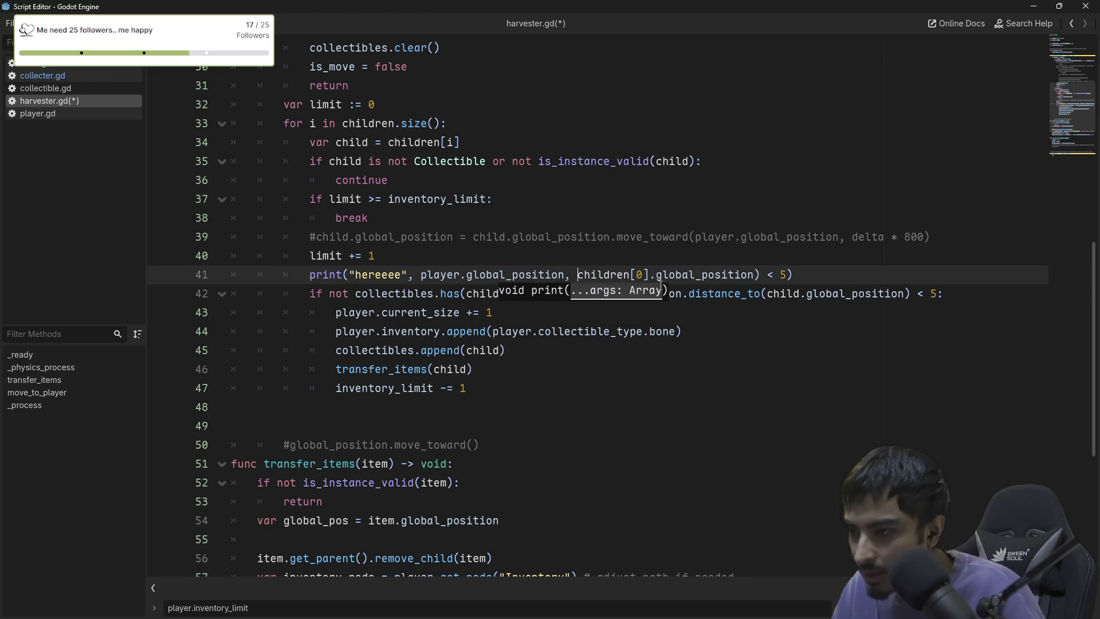
left_click_drag(761, 275, 792, 274)
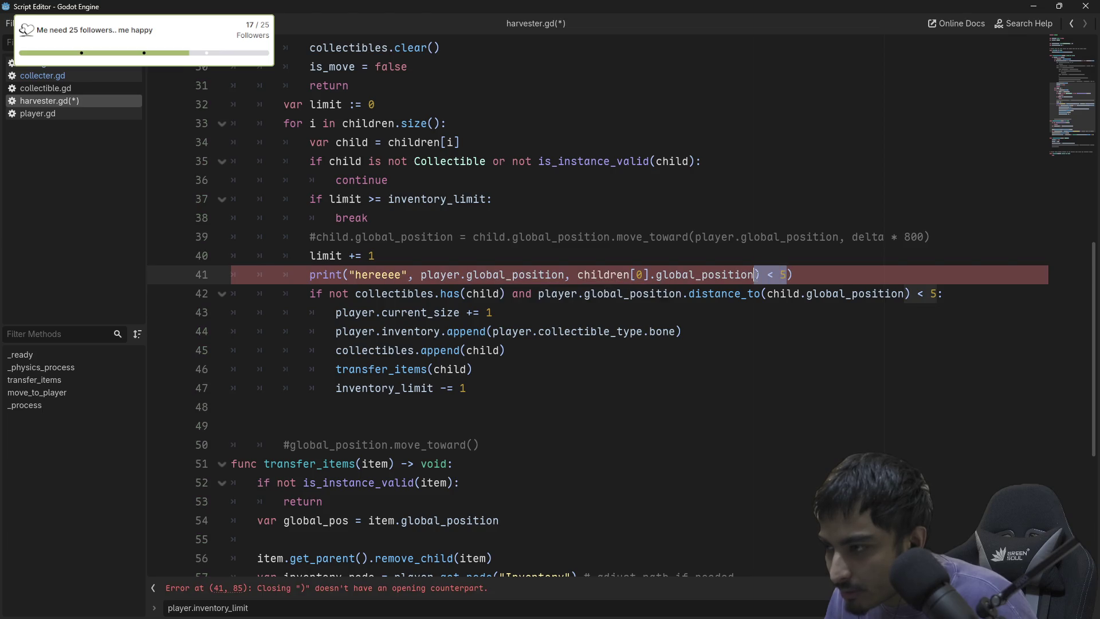
key("BackSpace")
key("ctrl+s")
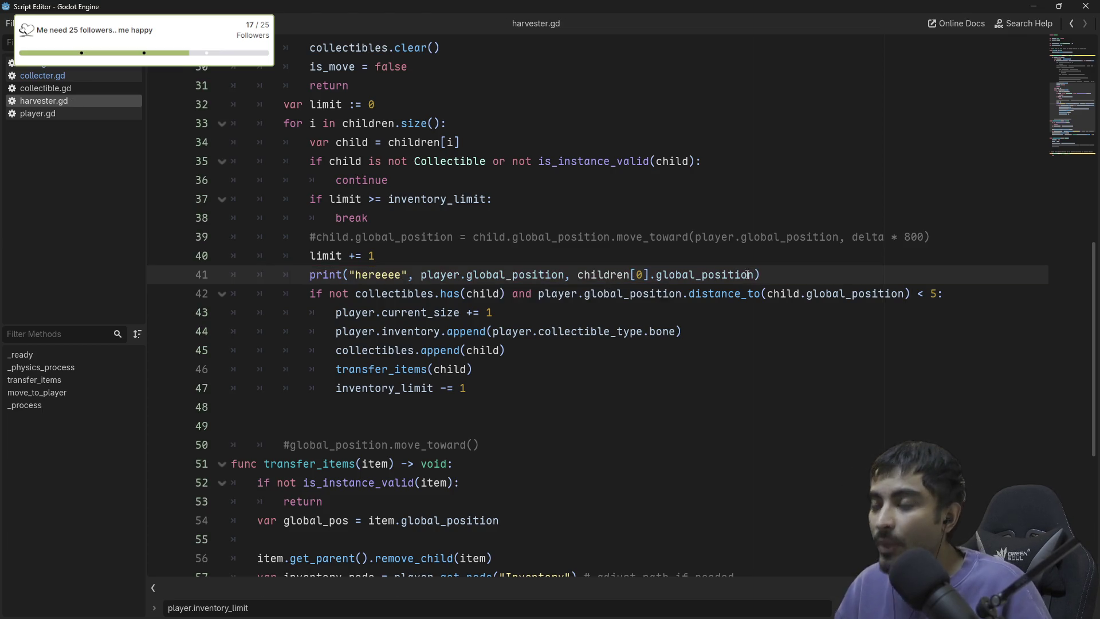
left_click(1085, 5)
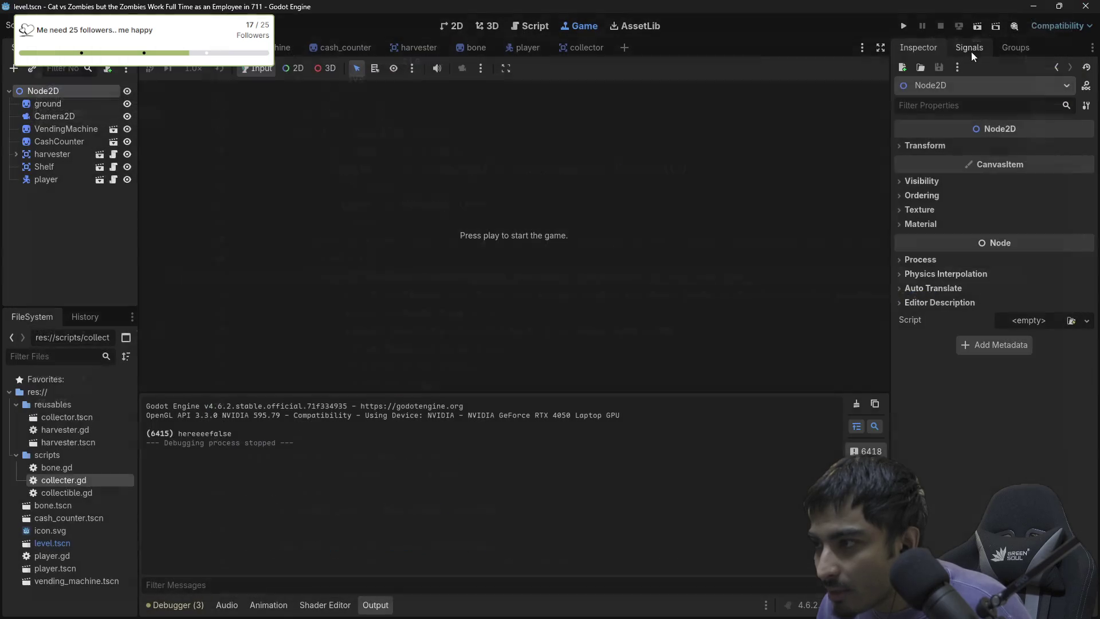
Run the game and walk the player onto the Harvester, logging children[0] fixed at (327.0, 221.0).
left_click(904, 26)
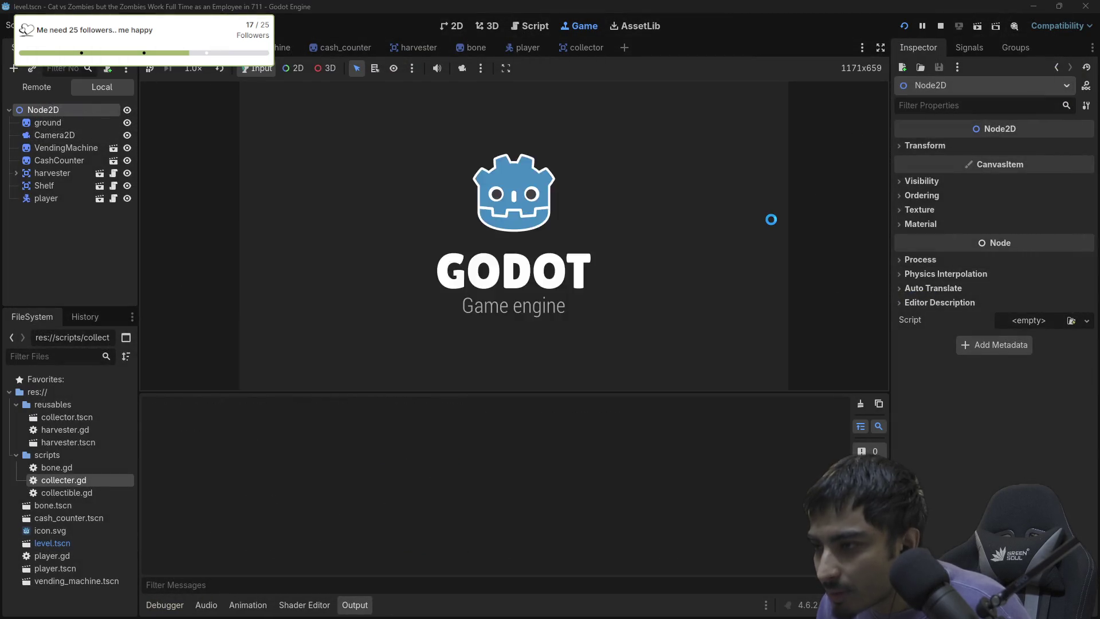
key("Right")
key("Down")
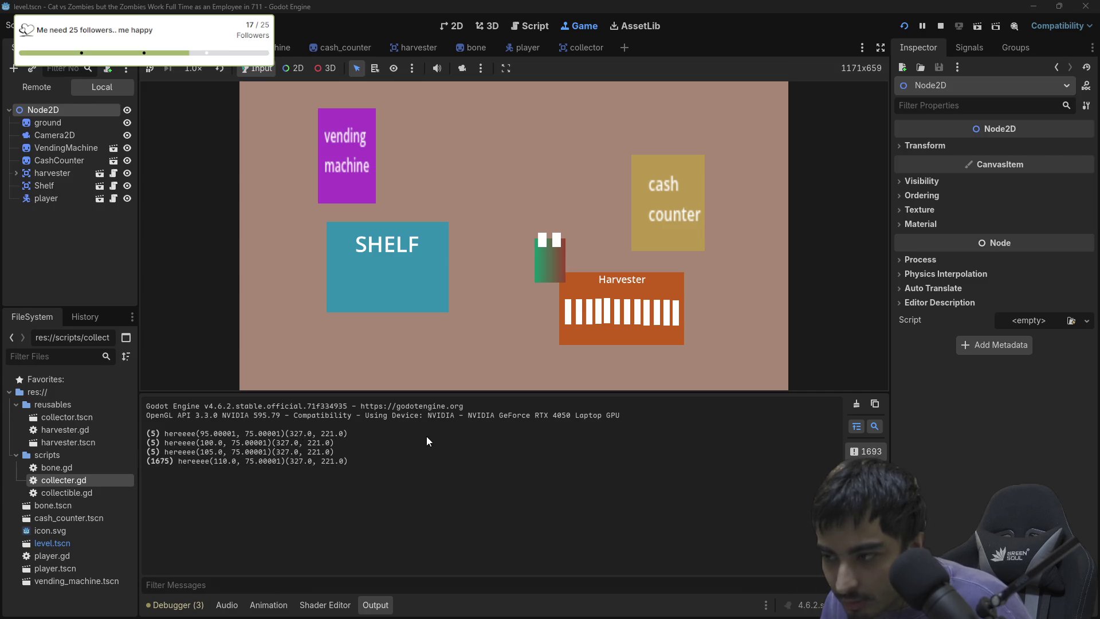
key("Down")
key("Left")
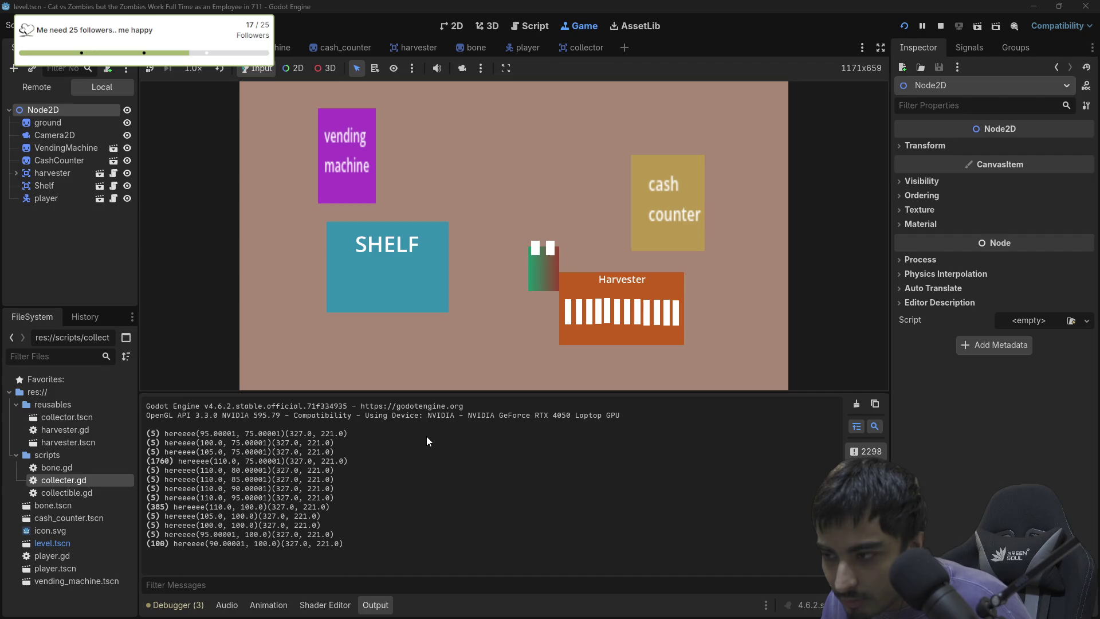
key("Right")
key("Left")
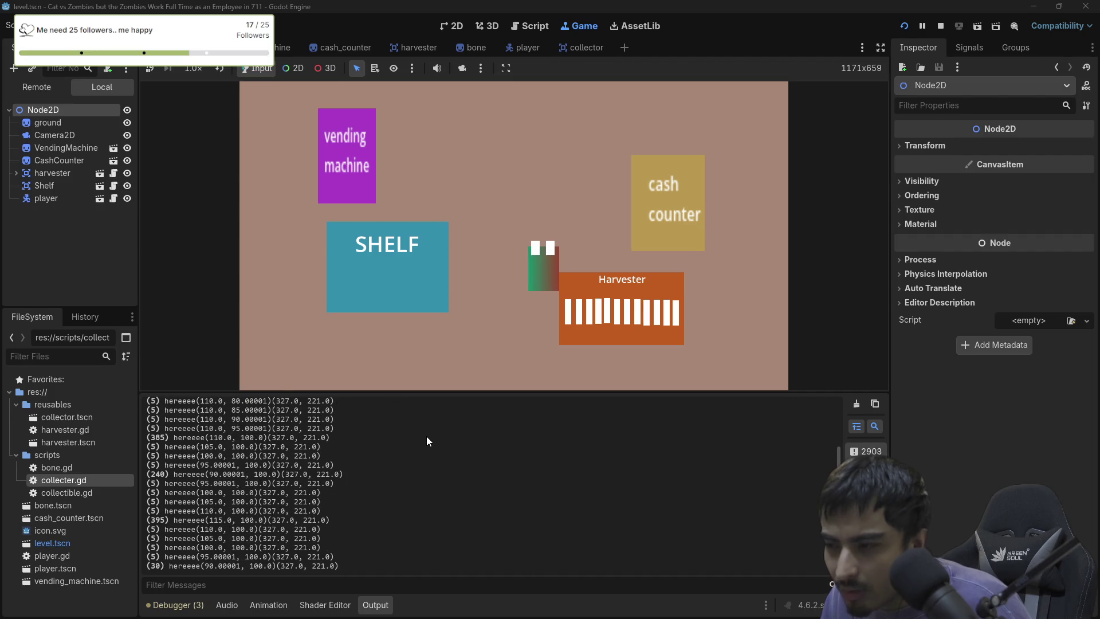
key("Right")
key("Down")
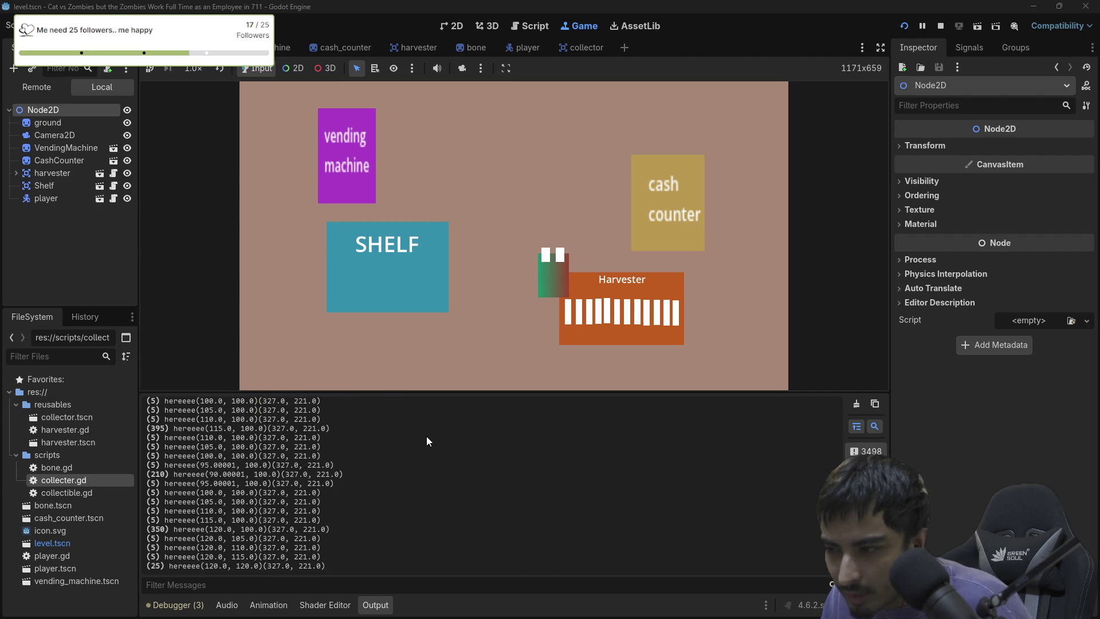
key("Down")
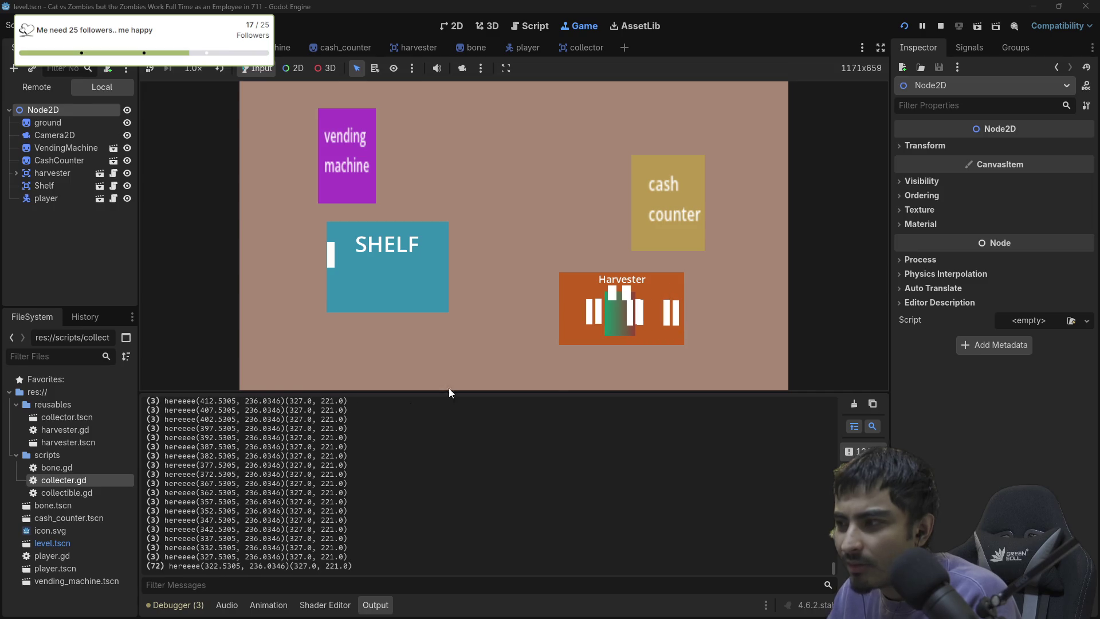
left_click(940, 28)
Restart the game and walk the player right onto the Harvester, stepping up and down.
left_click(904, 25)
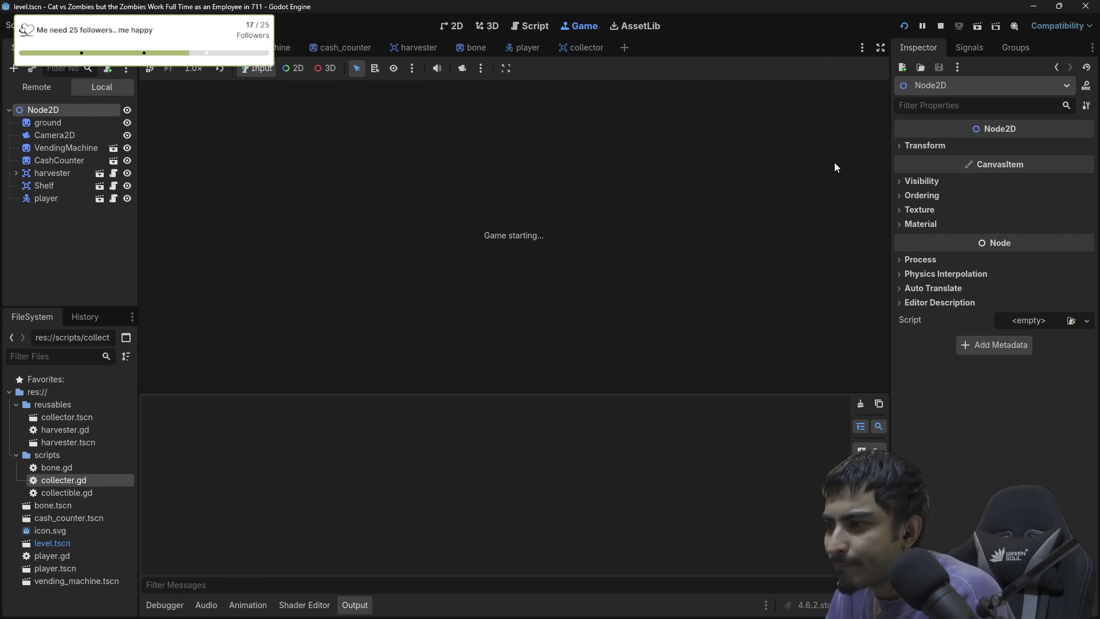
key("Down")
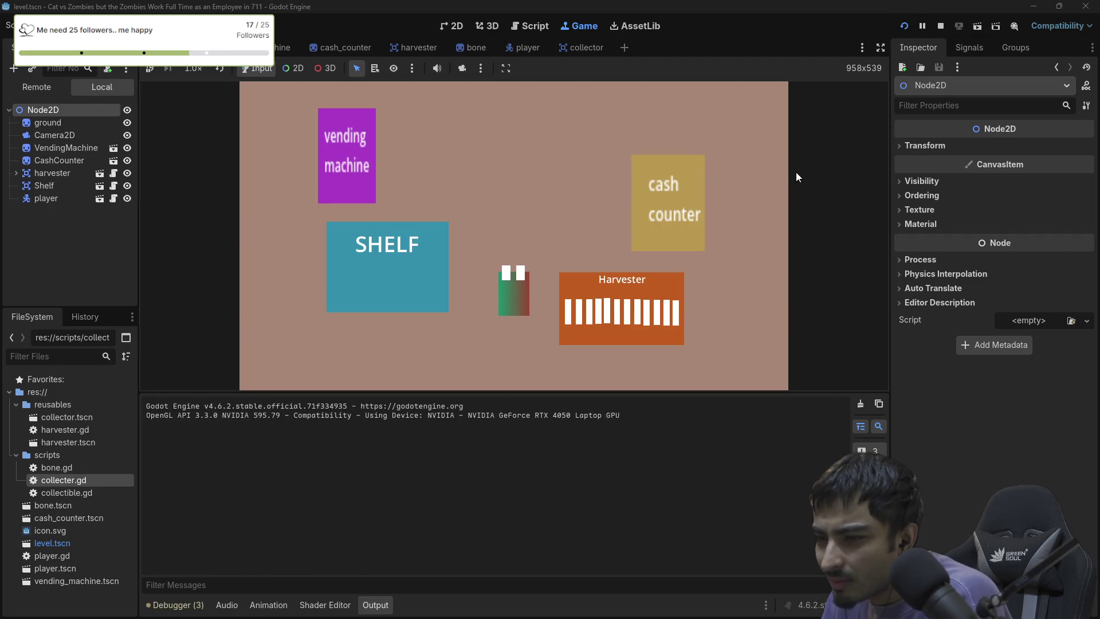
key("Right")
key("Right")
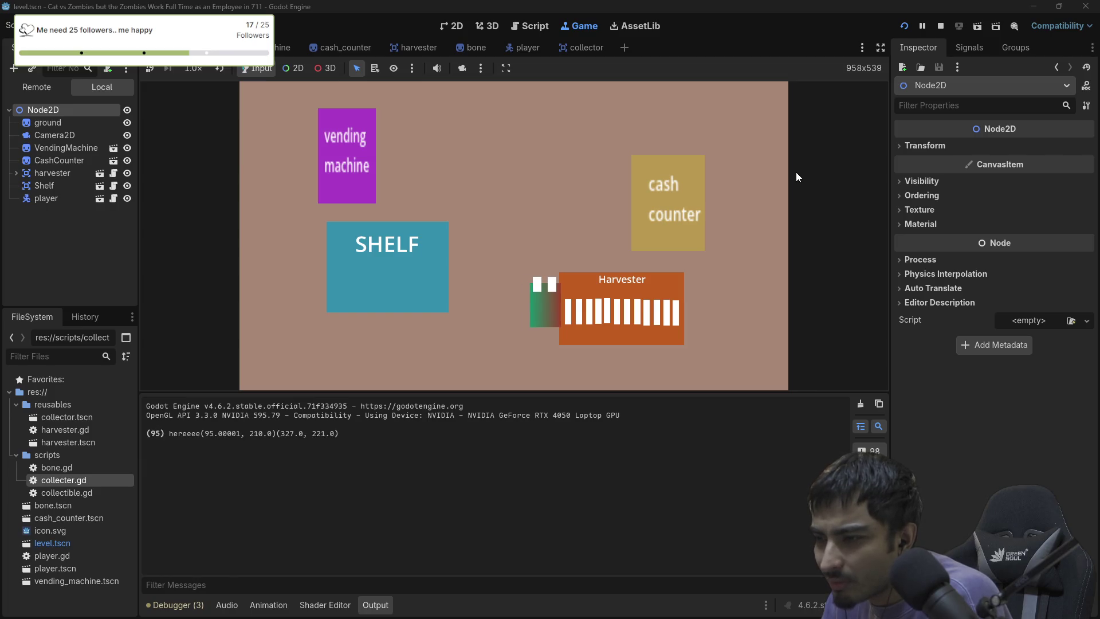
key("Right")
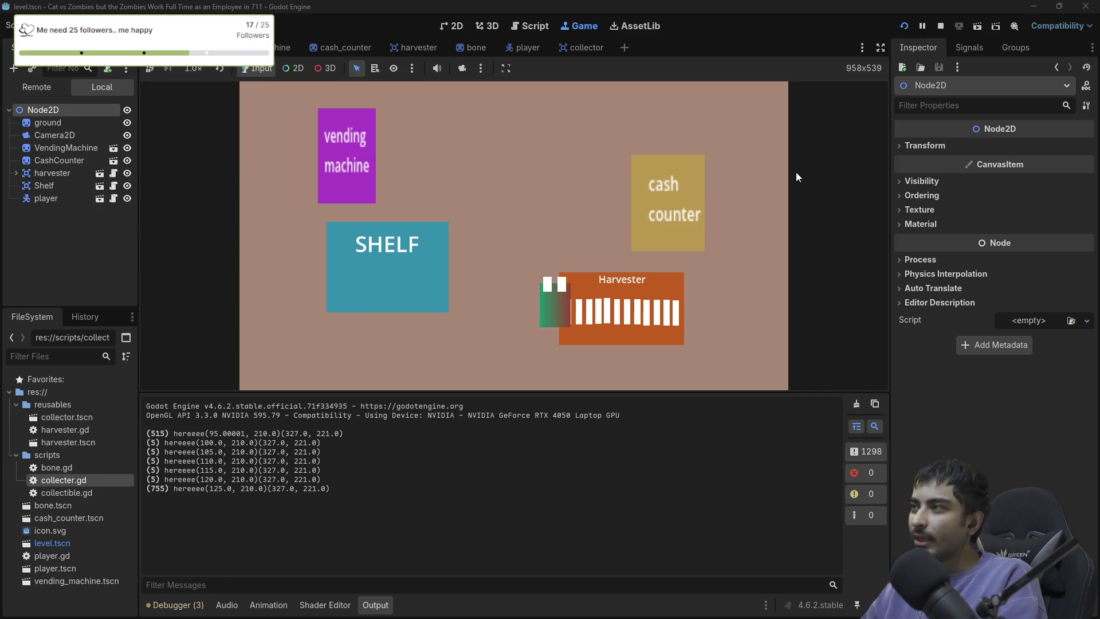
key("Right")
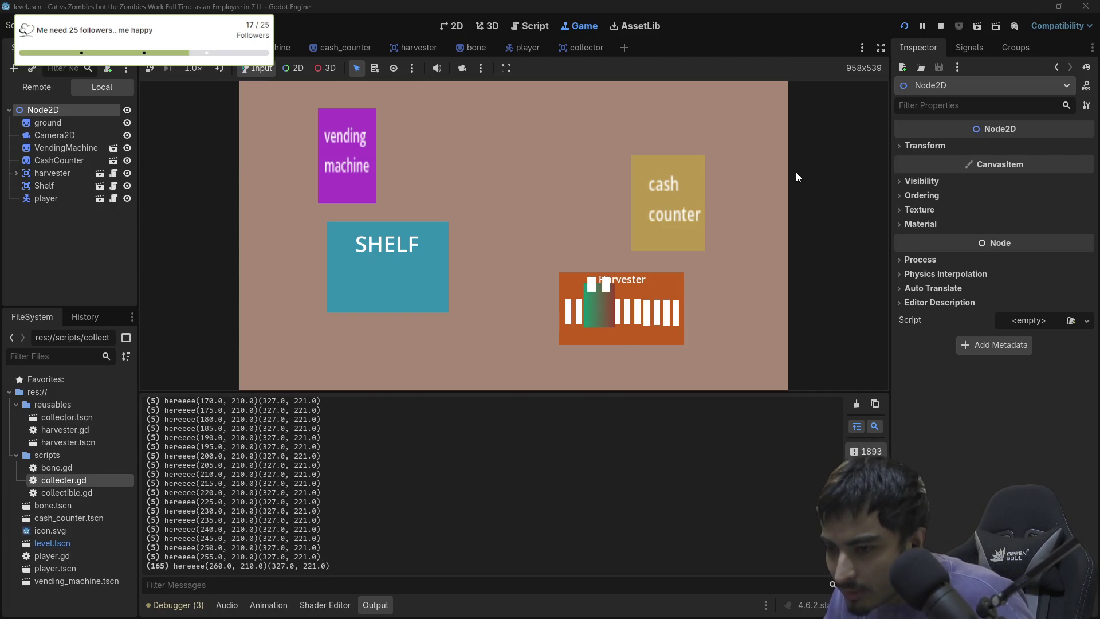
key("Right")
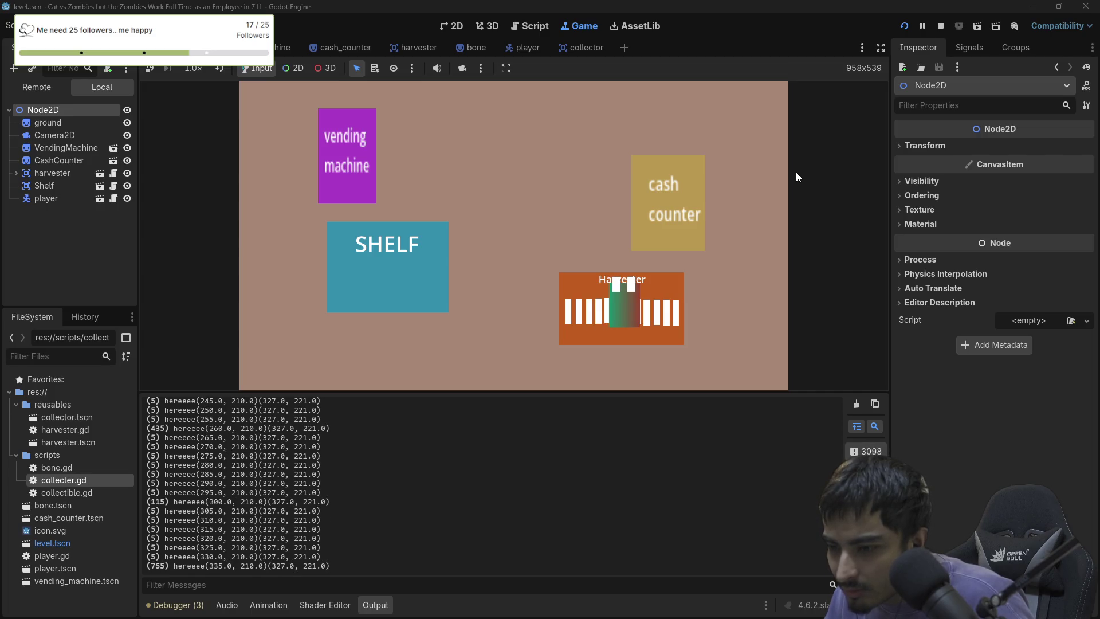
key("Up")
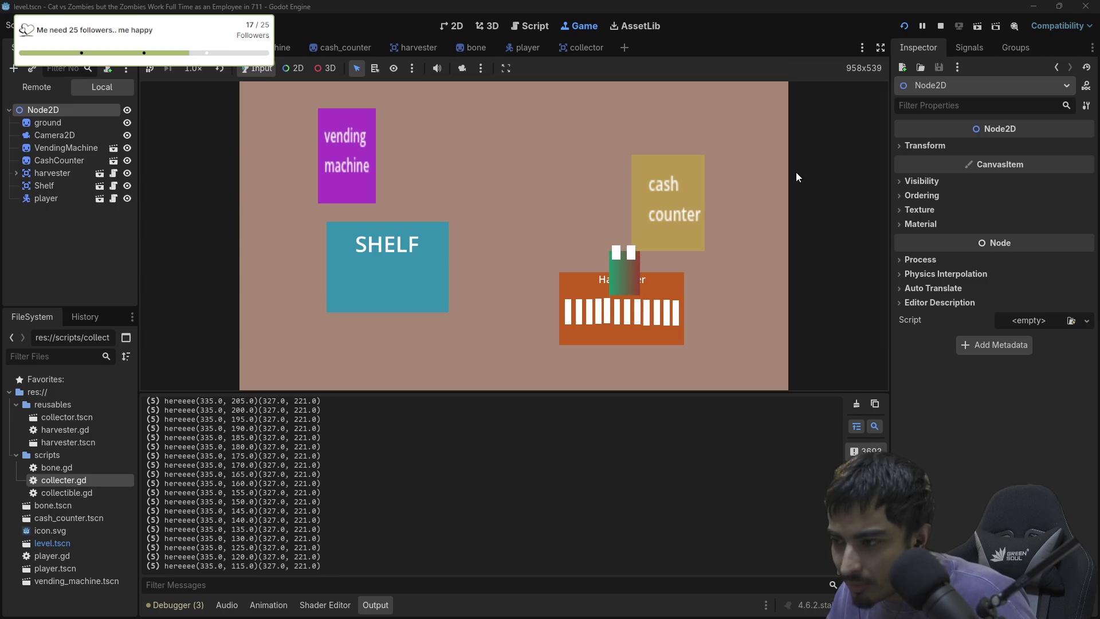
key("Down")
key("Down")
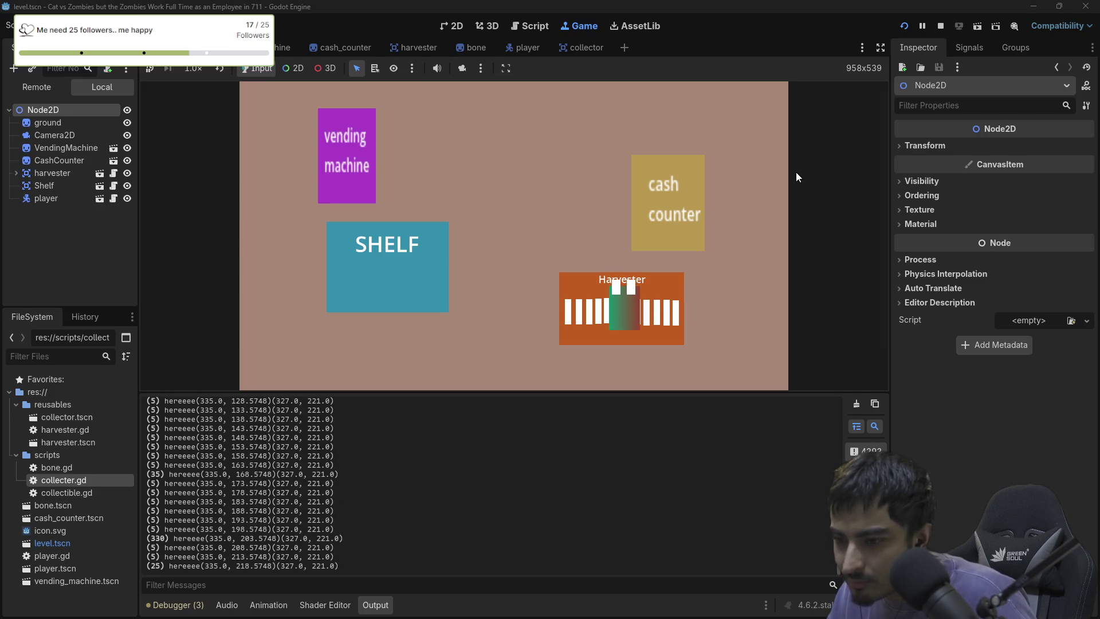
key("Down")
key("Up")
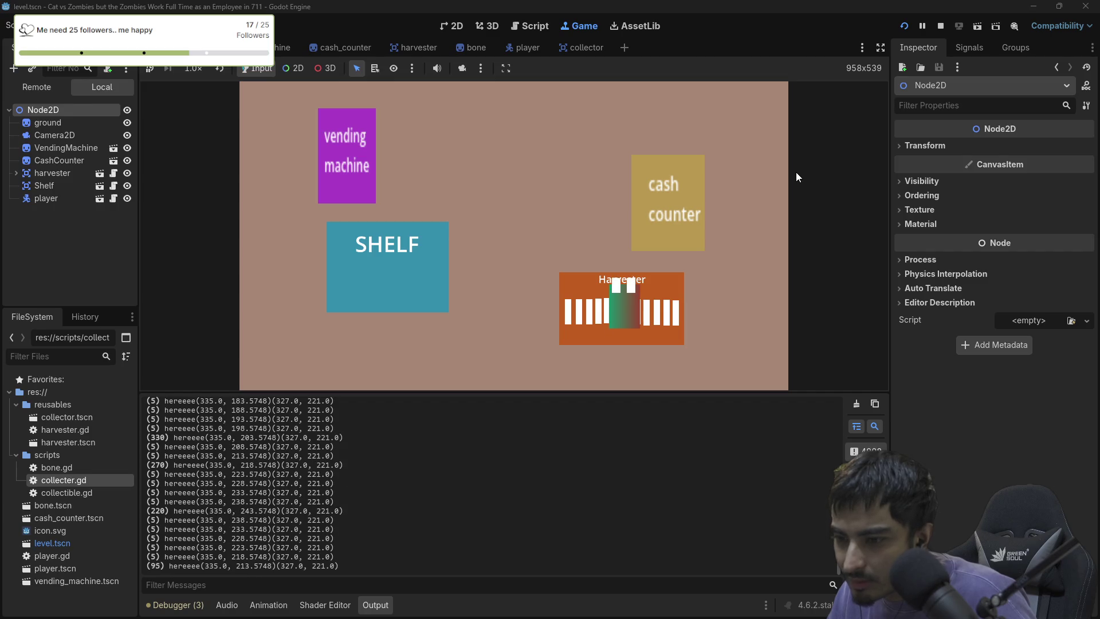
key("Right")
key("Right")
key("Right")
key("Right")
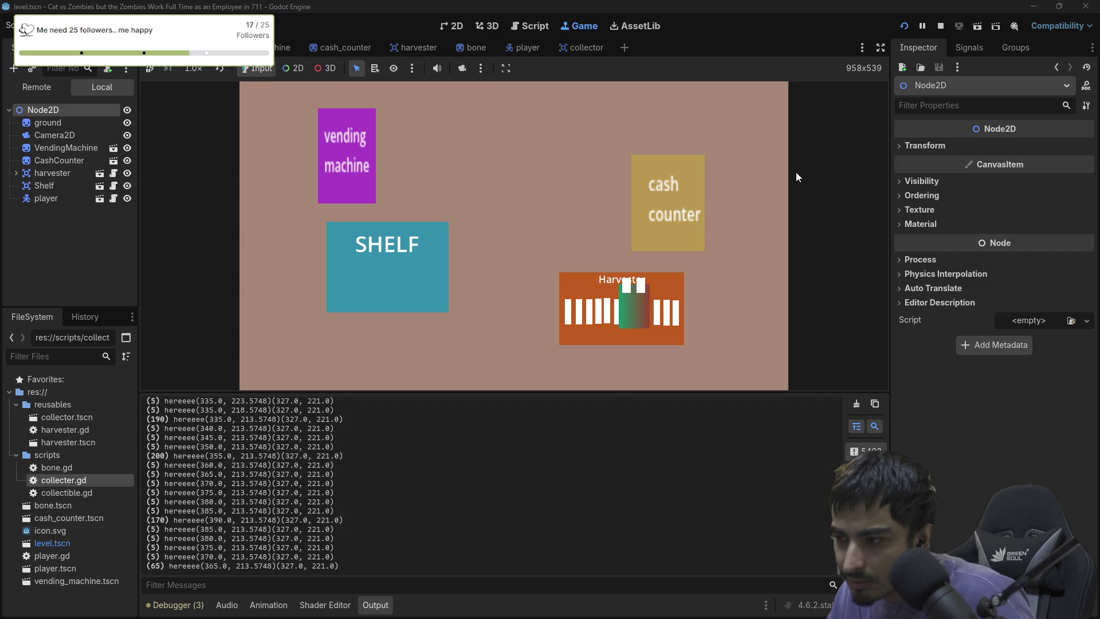
key("Down")
Sweep the player left and right across the Harvester repeatedly to pick up bones.
key("Left")
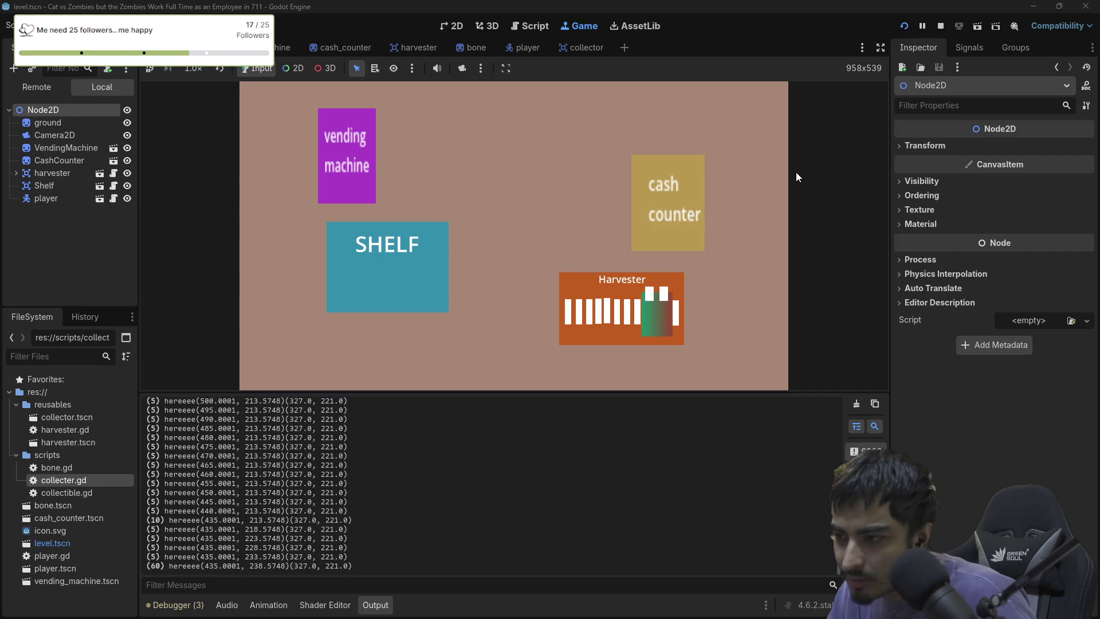
key("Right")
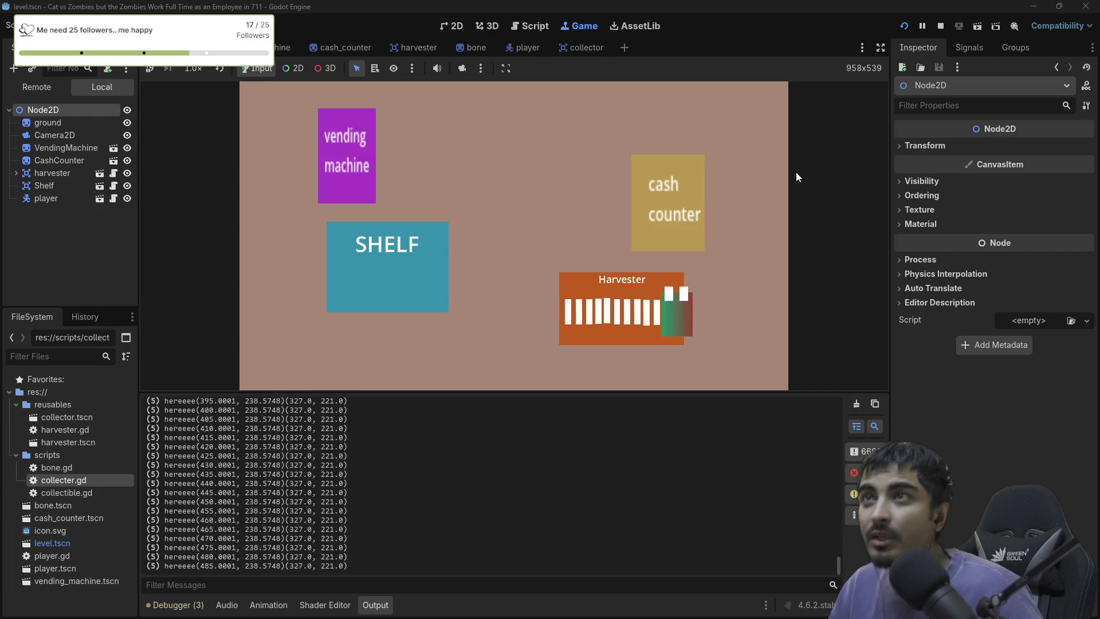
key("Left")
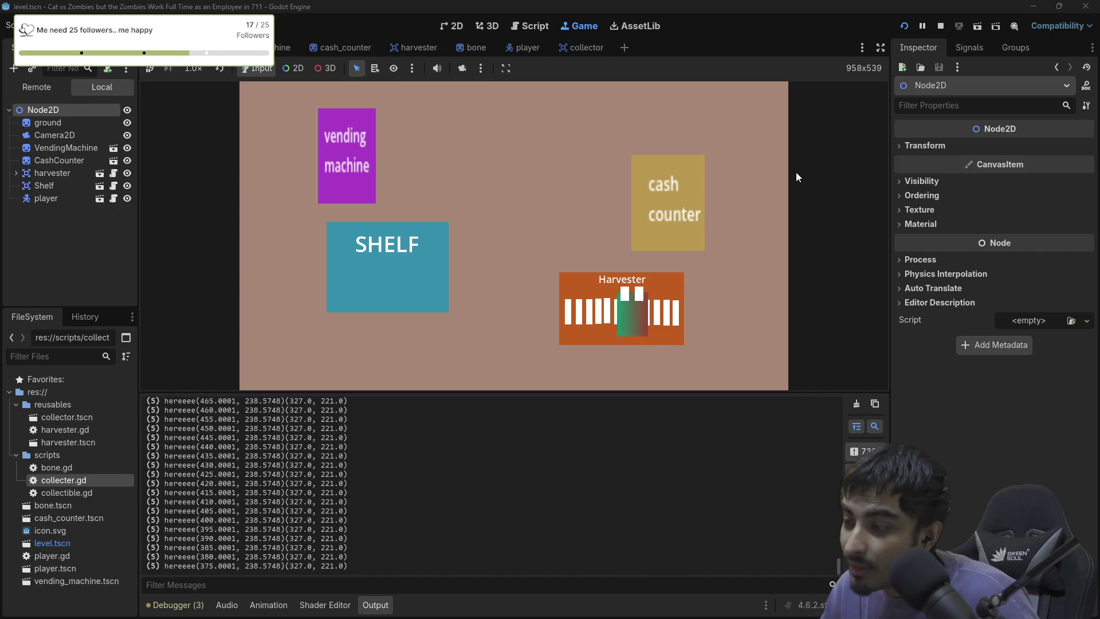
key("Right")
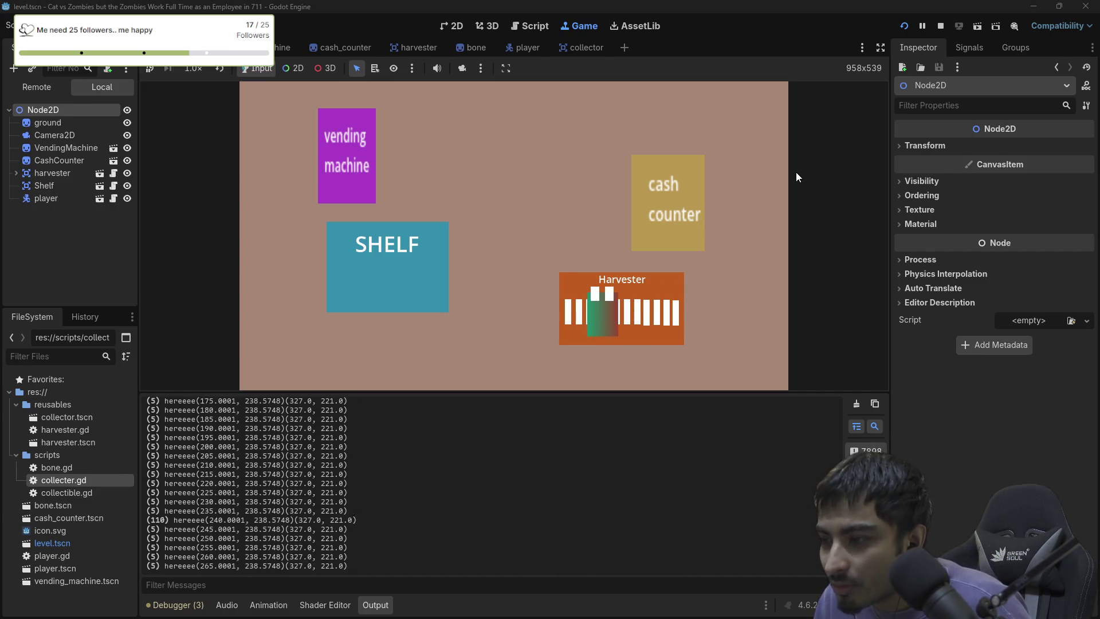
key("Left")
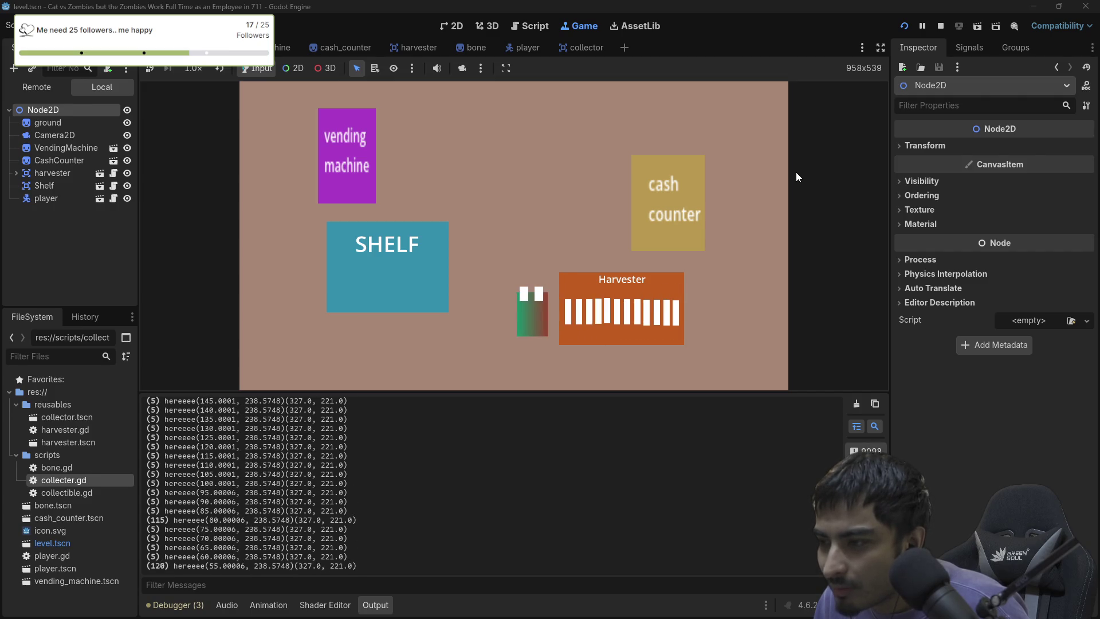
key("Right")
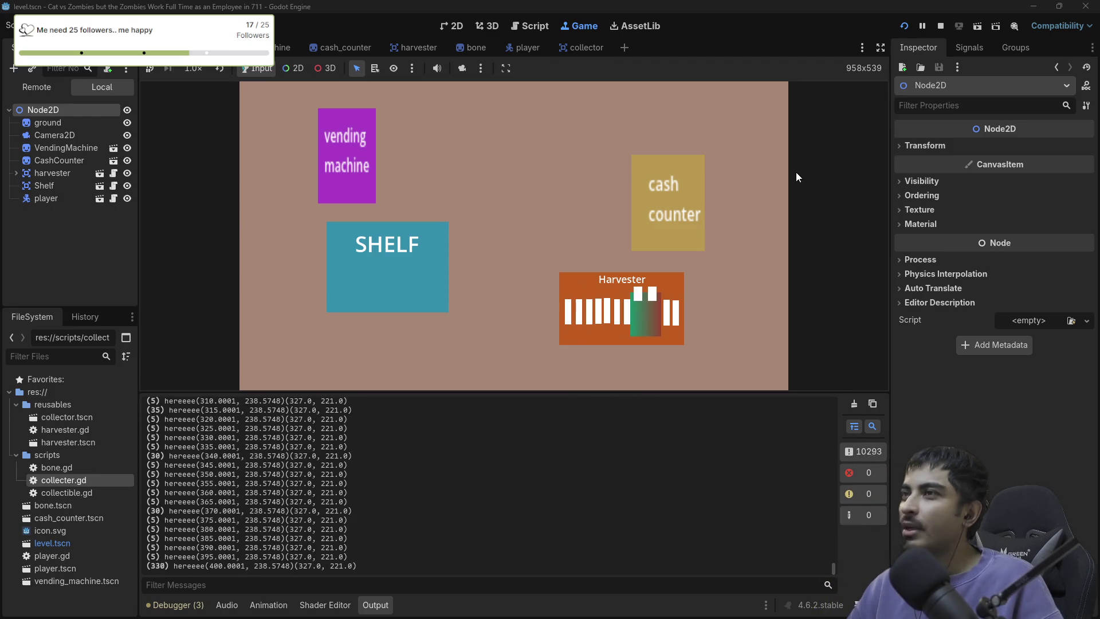
key("Left")
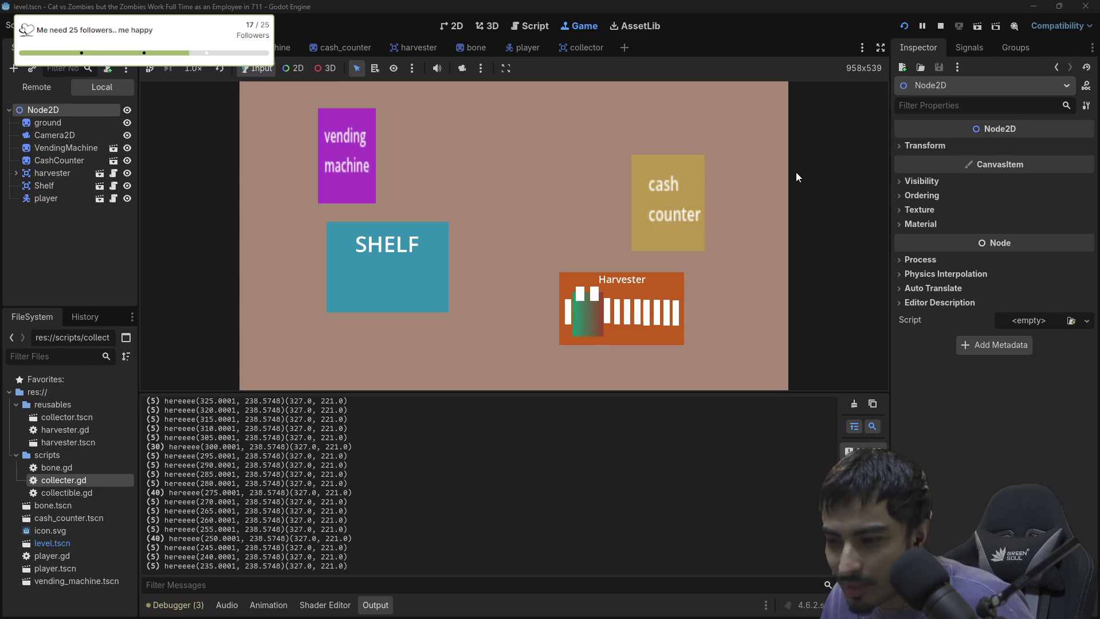
key("Right")
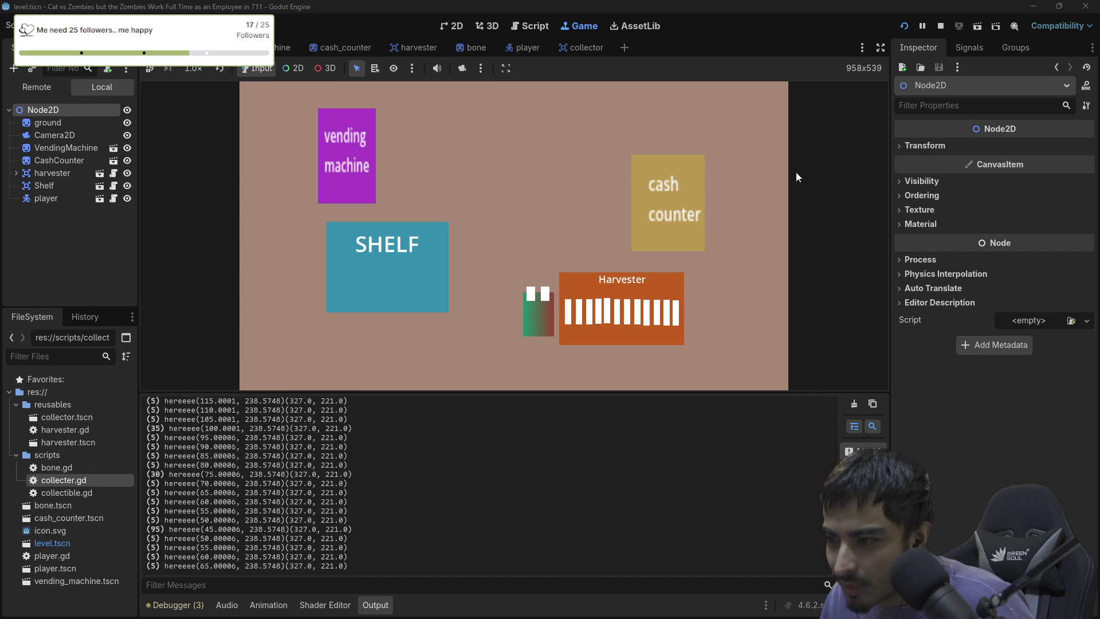
key("Left")
key("Right")
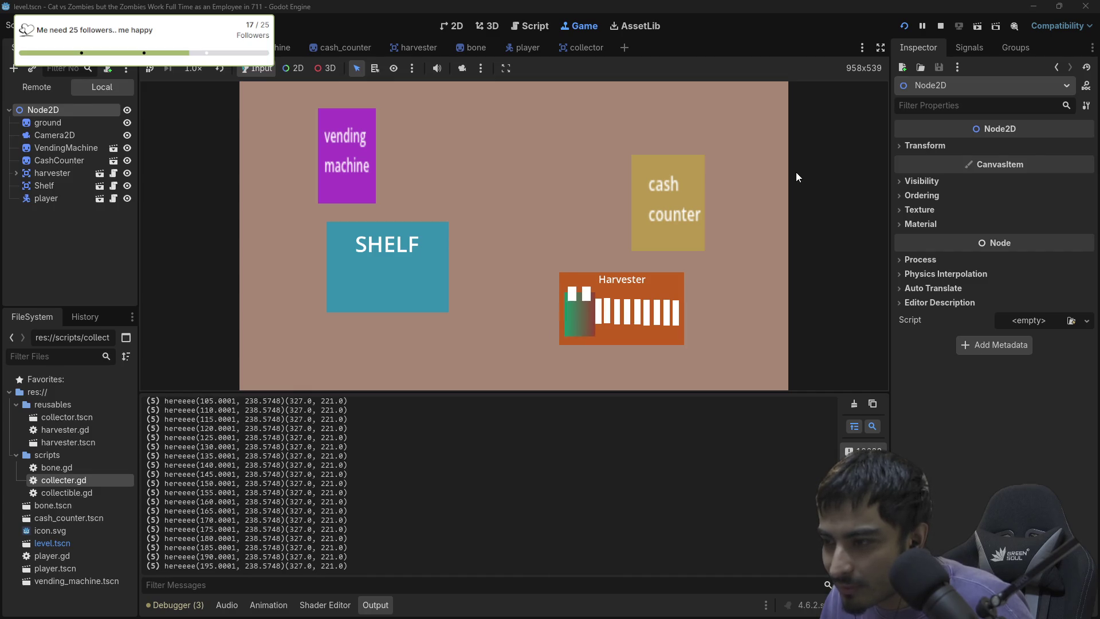
key("Left")
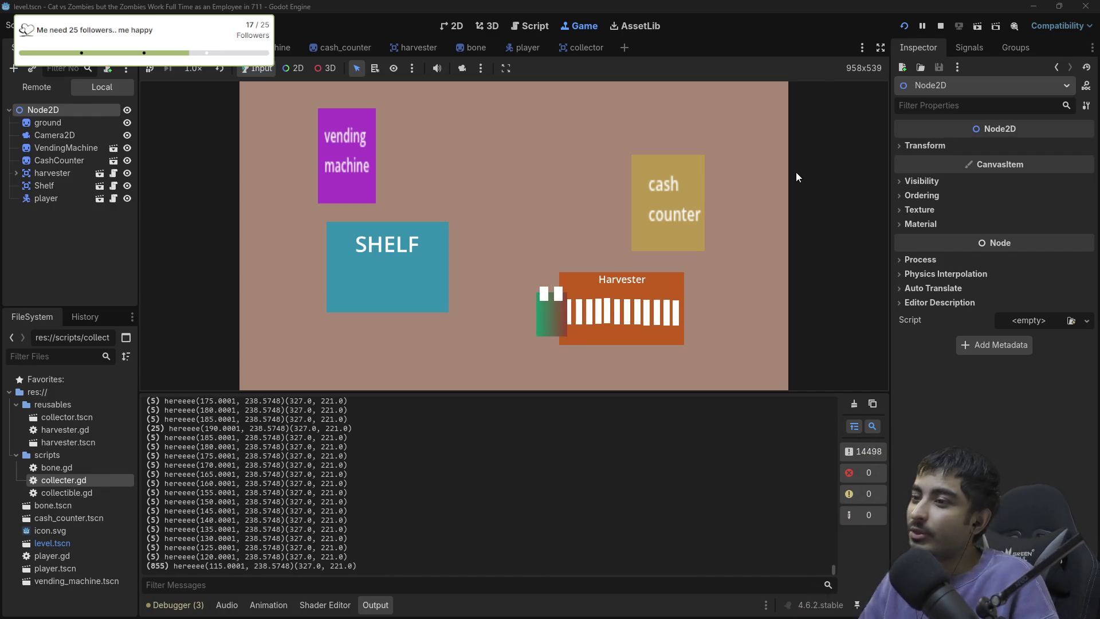
key("Left")
key("Right")
Move the player up and down inside the Harvester, walk back across it, and stop the game.
key("Right")
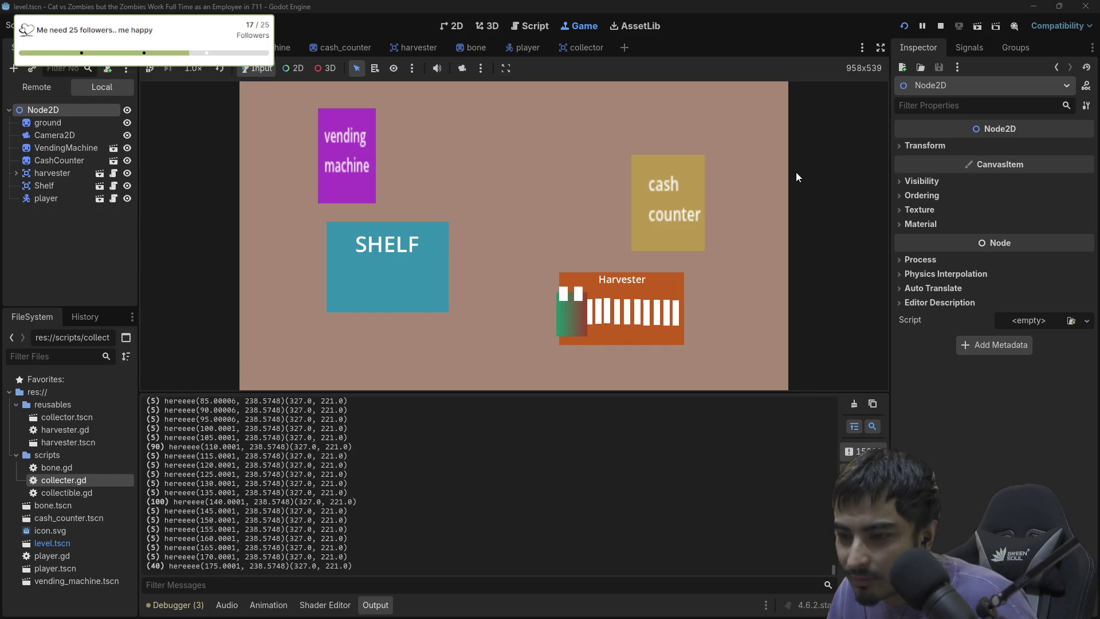
key("Right")
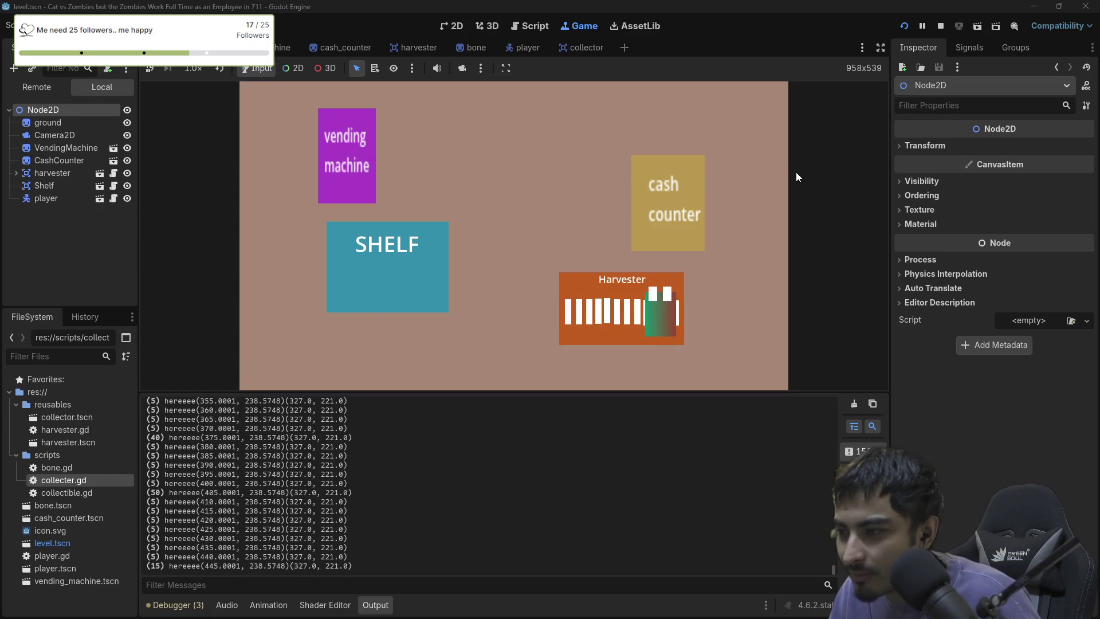
key("Left")
key("Up")
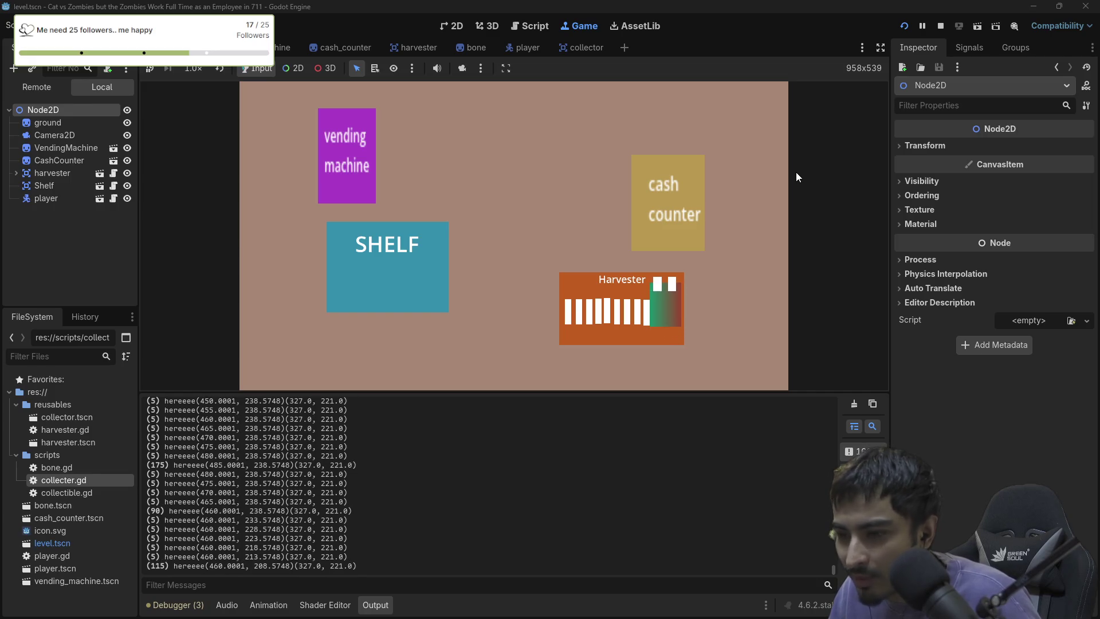
key("Down")
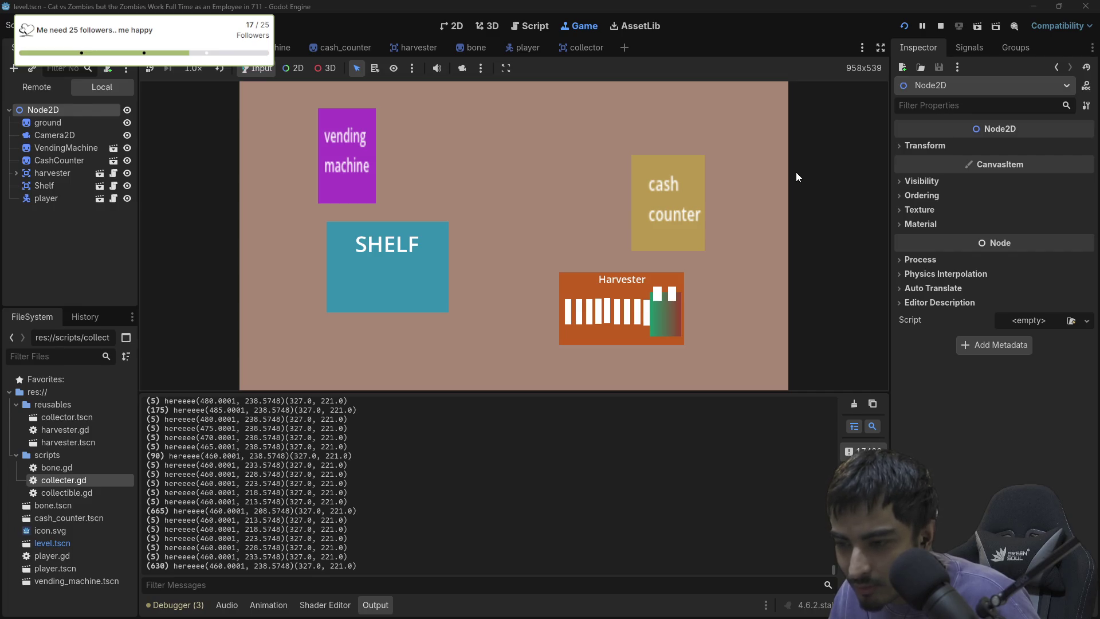
key("Up")
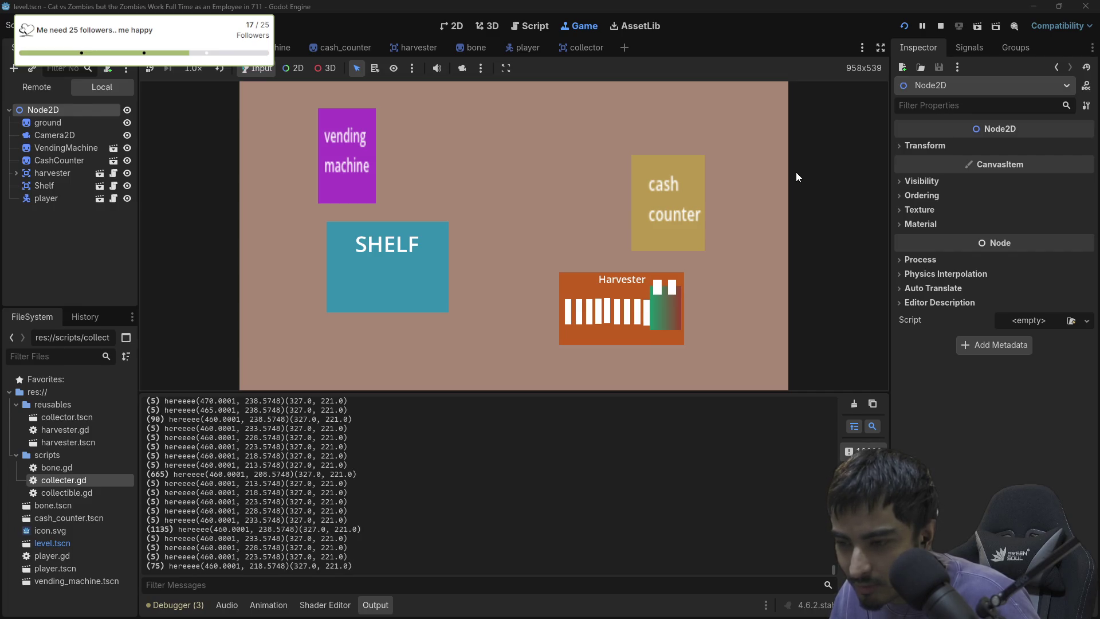
key("Left")
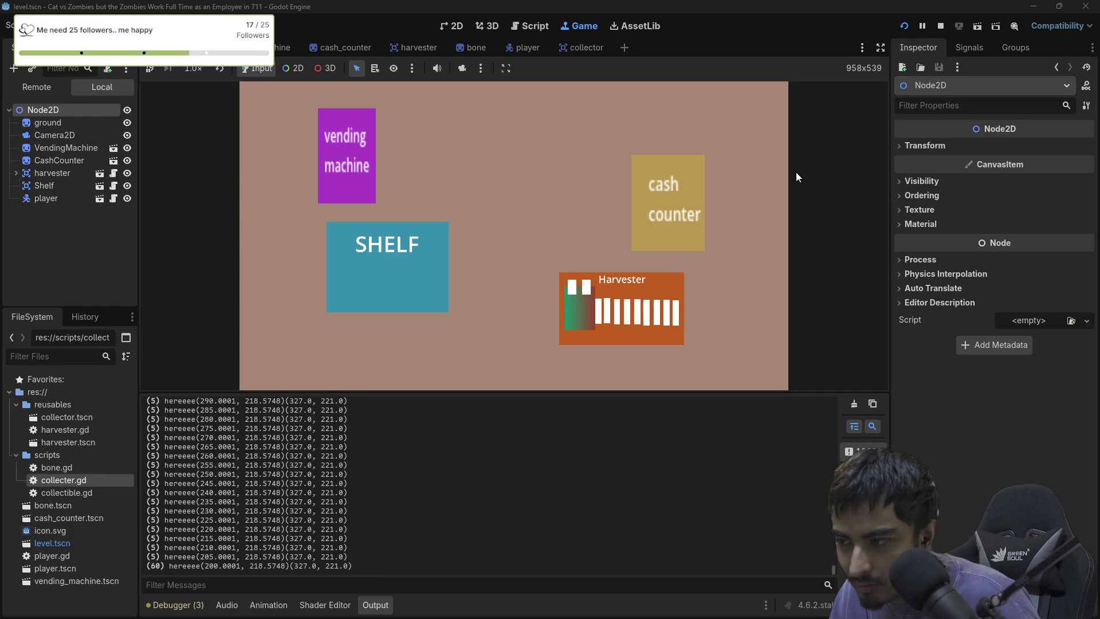
key("Down")
key("Right")
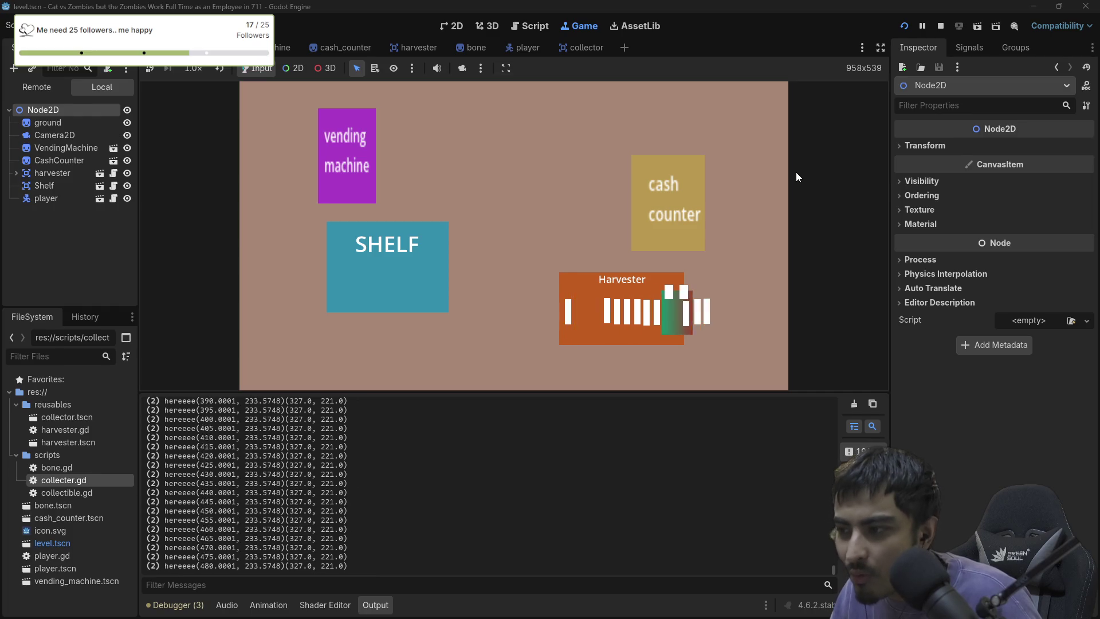
key("Left")
key("Left")
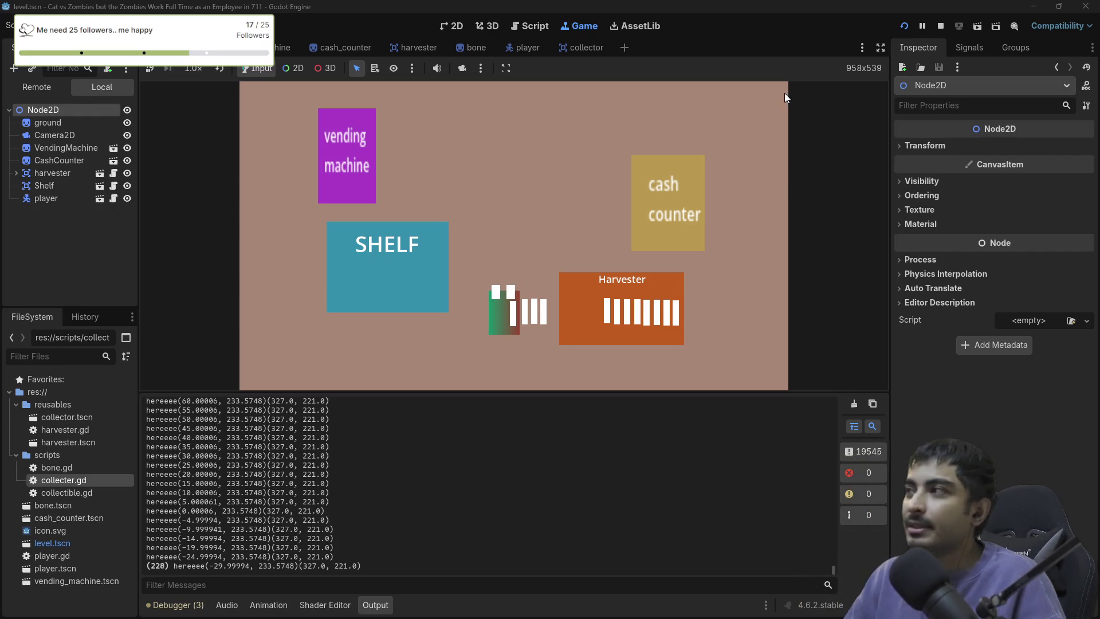
left_click(941, 26)
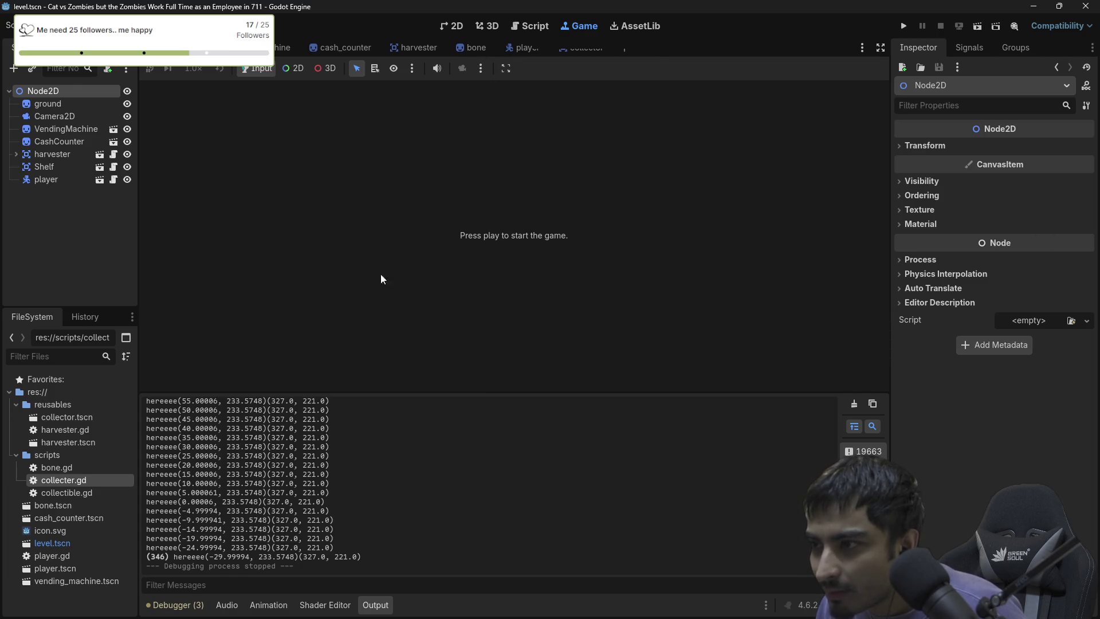
Switch to harvester.gd and look over the Bone scene and its node actions.
key("ctrl+F3")
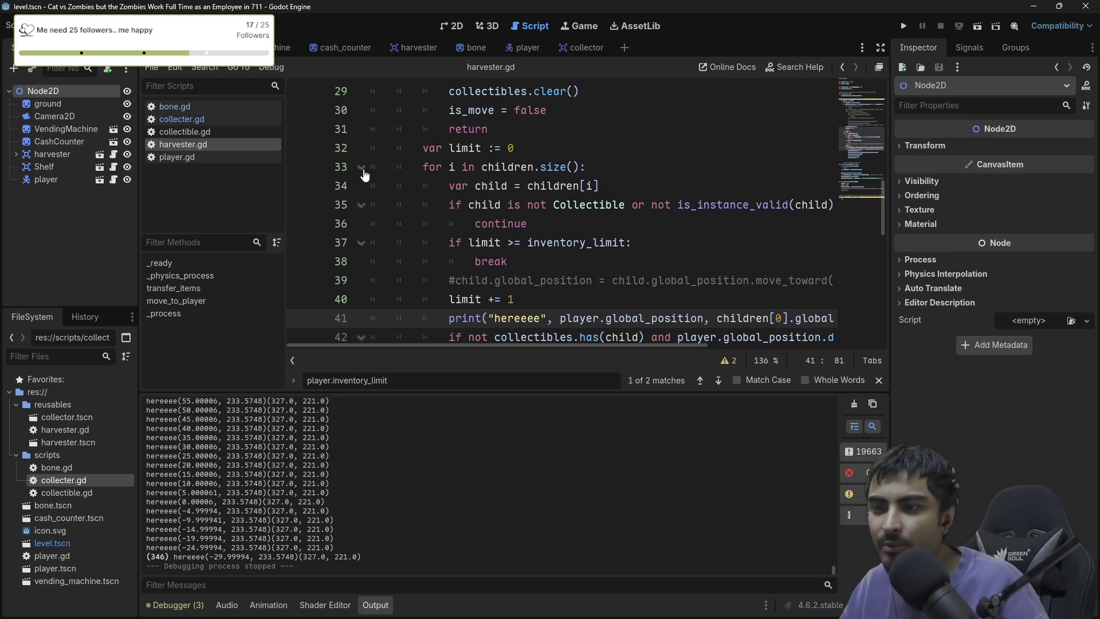
left_click(466, 47)
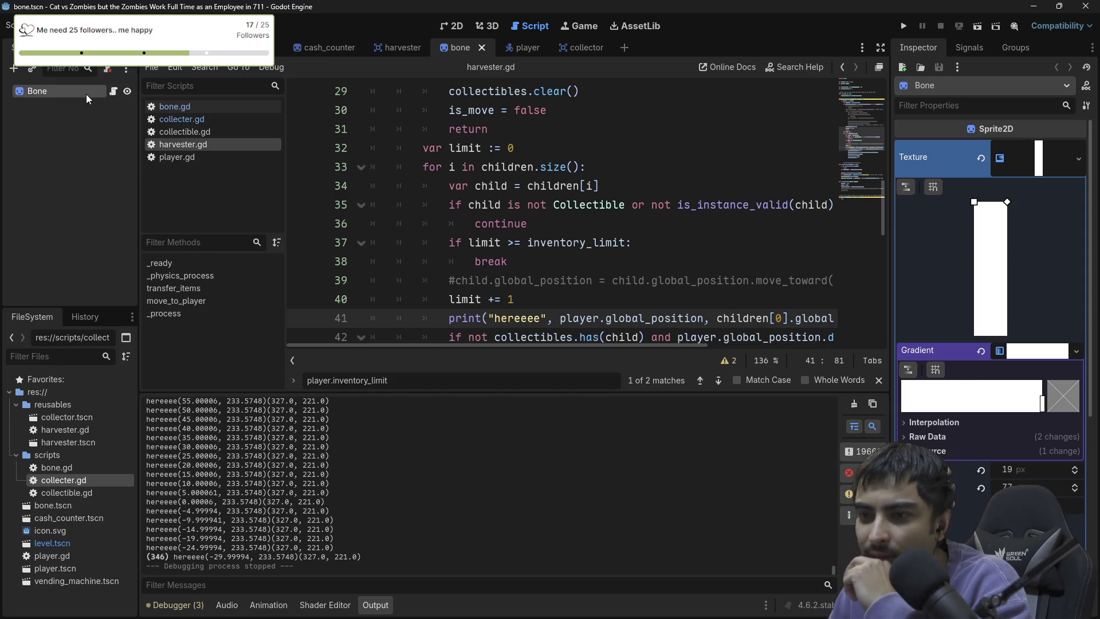
right_click(49, 90)
left_click(575, 117)
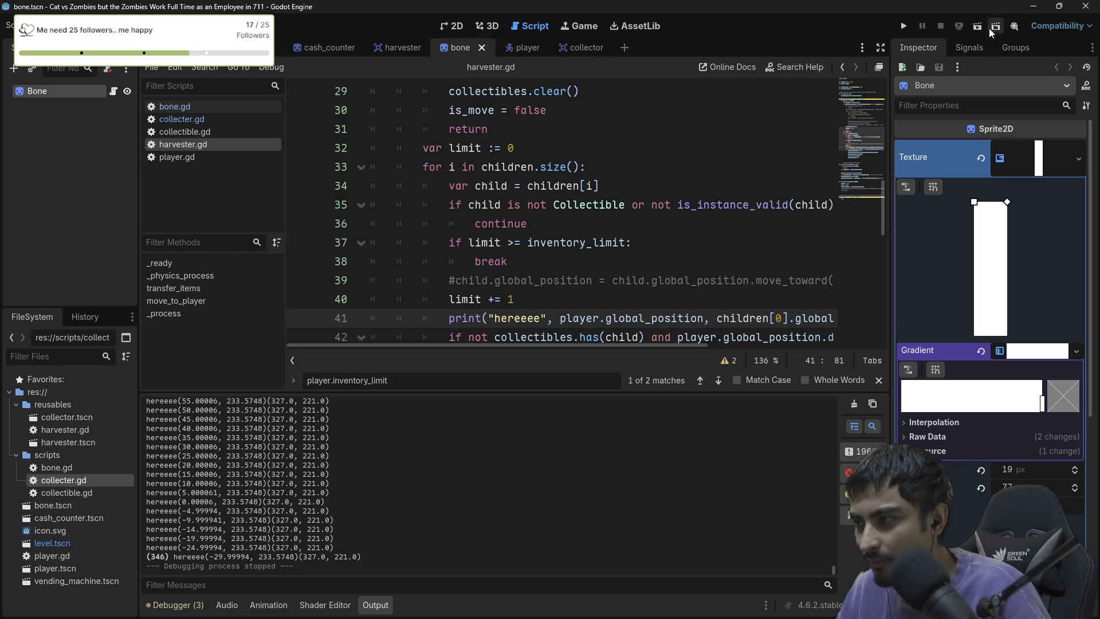
scroll(582, 193, "down", 5)
scroll(607, 200, "up", 3)
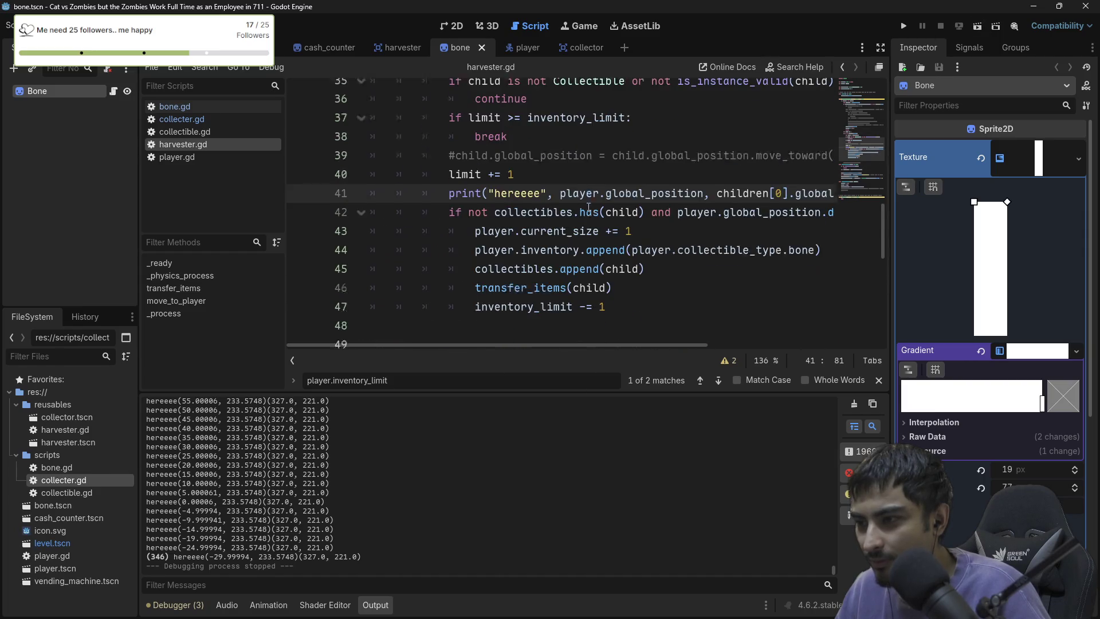
scroll(637, 210, "down", 1)
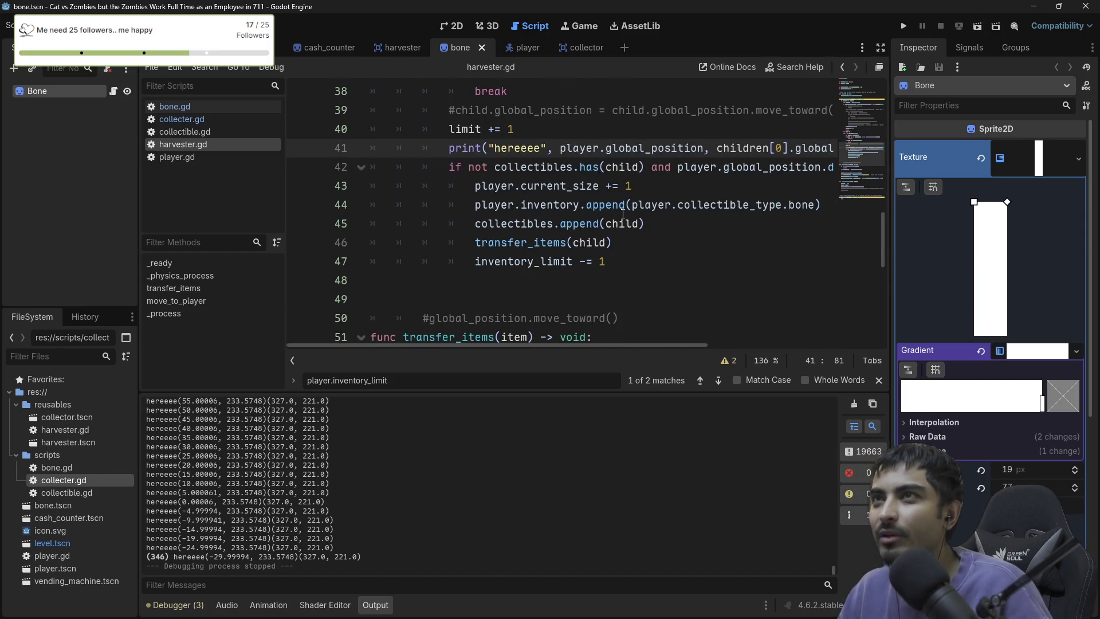
mouse_move(620, 213)
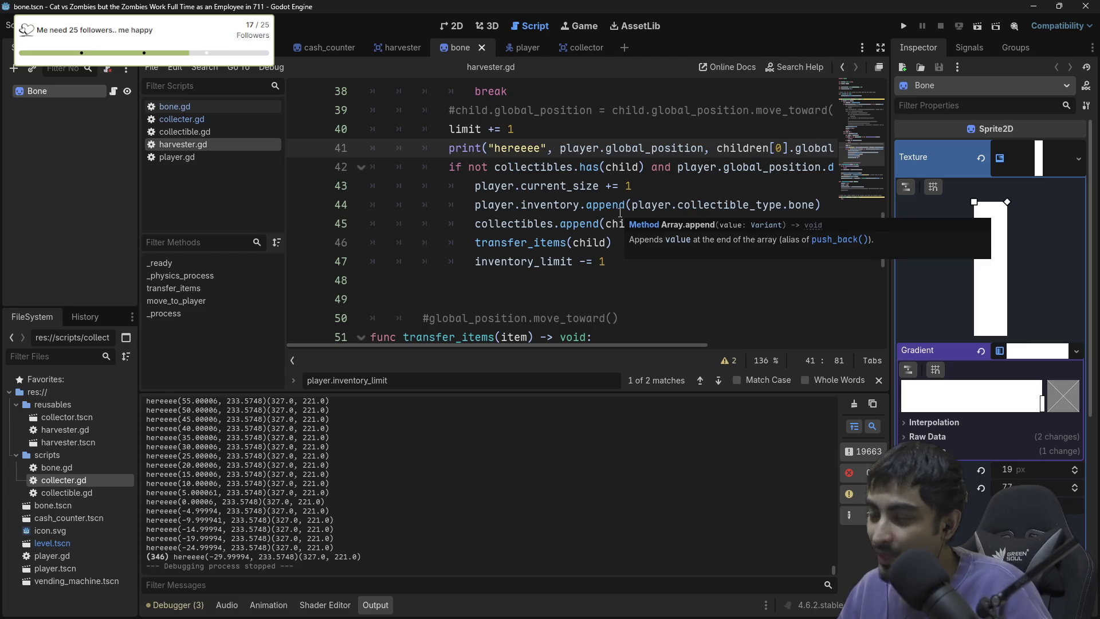
Undo the recent edits on line 41 until the debug print line is removed.
left_click(608, 261)
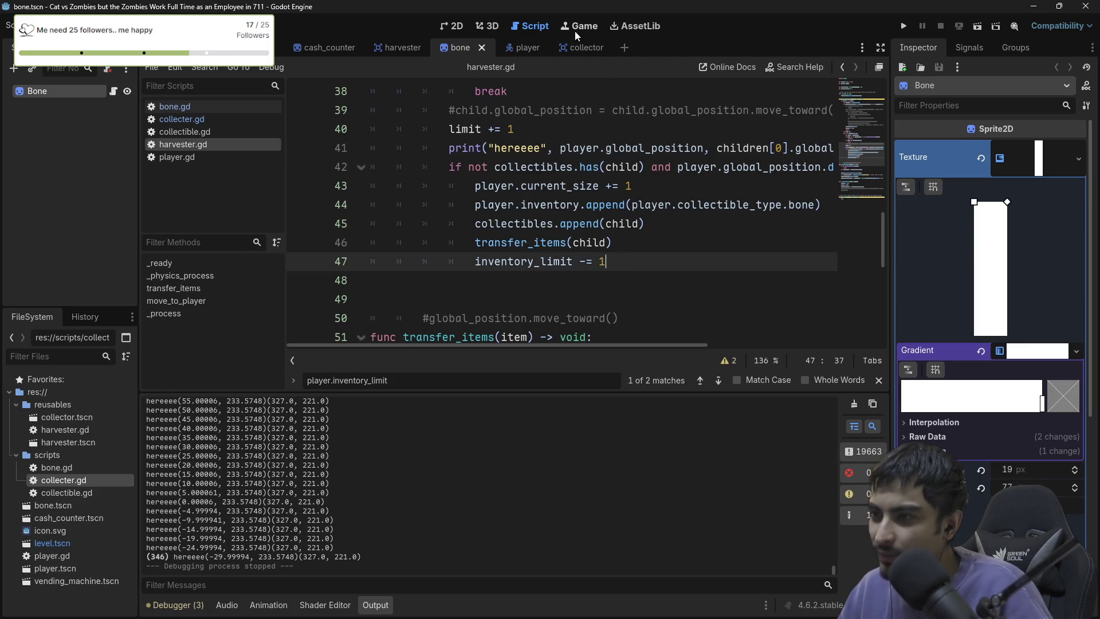
left_click(548, 184)
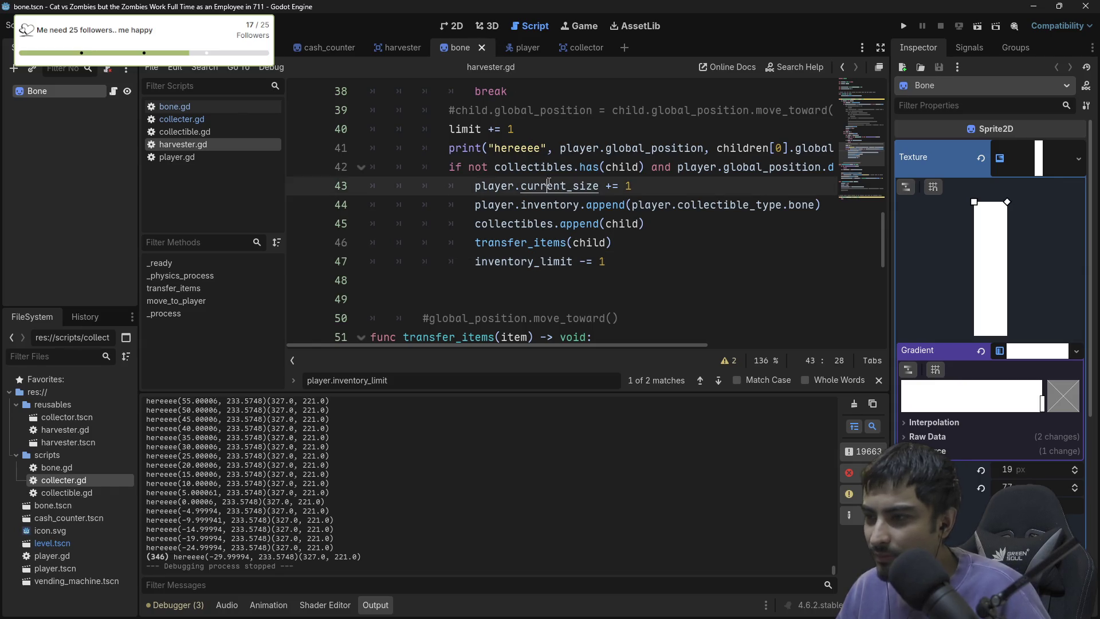
key("ctrl+z")
key("ctrl+z")
key("ctrl+z")
key("ctrl+z")
key("ctrl+z")
key("ctrl+z")
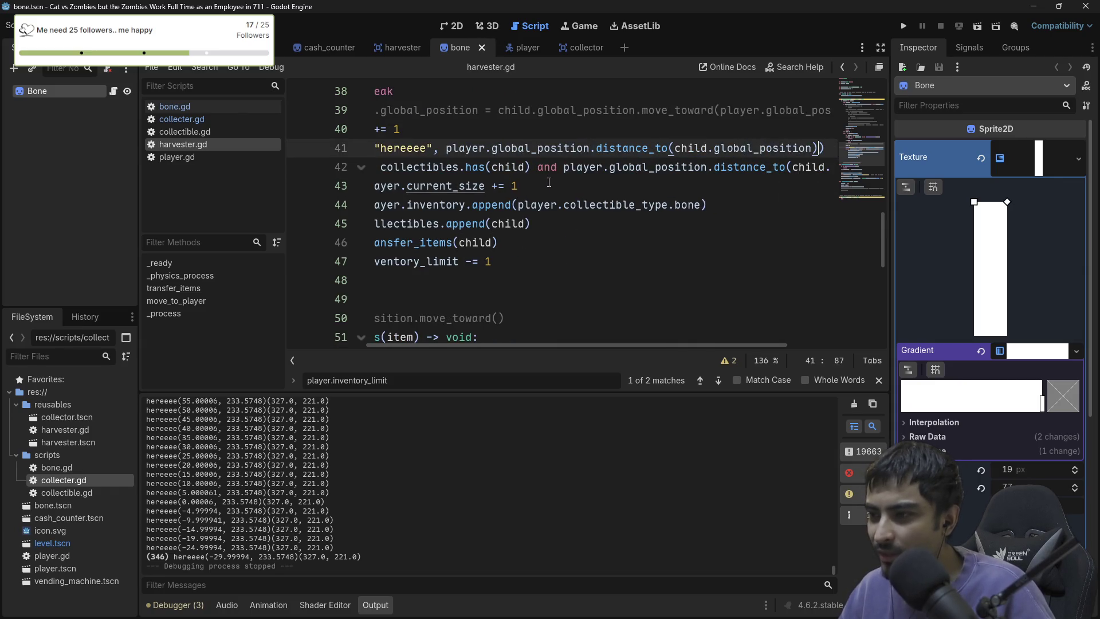
key("ctrl+z")
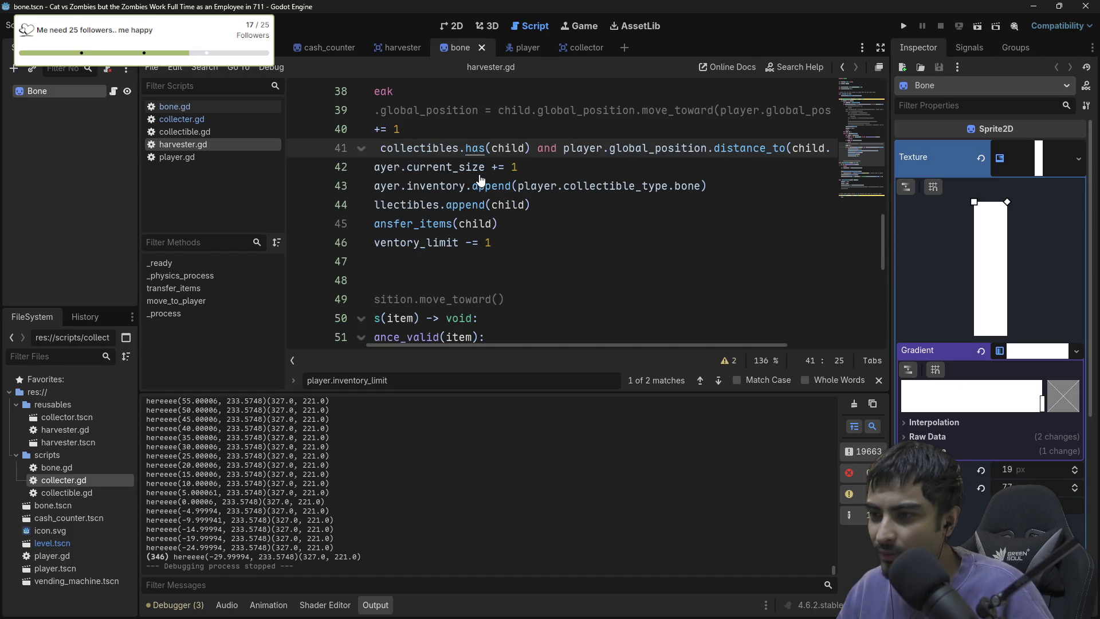
key("ctrl+z")
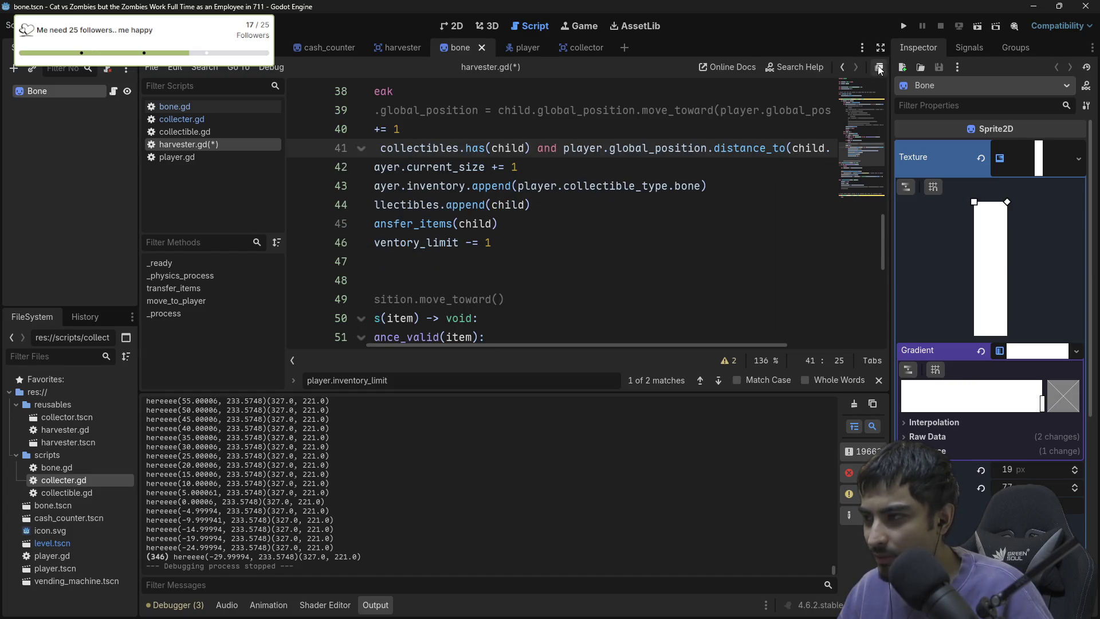
Comment out collectibles.clear(), re-enable the move_toward line 39, and run the game.
left_click(879, 67)
left_click(490, 223)
scroll(490, 227, "up", 4)
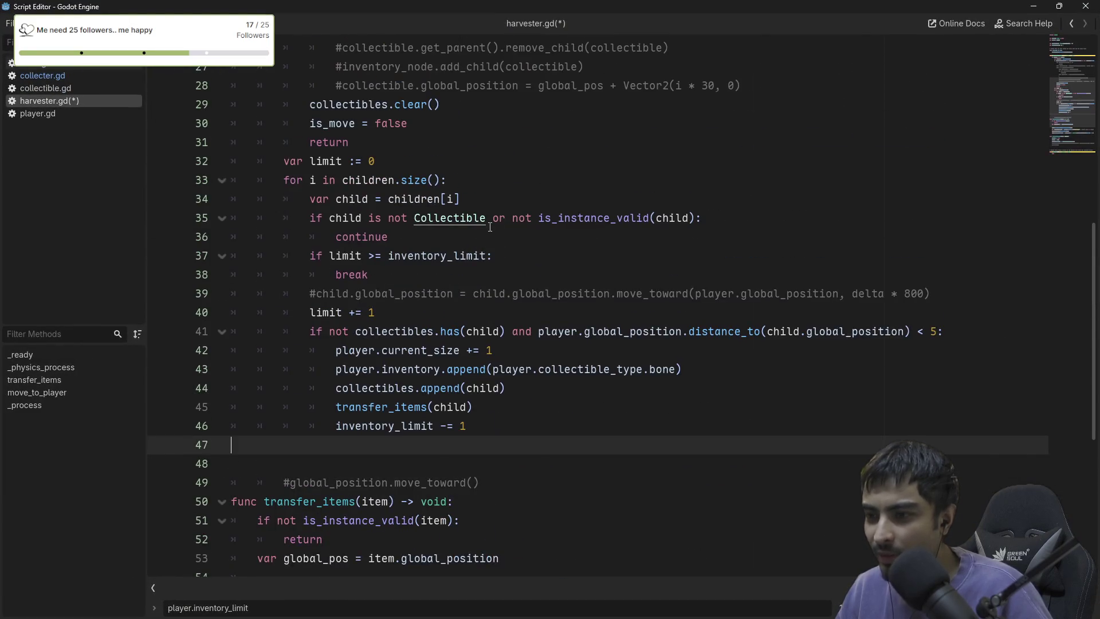
key("ctrl+y")
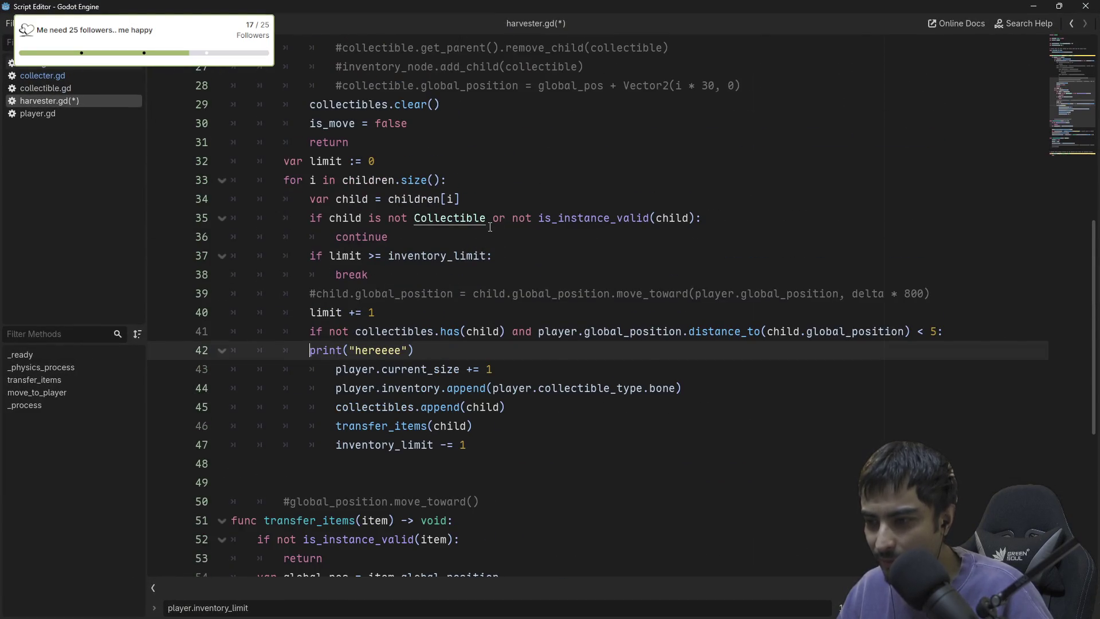
key("ctrl+z")
key("ctrl+z")
key("ctrl+z")
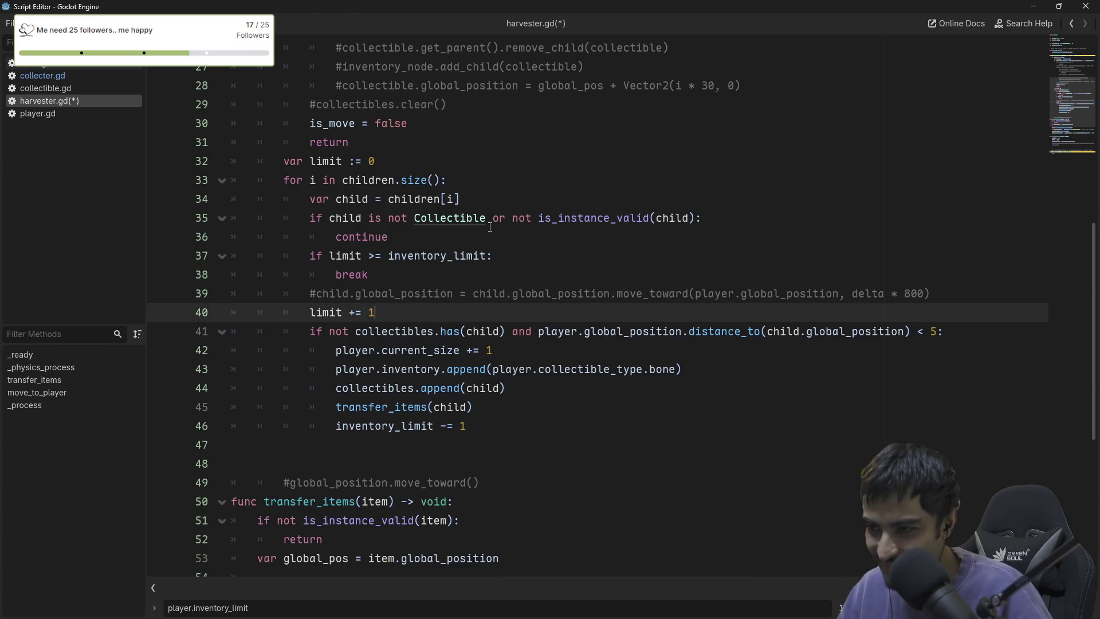
key("ctrl+z")
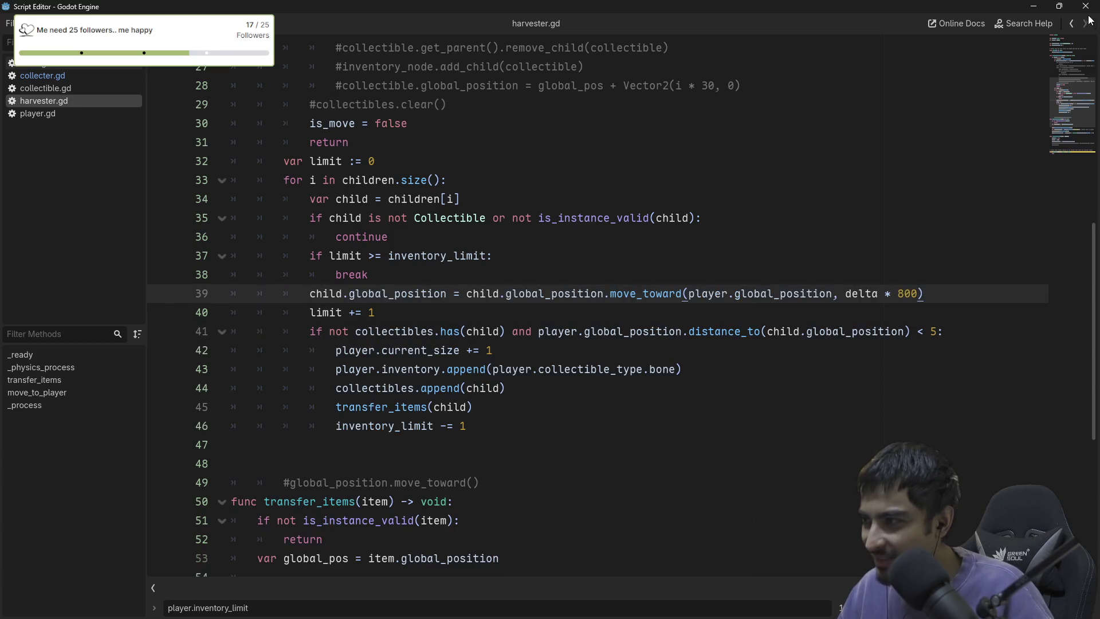
left_click(1087, 8)
left_click(903, 26)
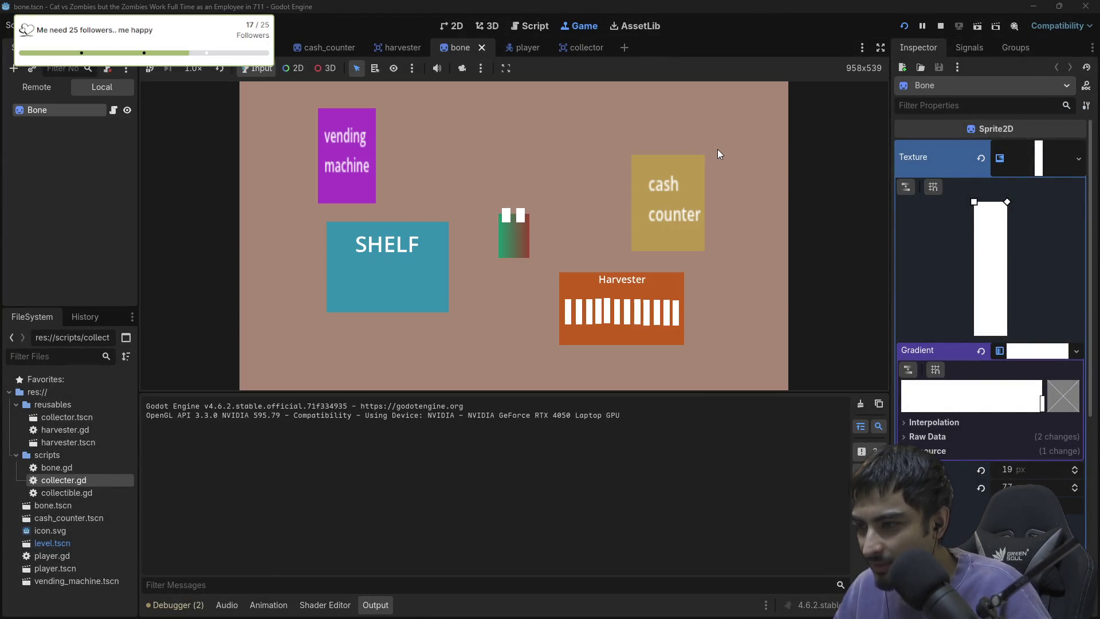
Walk to the Harvester twice and carry the trailing bones over to the Shelf.
key("Down")
key("Right")
key("Left")
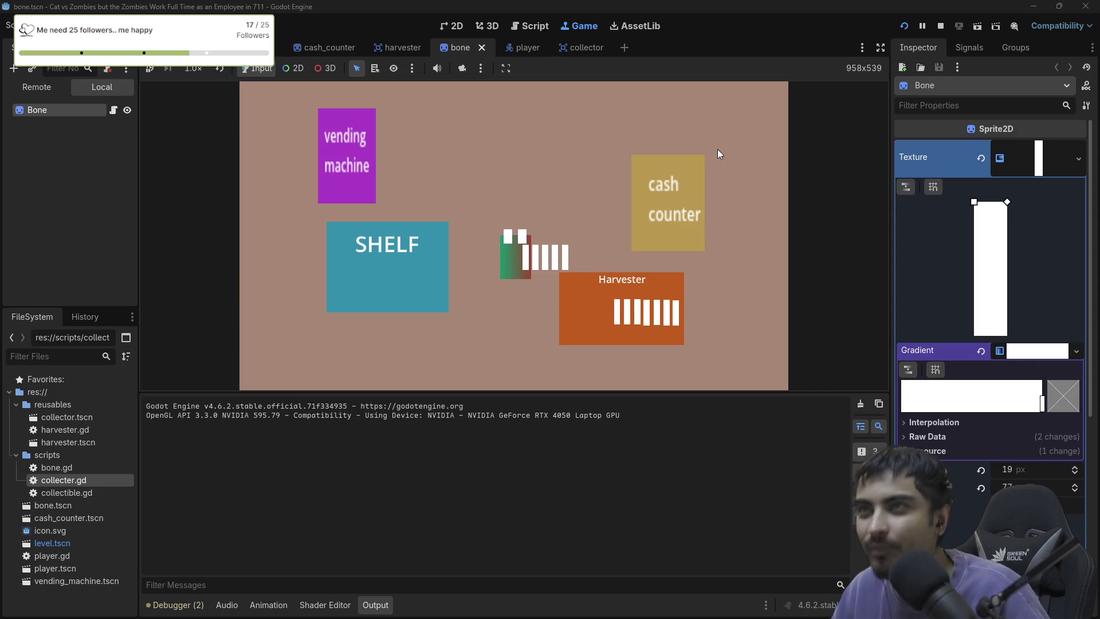
key("Left")
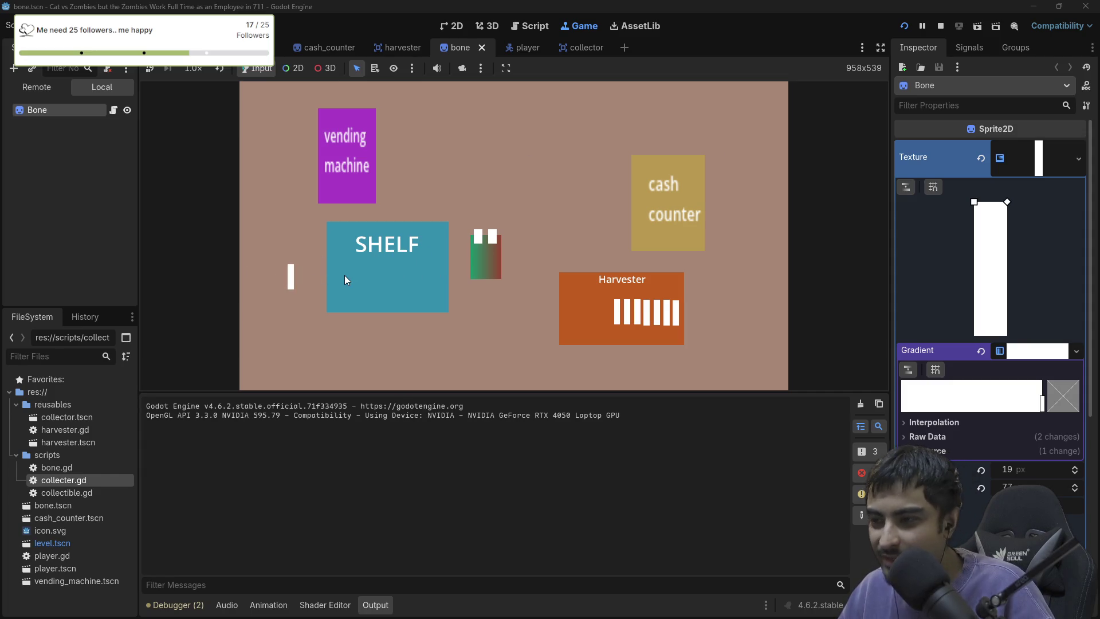
key("Right")
key("Down")
key("Left")
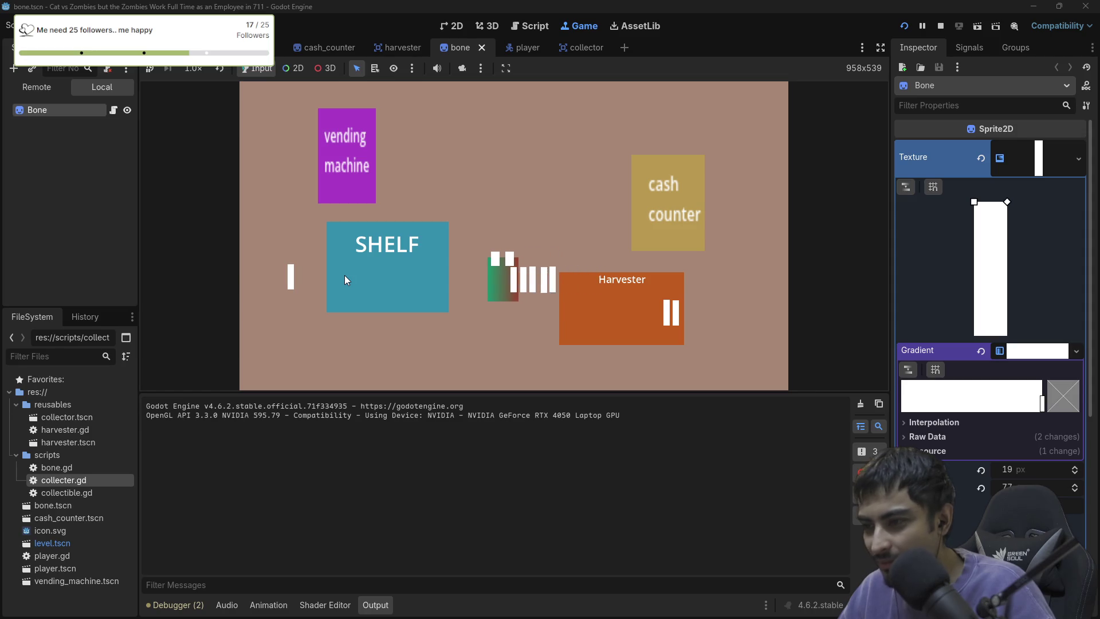
Cancel quitting the editor, stop the game, and return to harvester.gd.
left_click(1087, 8)
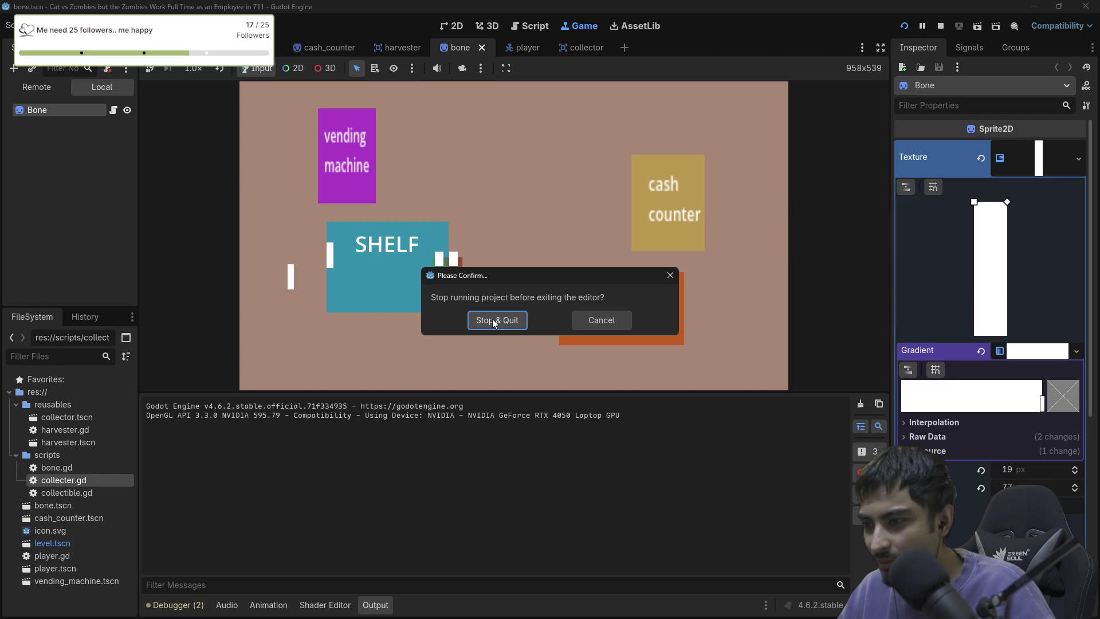
left_click(610, 319)
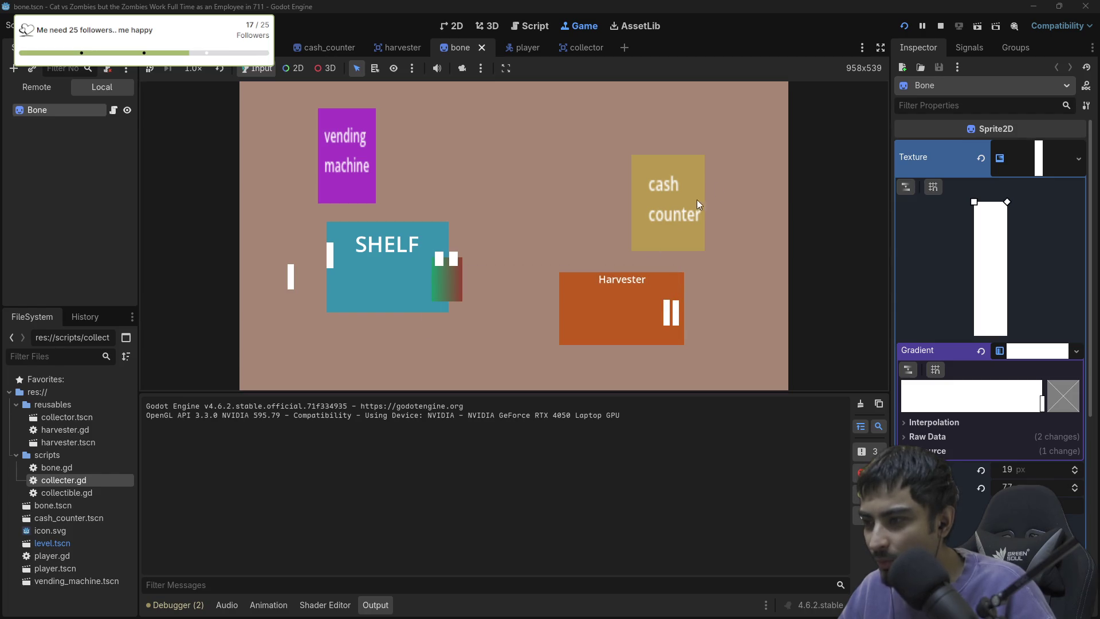
left_click(940, 26)
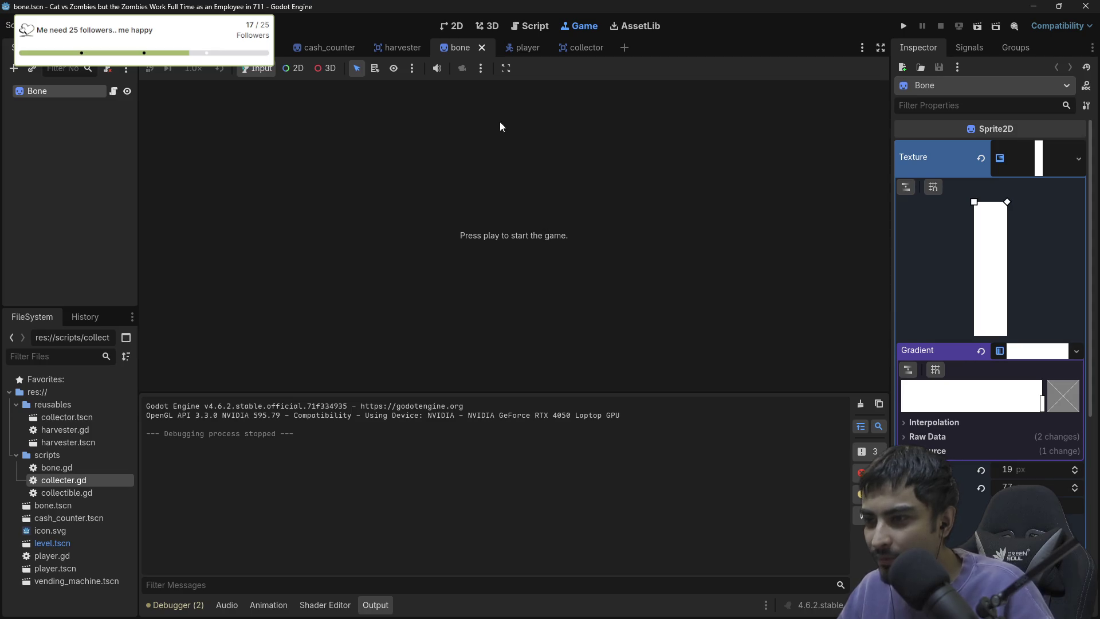
left_click(530, 27)
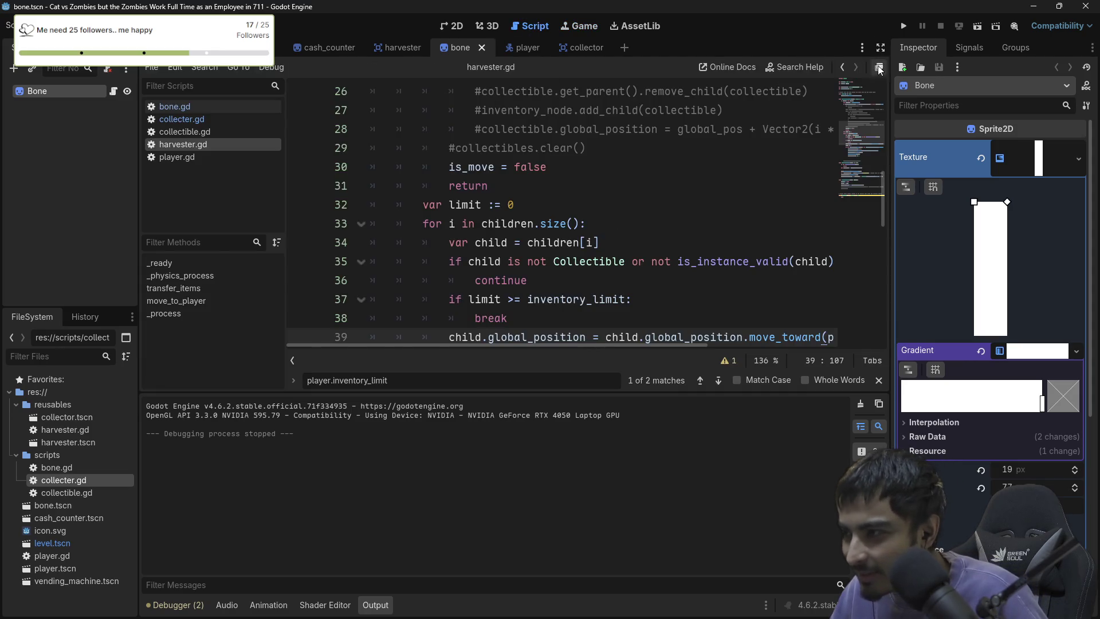
Close the script editor window, launch the game, and carry the harvester's bars onto the shelf.
left_click(877, 67)
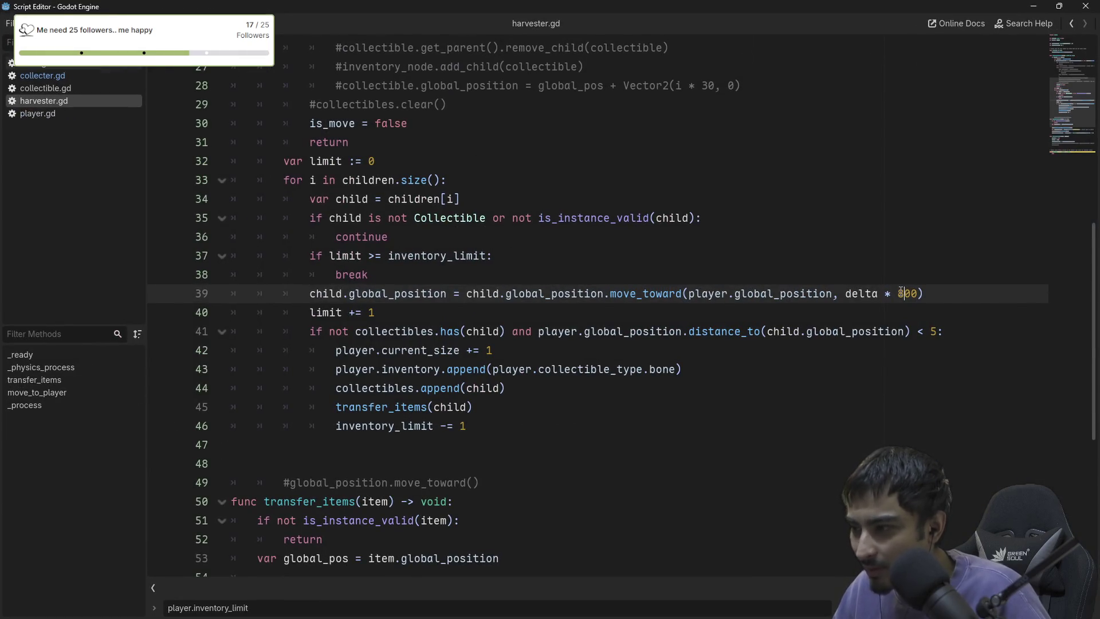
left_click(1086, 7)
left_click(903, 26)
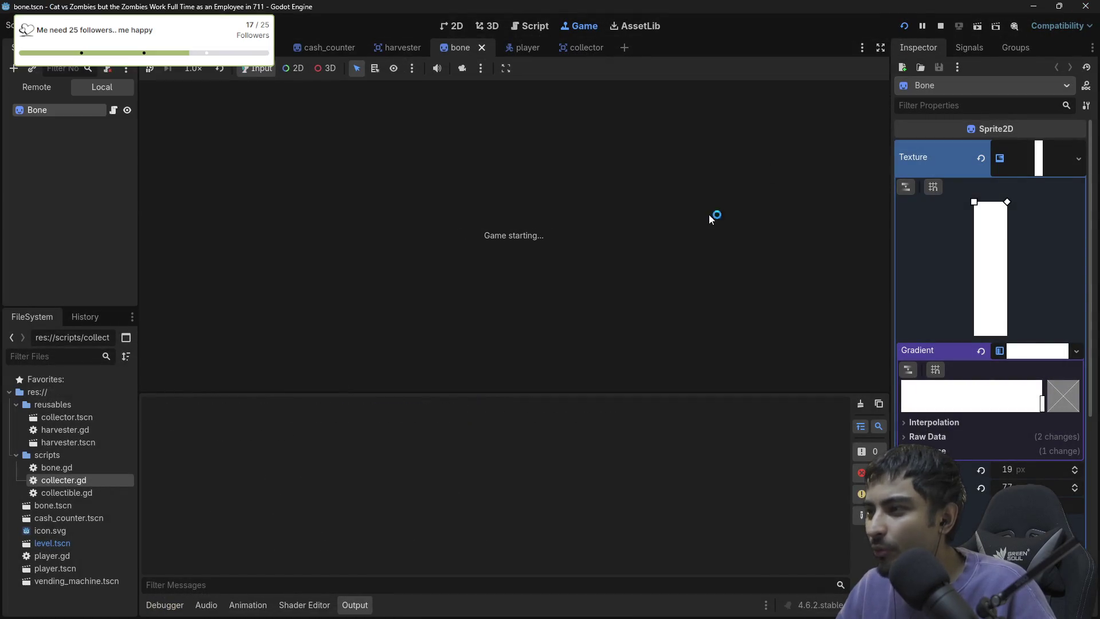
key("Down")
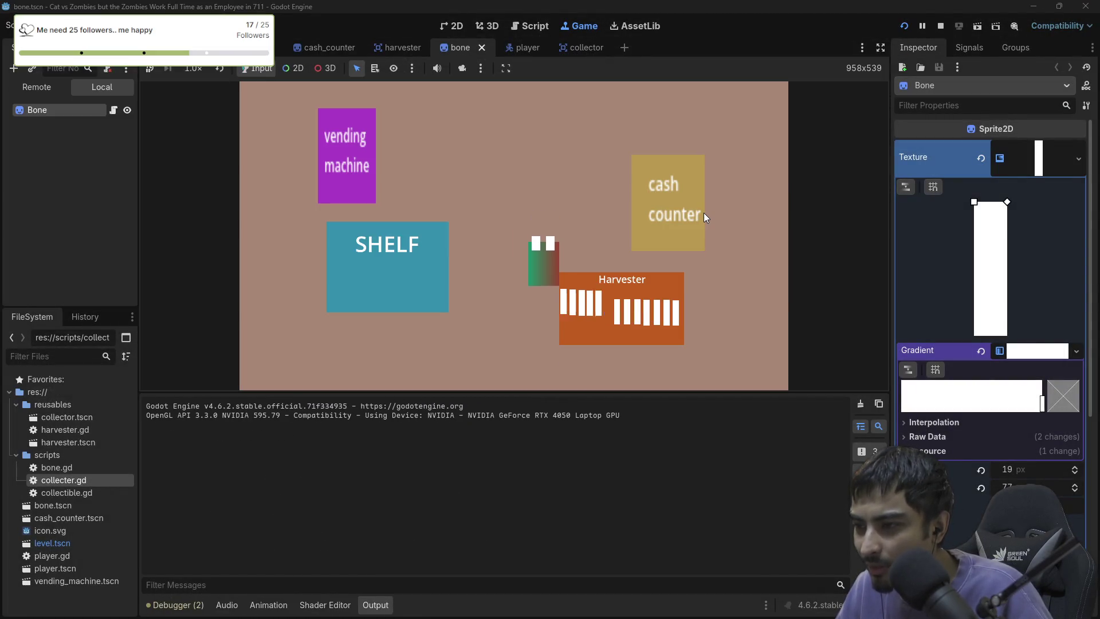
key("Left")
key("Left")
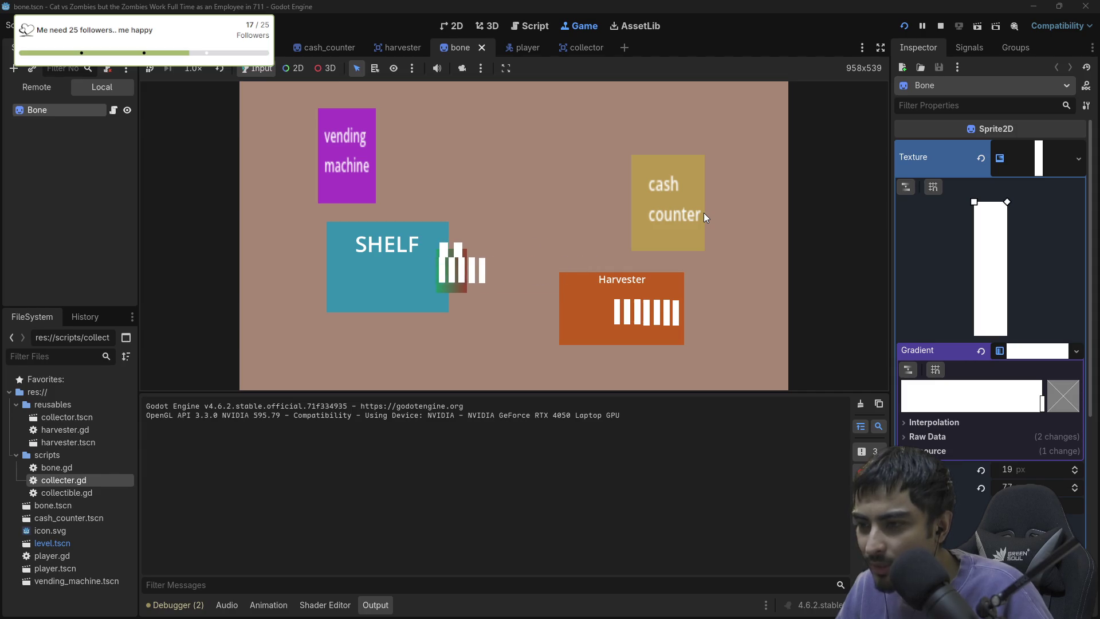
key("Right")
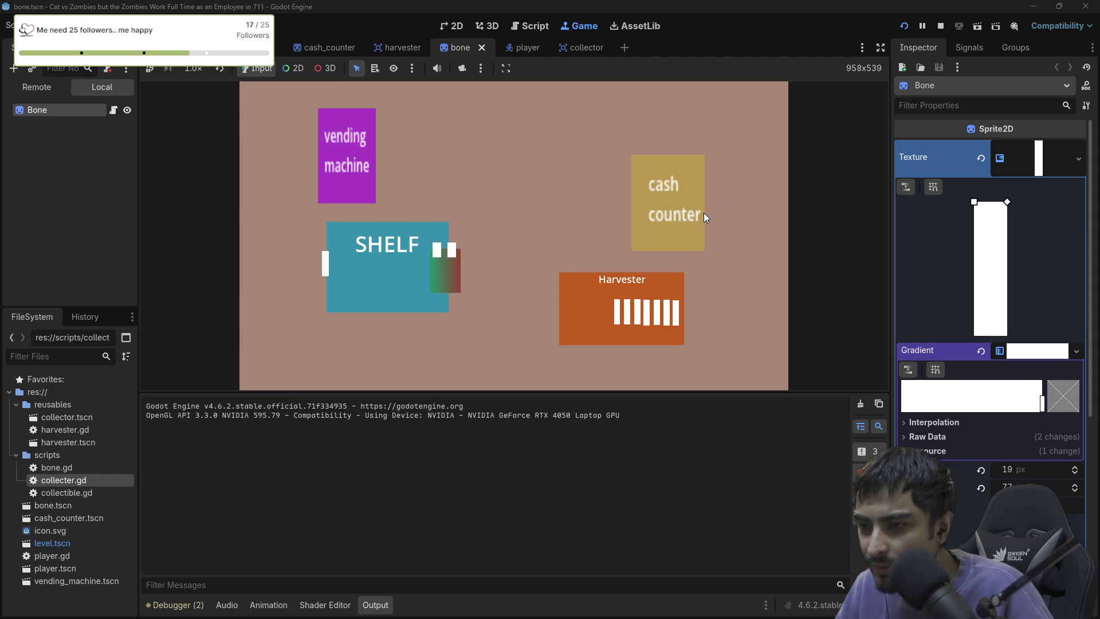
key("Down")
key("Right")
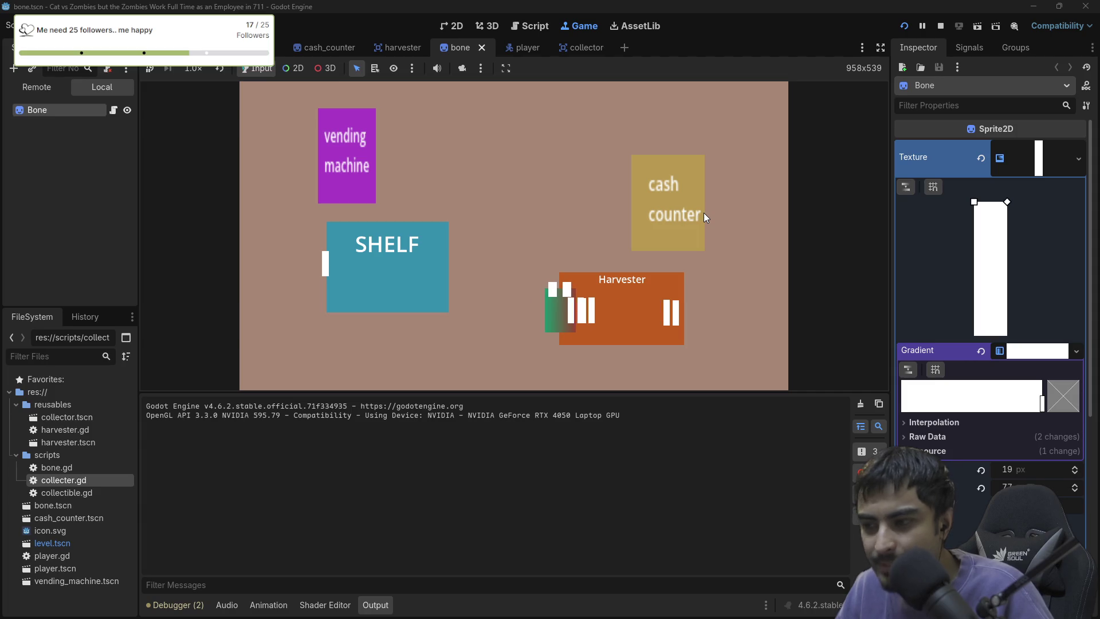
key("Left")
key("Up")
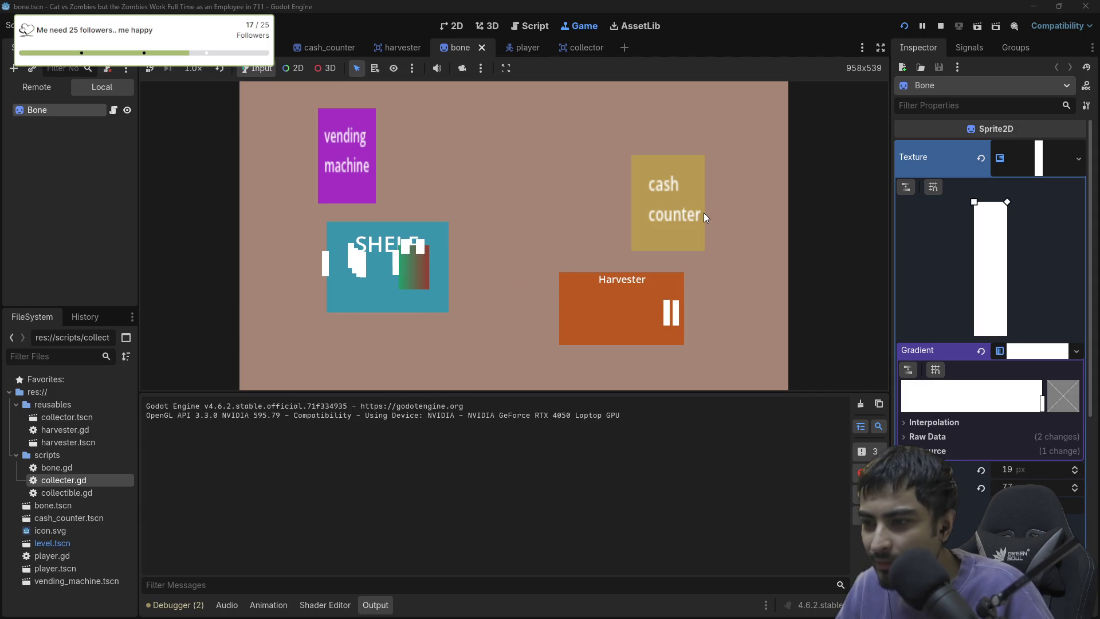
key("Right")
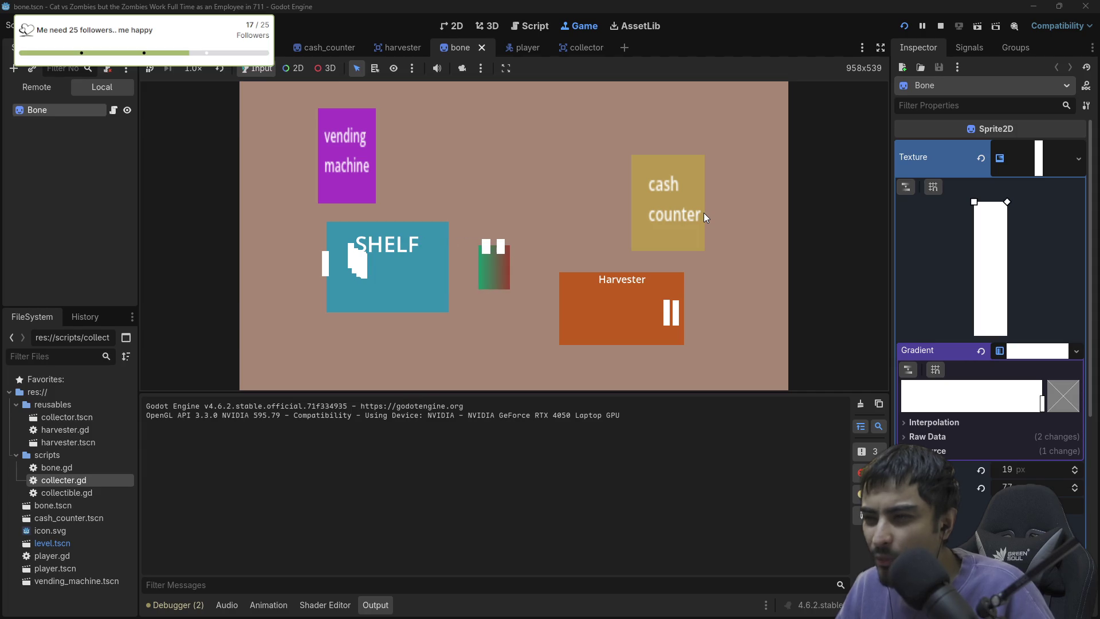
Restart the game and carry a fresh load of bars from the harvester to the shelf.
left_click(941, 29)
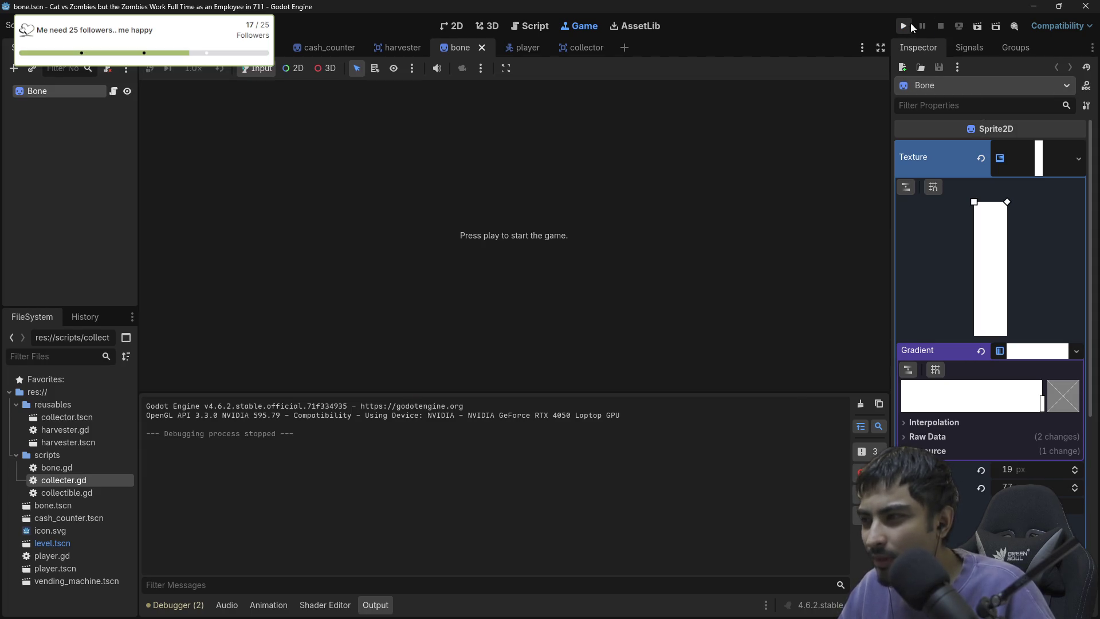
left_click(910, 25)
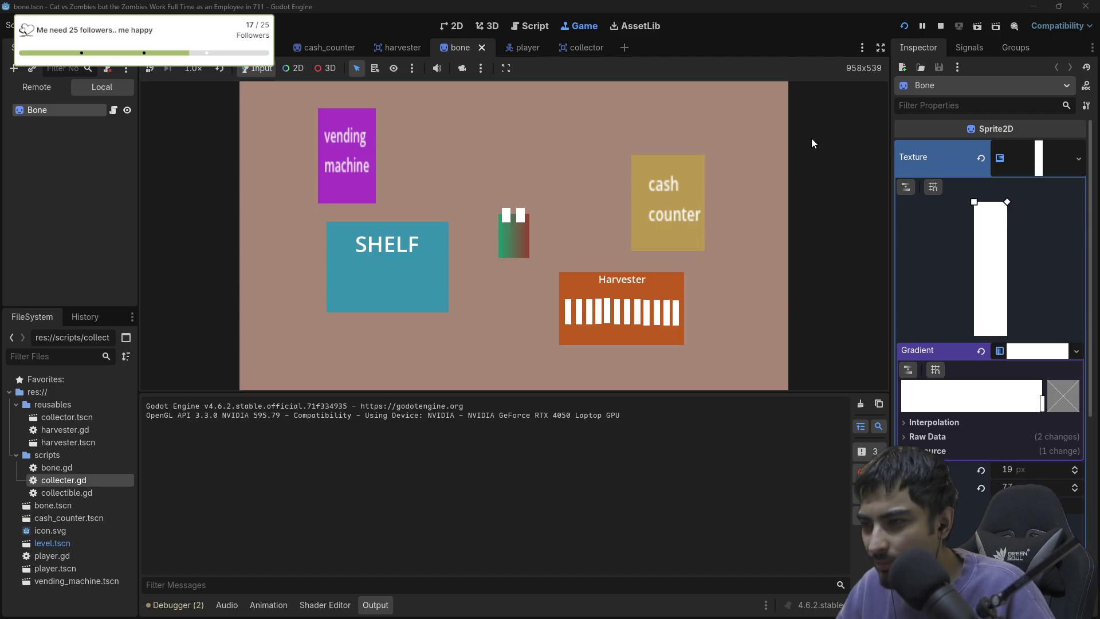
key("Right")
key("Down")
key("Left")
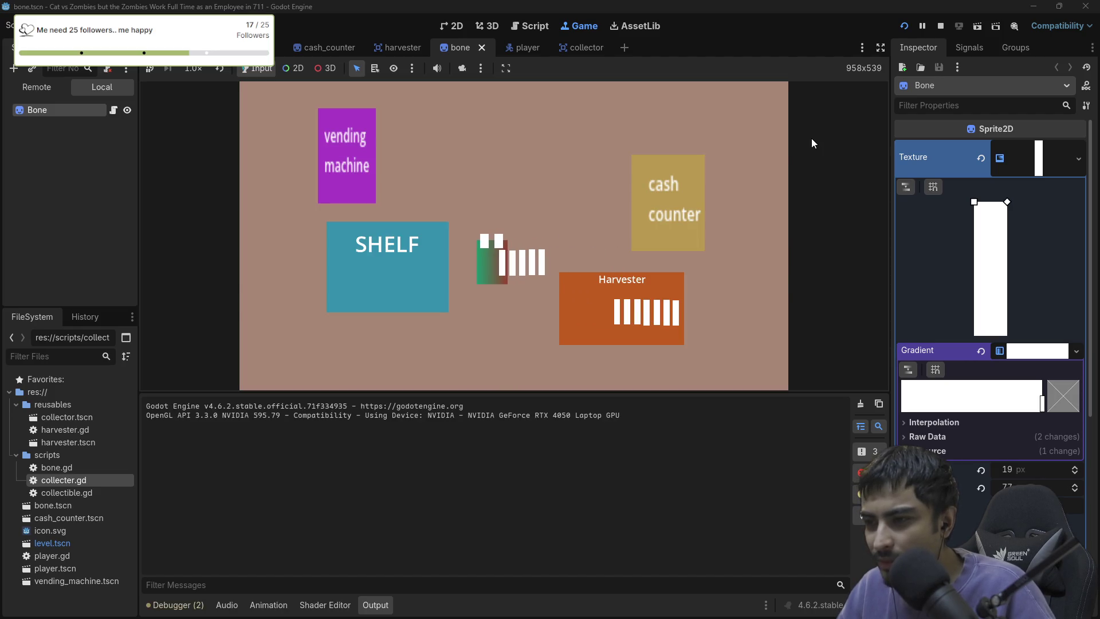
key("Right")
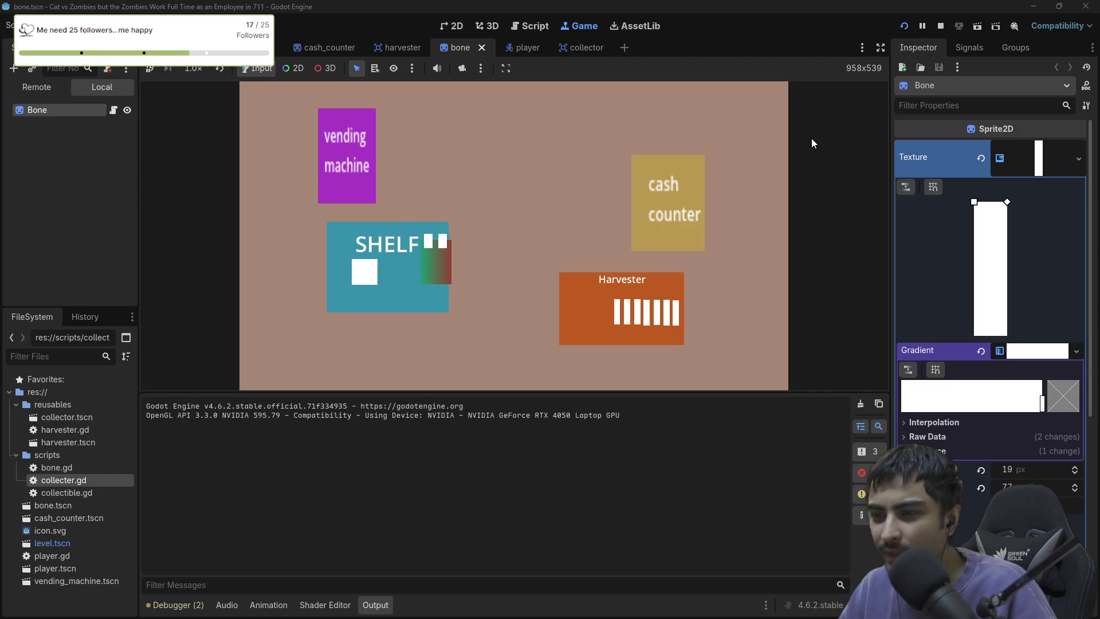
key("Right")
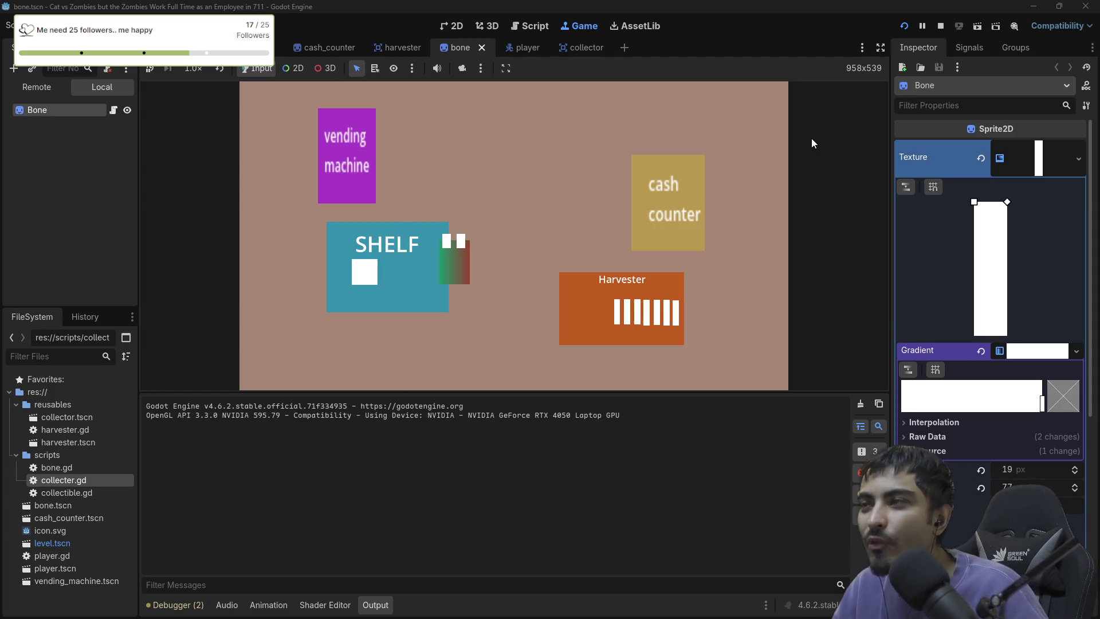
Make two more harvester-to-shelf trips with the bars, then stop and relaunch the game.
key("Right")
key("Down")
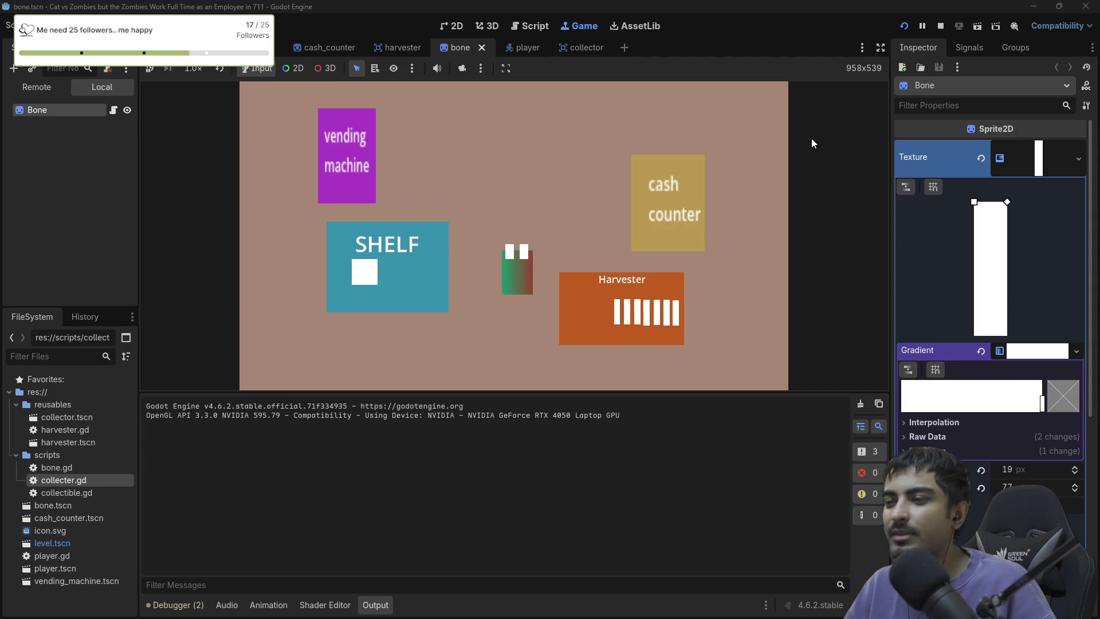
key("Left")
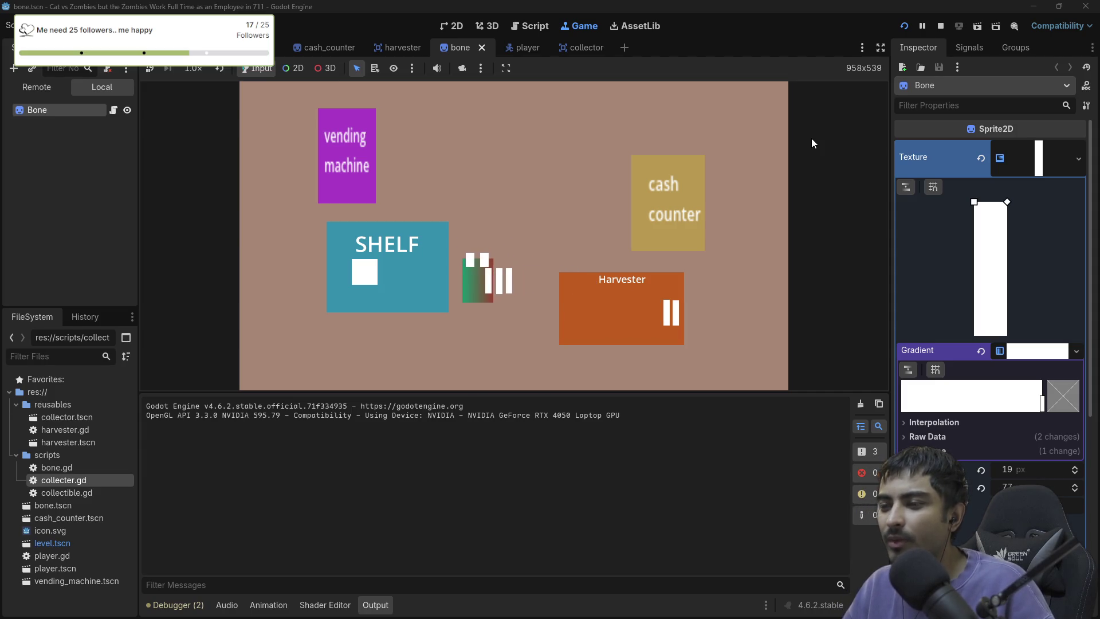
key("Left")
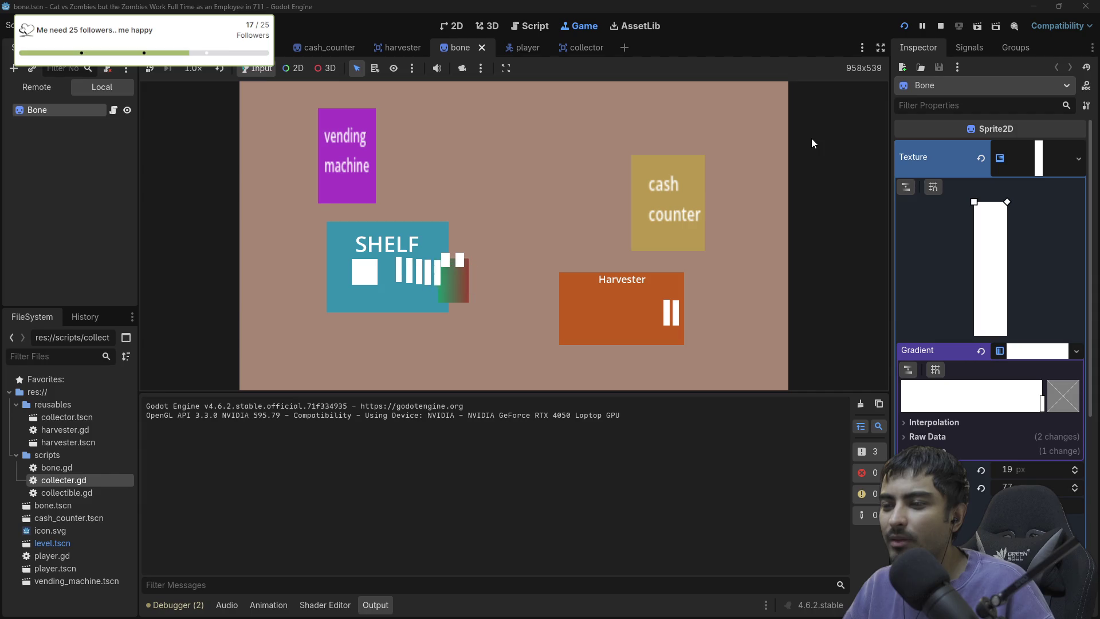
key("Right")
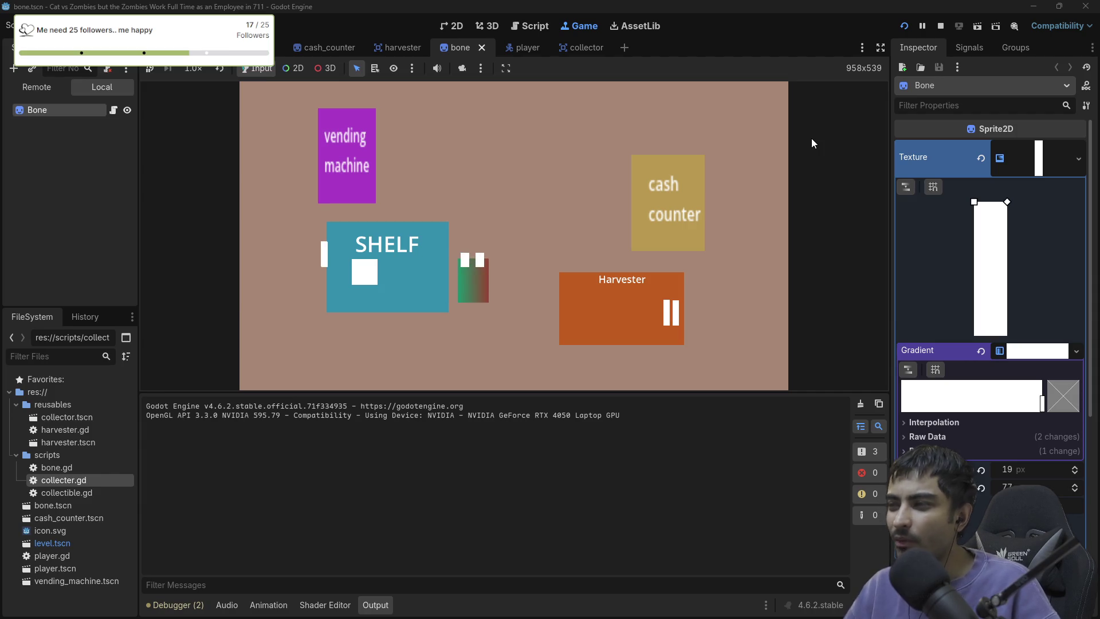
key("Down")
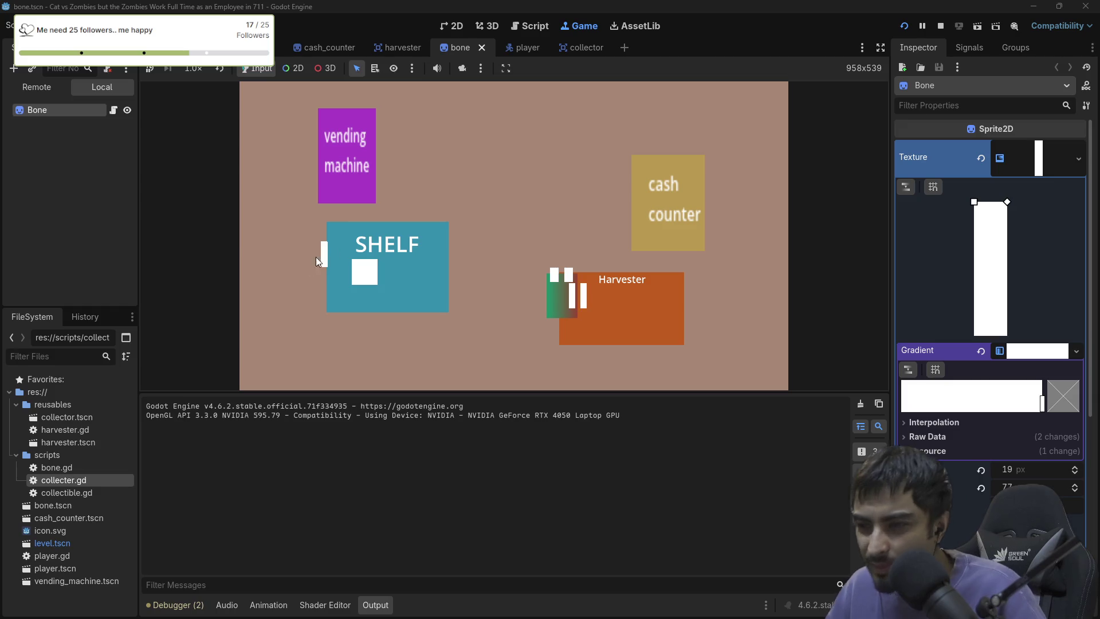
key("Left")
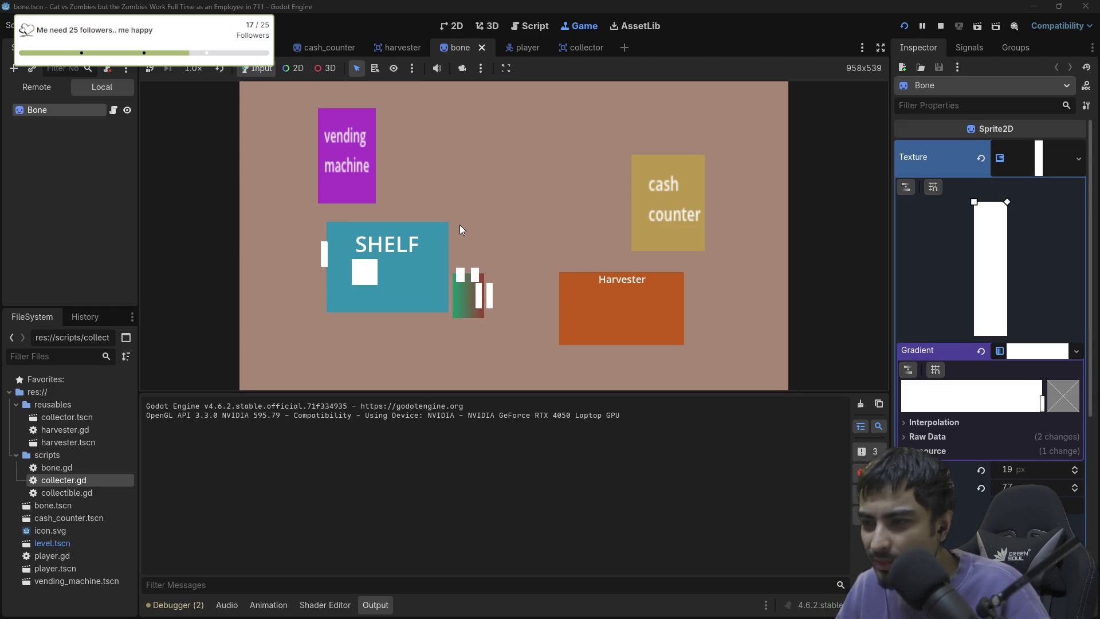
key("Left")
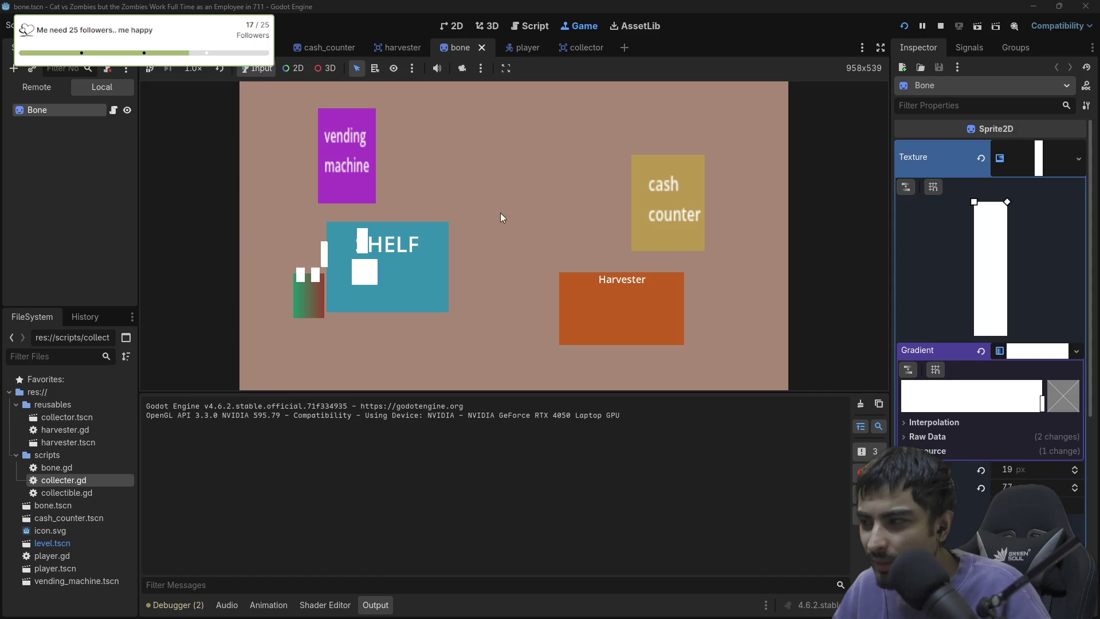
left_click(941, 27)
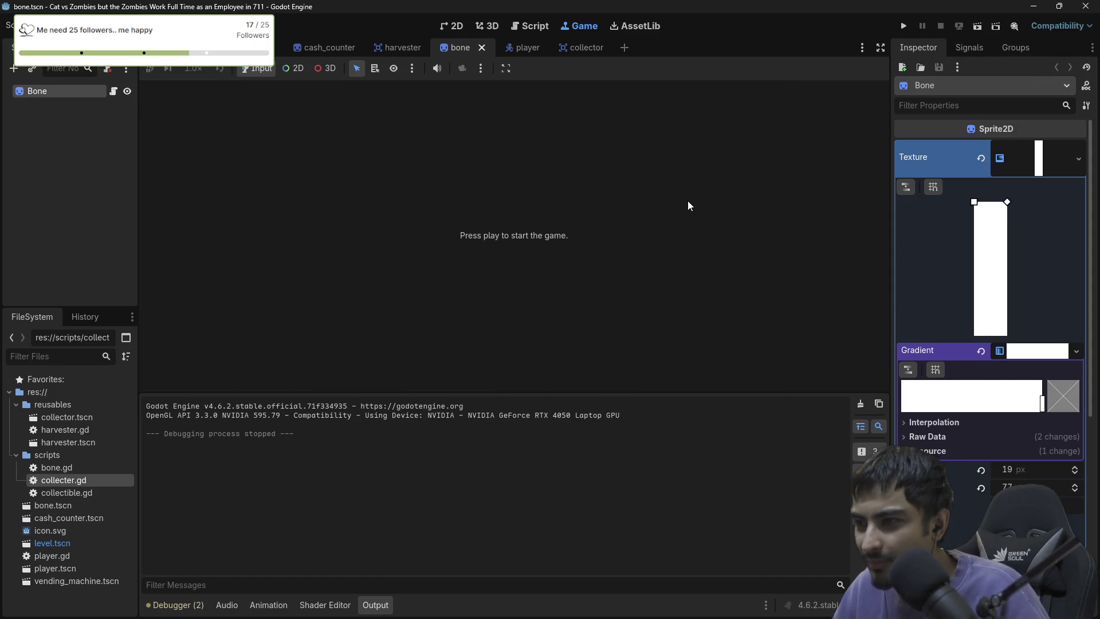
left_click(903, 27)
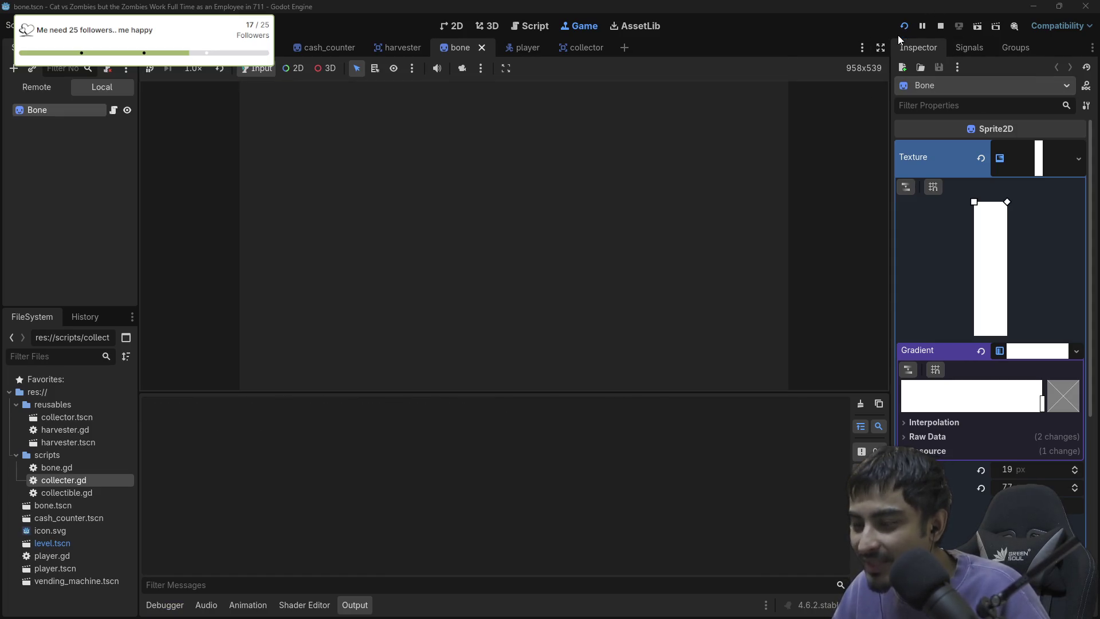